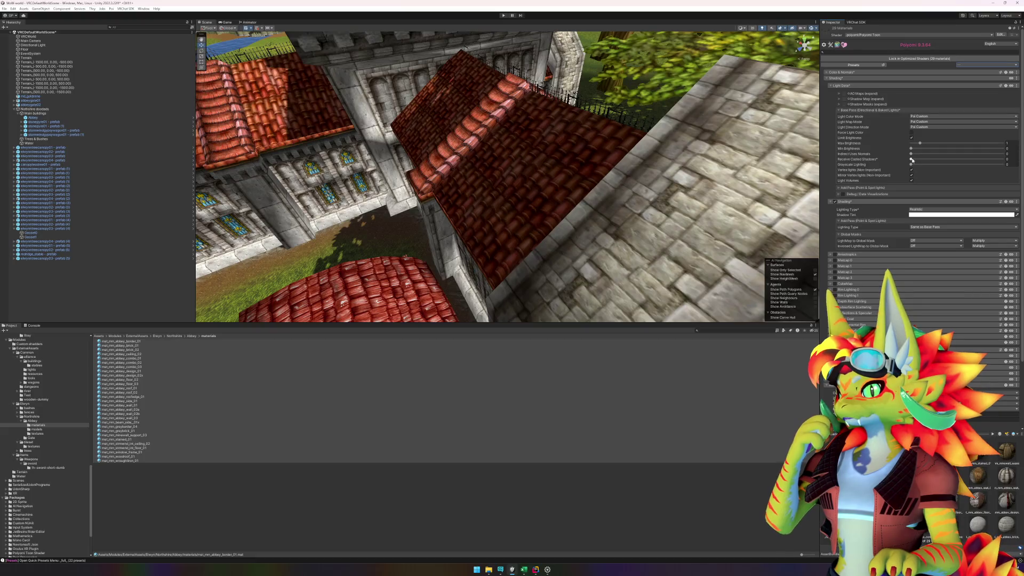
Step: Drag Receive Casted Shadows on the selected abbey materials up to about 0.73
left_click_drag(912, 160, 1013, 160)
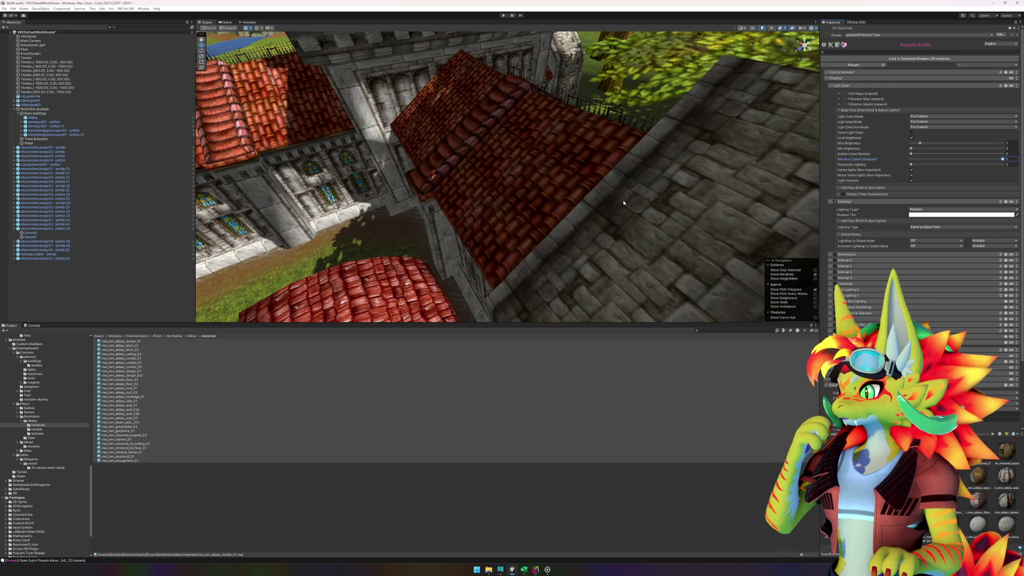
scroll(625, 203, "down", 5)
scroll(579, 212, "down", 3)
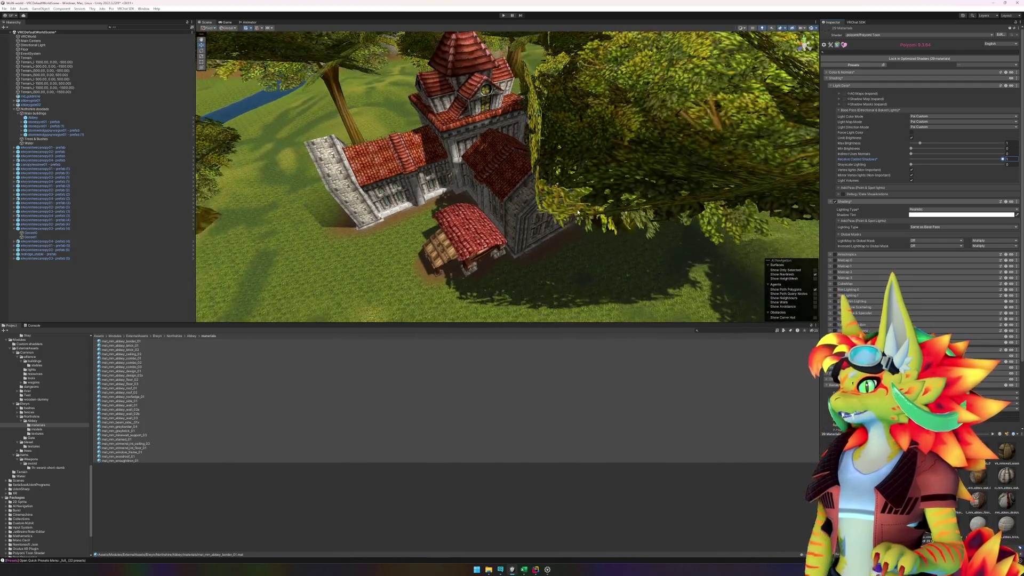
scroll(614, 187, "up", 1)
left_click(649, 161)
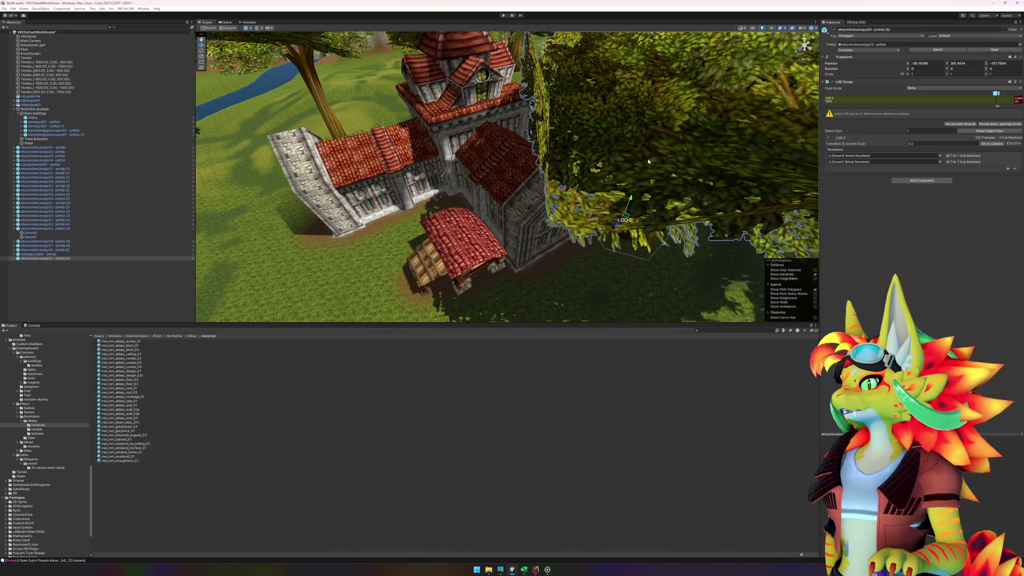
scroll(648, 161, "down", 3)
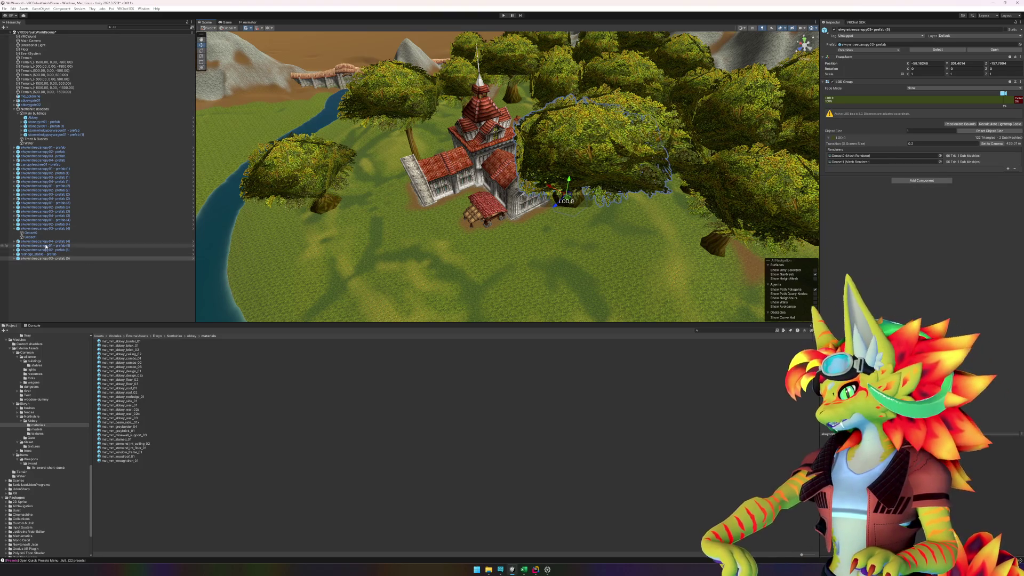
Step: Open the trees materials folder and select all 12 tree materials
left_click(27, 451)
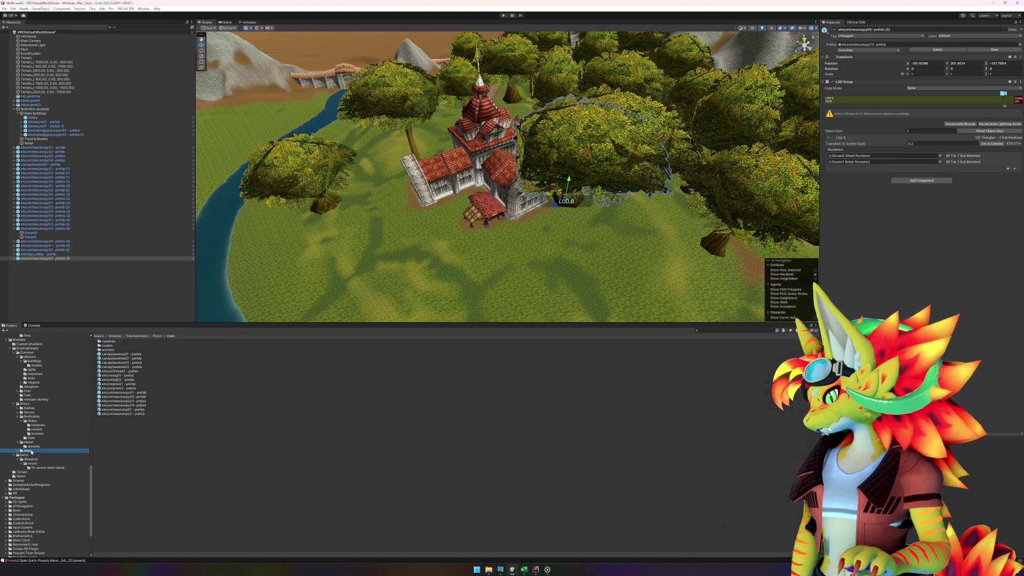
double_click(114, 342)
left_click(119, 388)
left_click(120, 341, "shift")
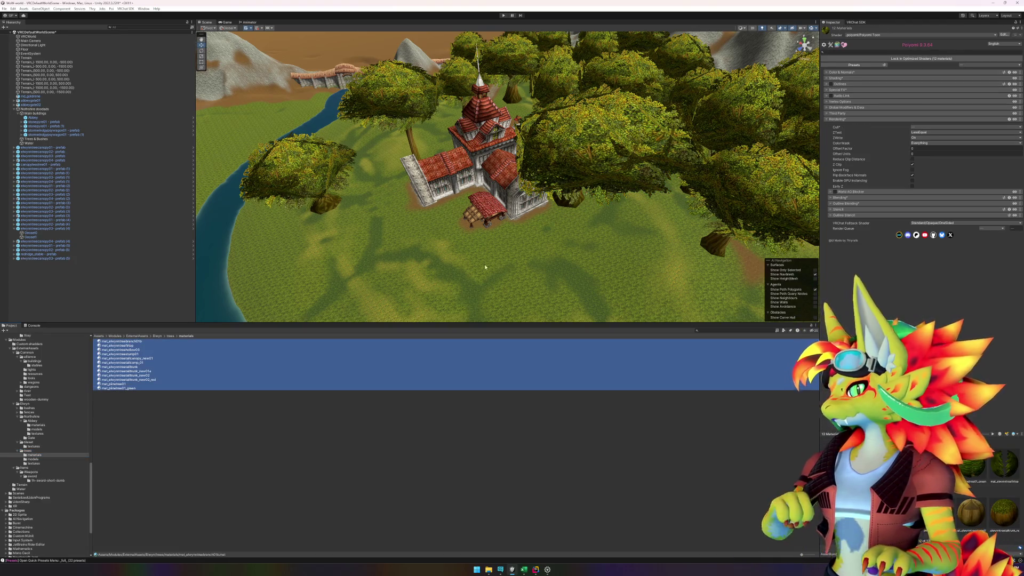
Step: Under Shading > Light Data, set Receive Casted Shadows to about 0.271
left_click(829, 78)
left_click(833, 86)
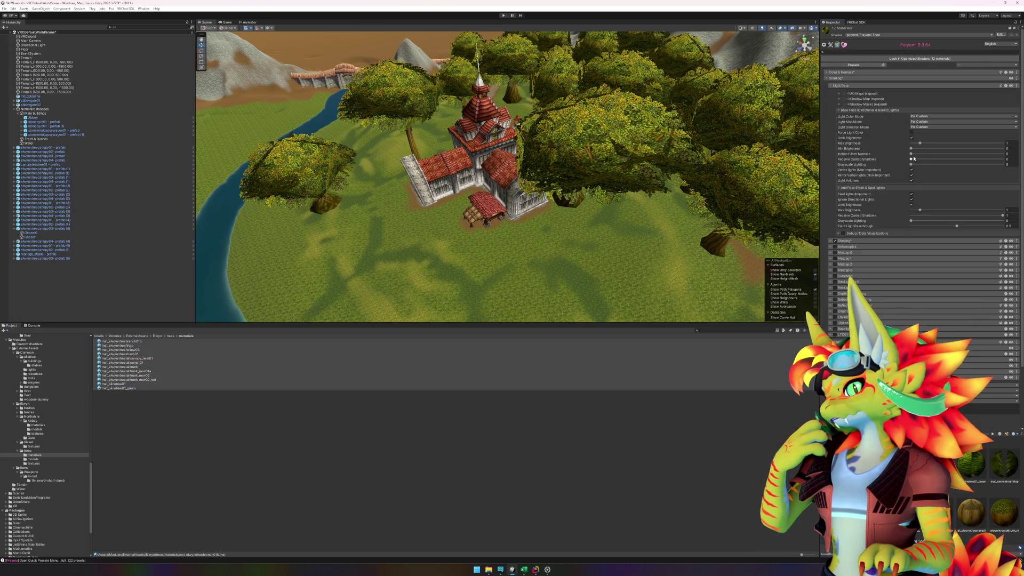
left_click_drag(911, 160, 1018, 159)
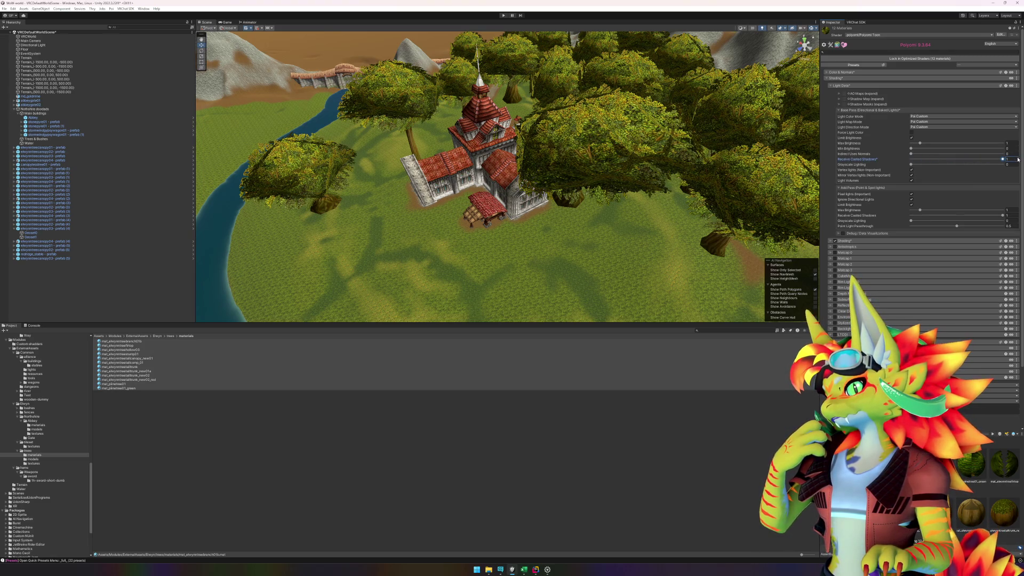
mouse_move(1003, 159)
left_mouse_down()
mouse_move(936, 159)
mouse_move(1003, 159)
left_mouse_up()
mouse_move(672, 213)
left_mouse_down()
mouse_move(632, 185)
mouse_move(486, 185)
left_mouse_up()
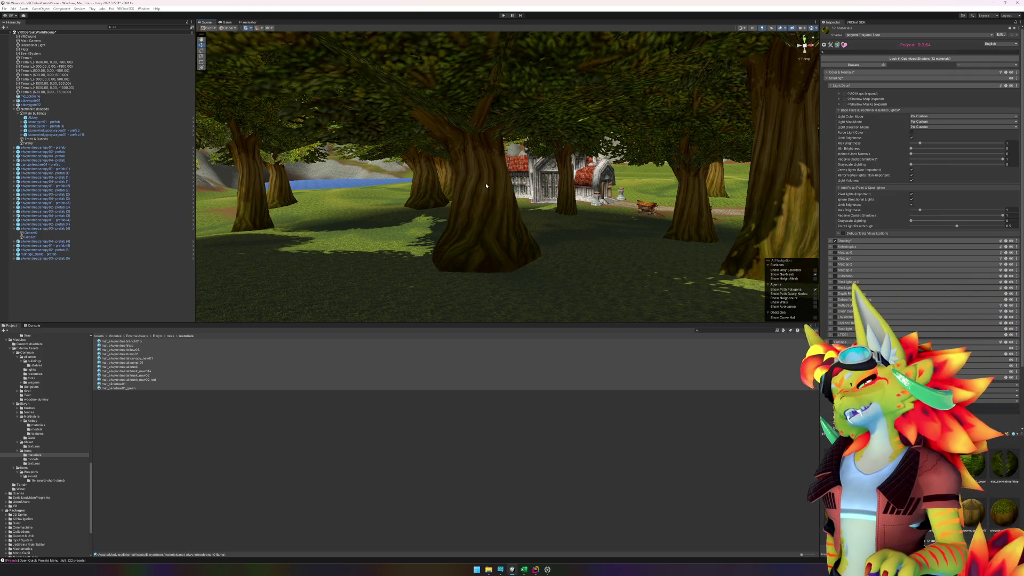
mouse_move(486, 187)
left_mouse_down()
mouse_move(466, 235)
mouse_move(523, 214)
mouse_move(664, 193)
mouse_move(534, 204)
left_mouse_up()
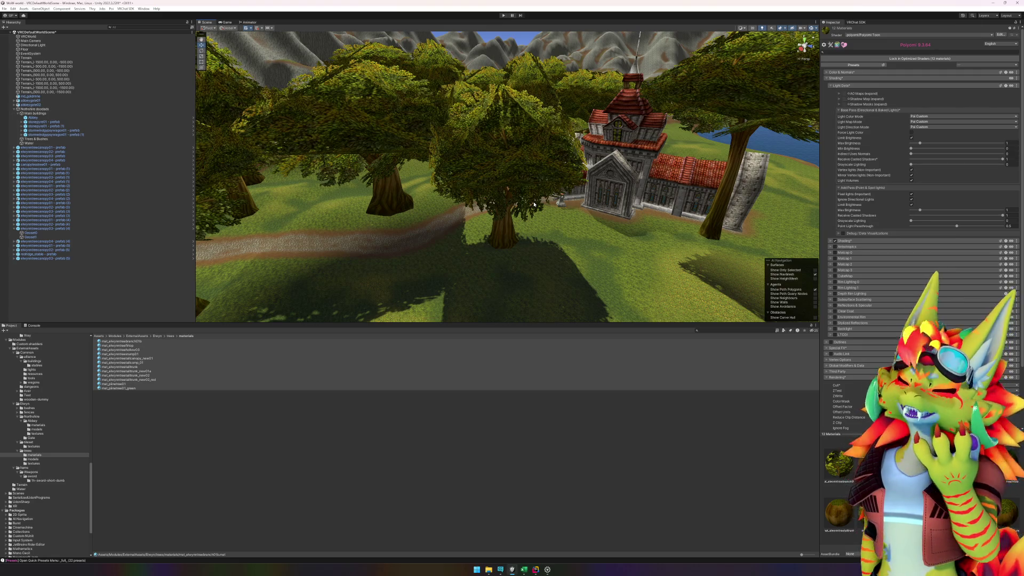
scroll(534, 203, "up", 3)
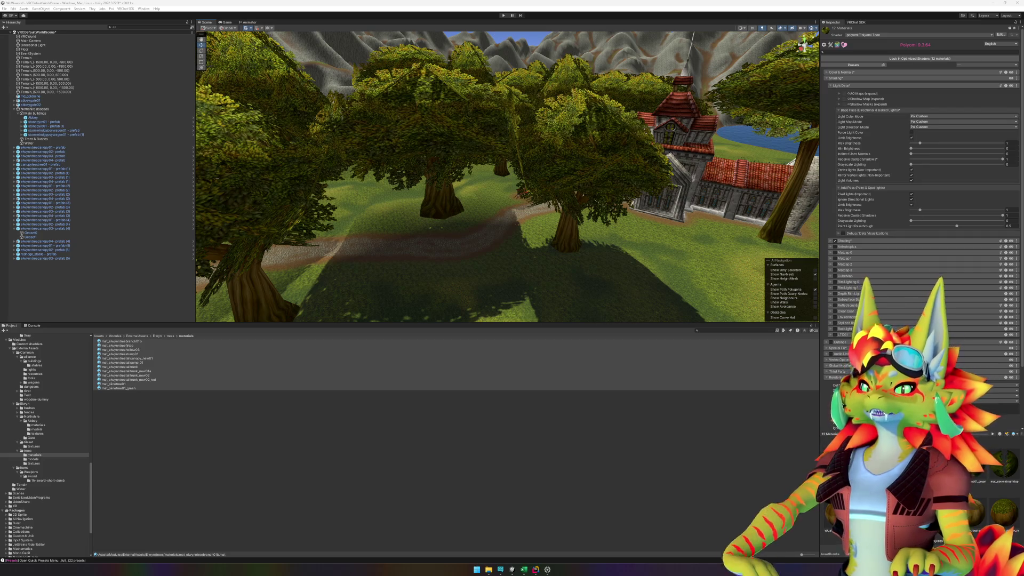
mouse_move(746, 190)
left_mouse_down()
mouse_move(625, 185)
mouse_move(575, 172)
left_mouse_up()
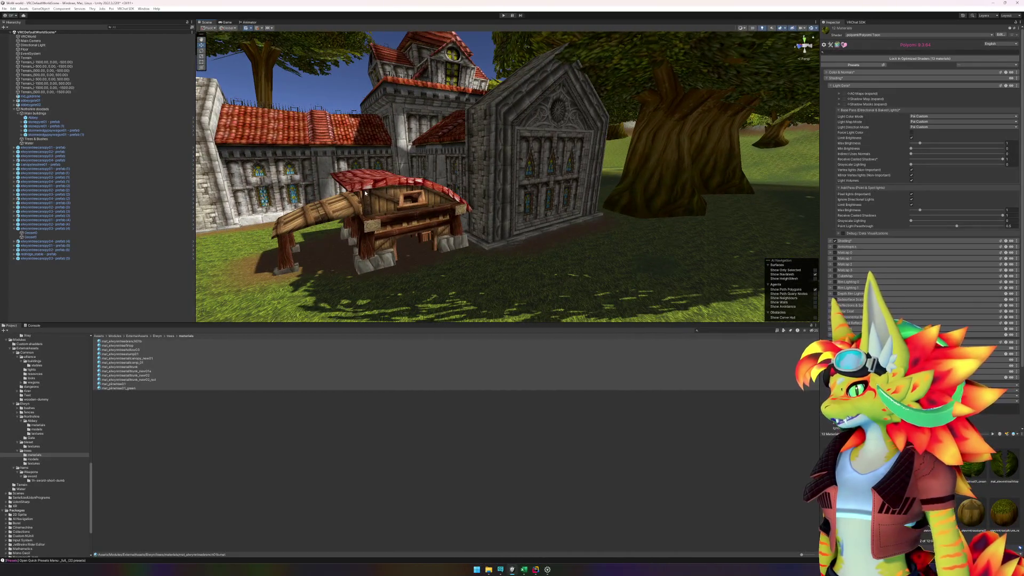
Step: Select the stable and its eight materials, from mat_mm_r_roof_01 onward, in the stables folder
left_click(365, 193)
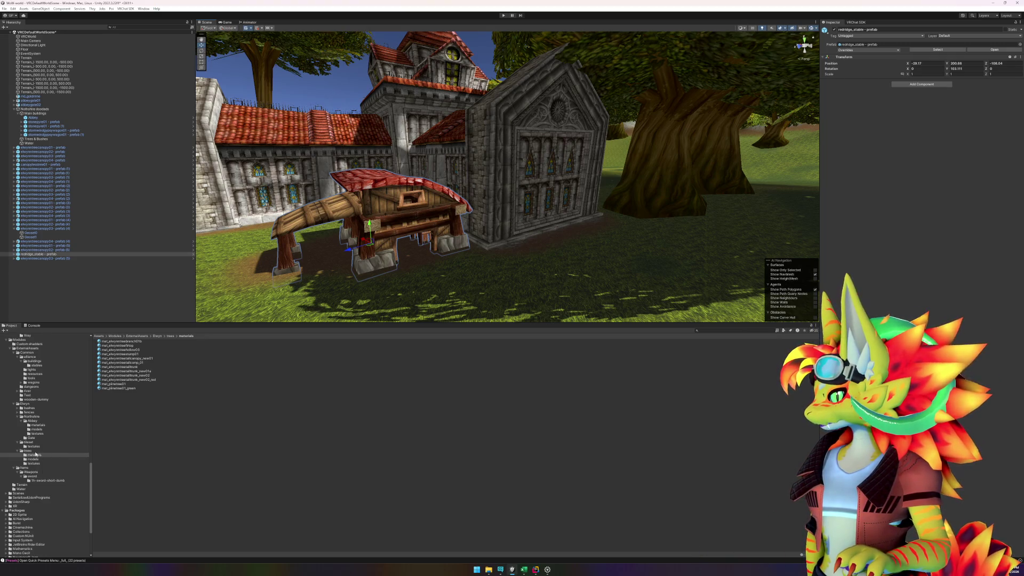
left_click(36, 366)
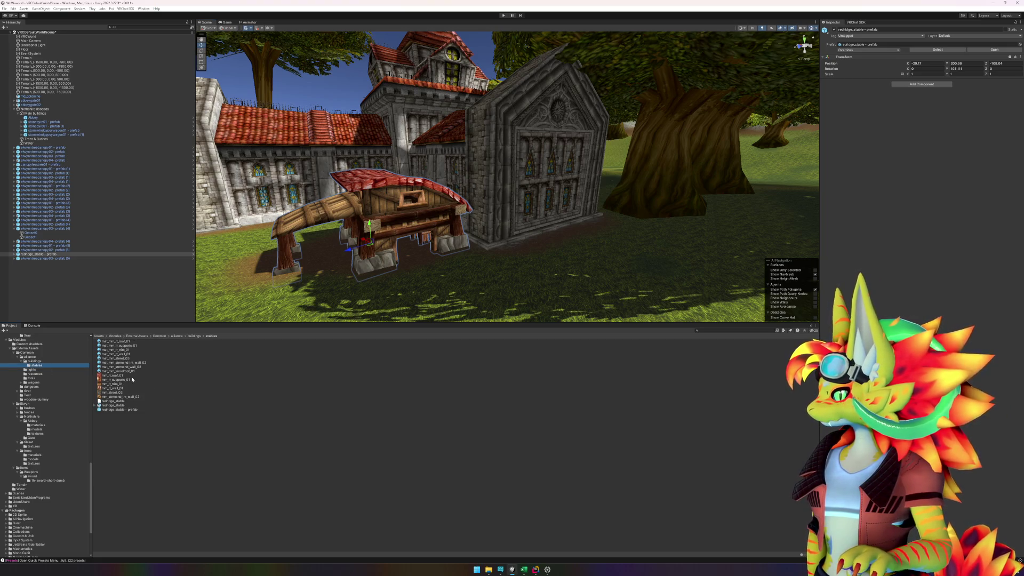
left_click(120, 342)
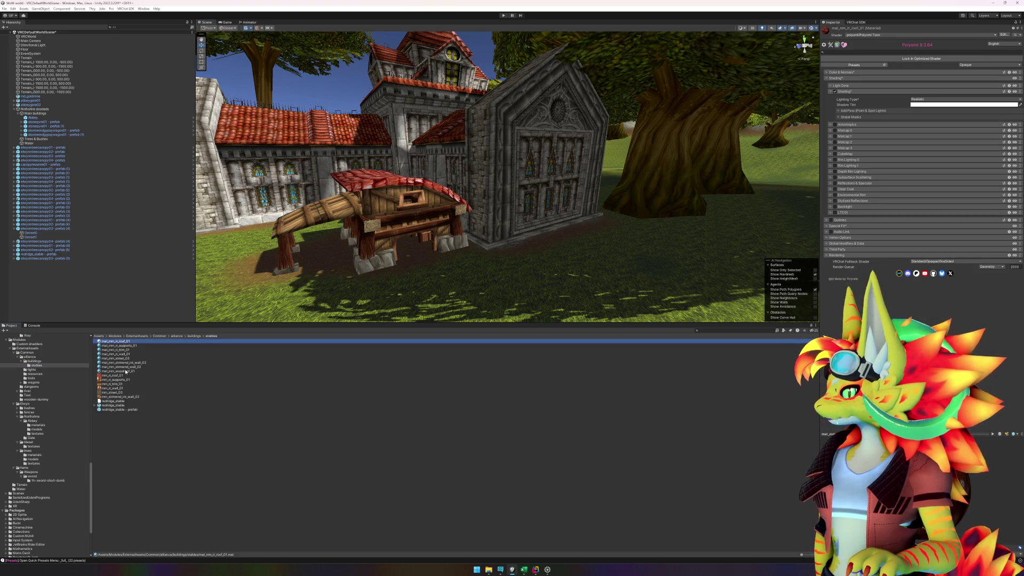
left_click(125, 371, "shift")
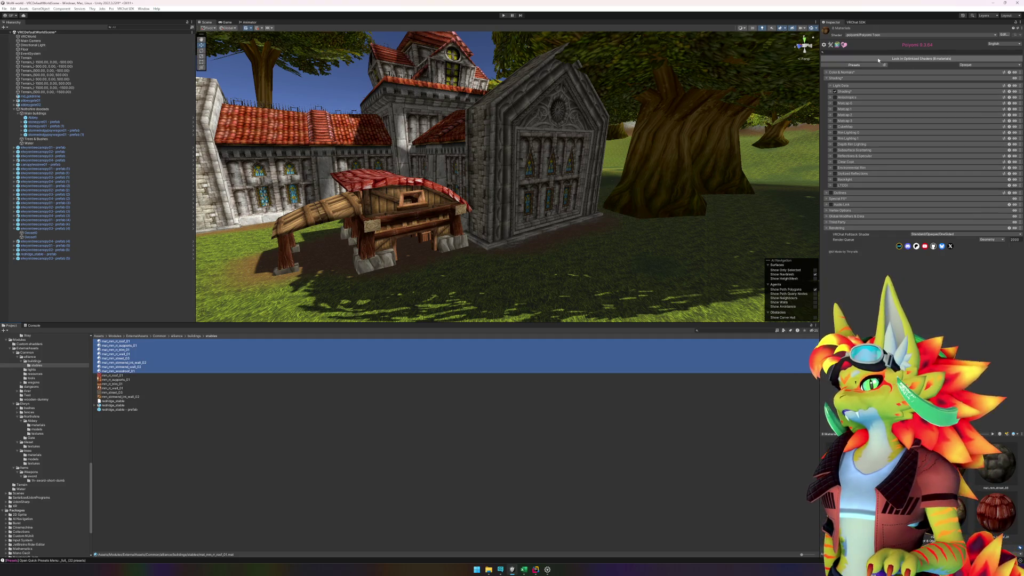
Step: Under Light Data, set Receive Casted Shadows on the stable materials to about 0.717
left_click(831, 91)
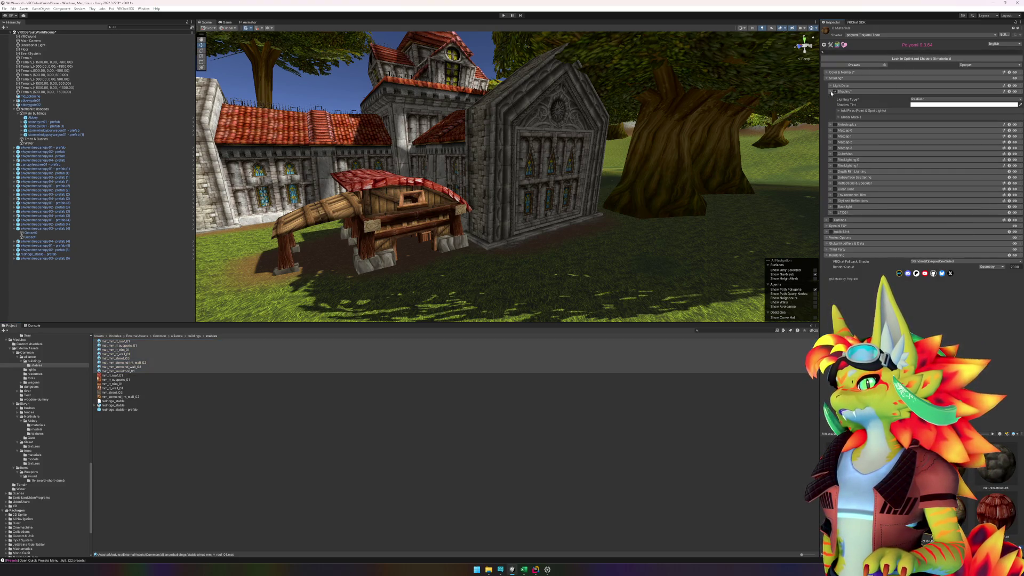
left_click(837, 111)
left_click(841, 111)
left_click(842, 92)
left_click(842, 86)
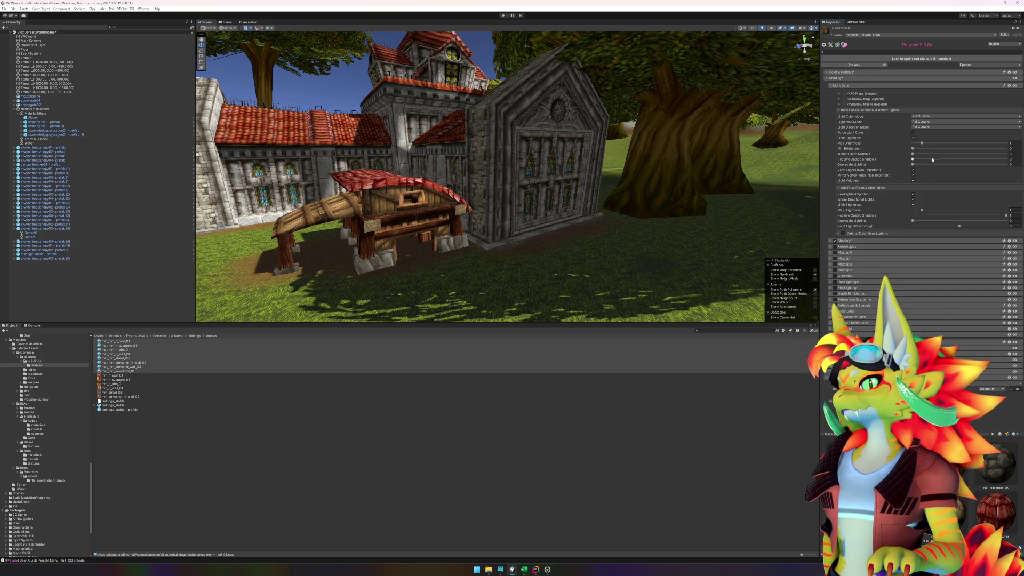
left_click_drag(902, 158, 1014, 158)
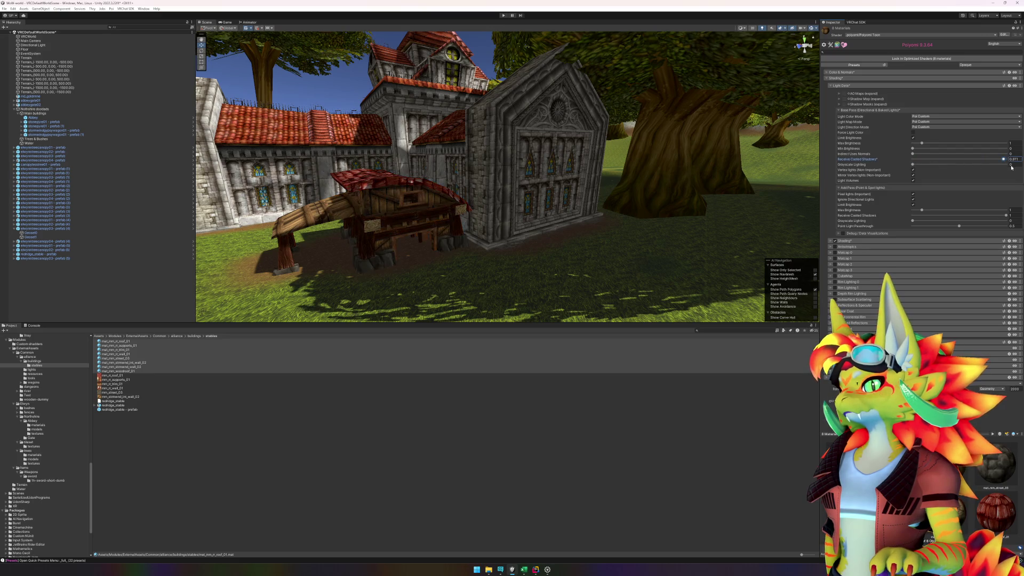
left_click_drag(544, 260, 502, 216)
Step: Select and frame the stone pyre, then select its Geoset0 mesh part
left_click(463, 203)
key("f")
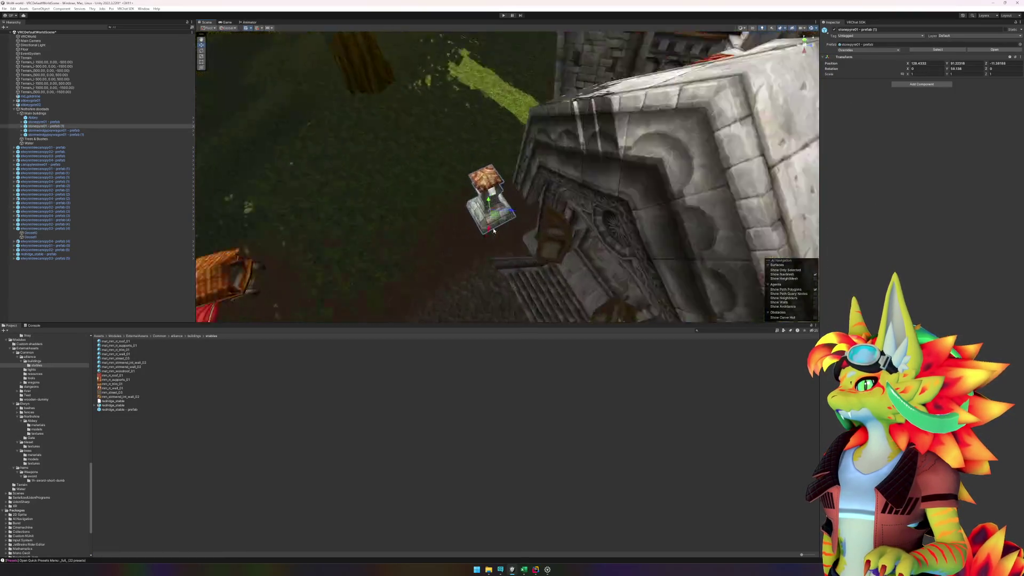
left_click_drag(516, 231, 655, 247)
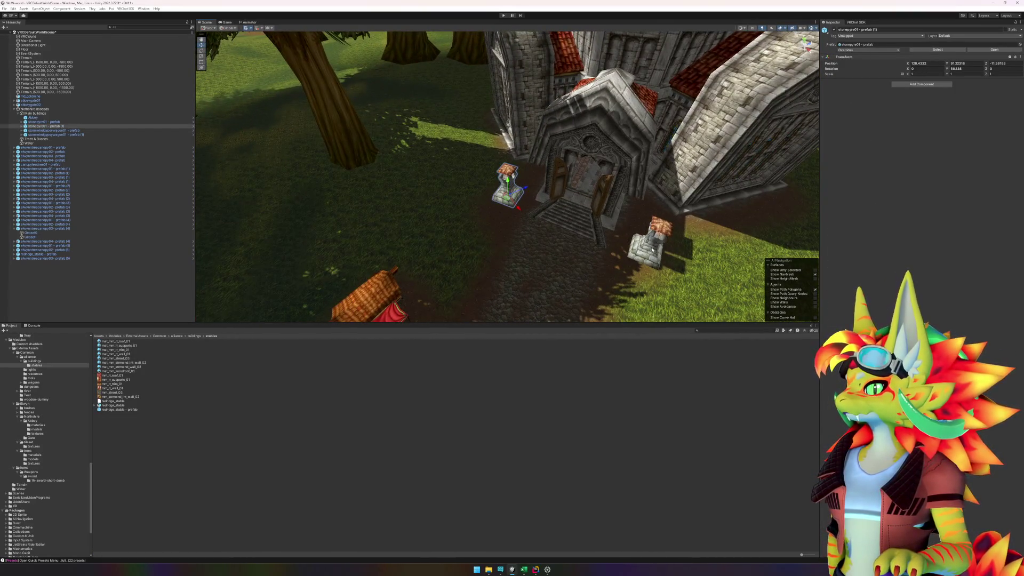
left_click(22, 126)
left_click(48, 131)
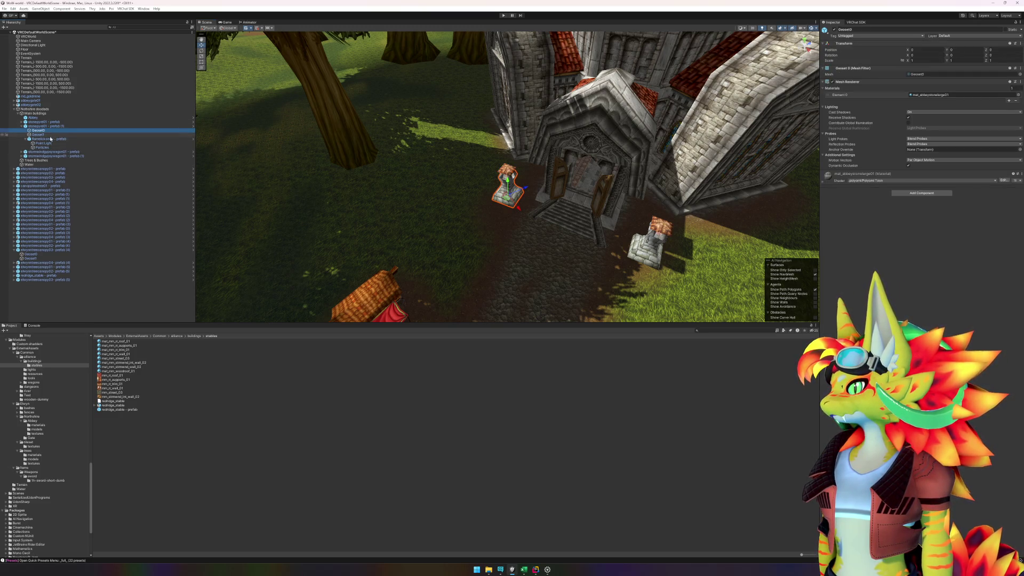
Step: Set Receive Casted Shadows to 1 on mat_abbeystonelarge01 and mat_monasteryroof02
left_click(939, 94)
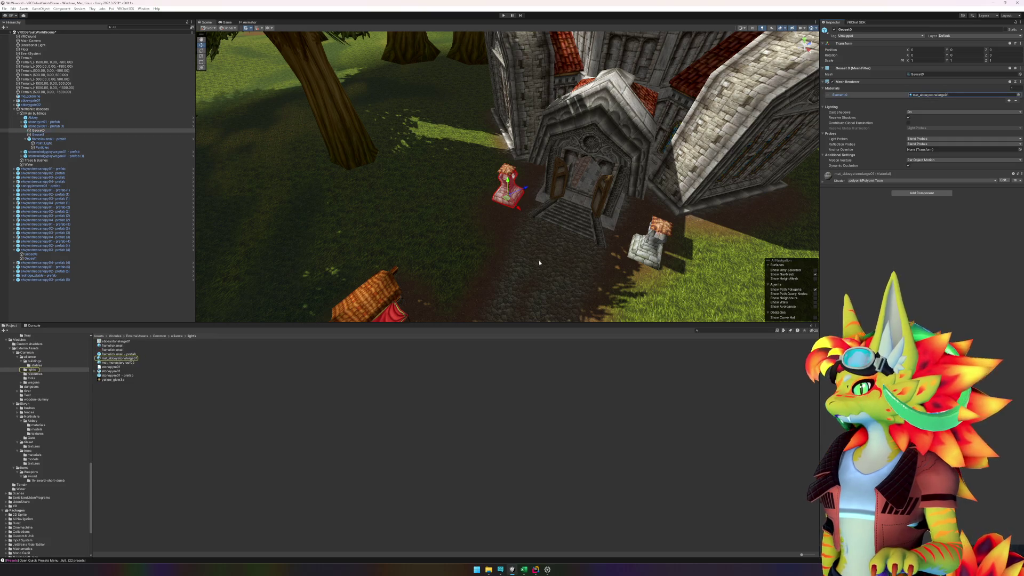
left_click(113, 359)
left_click(114, 363, "ctrl")
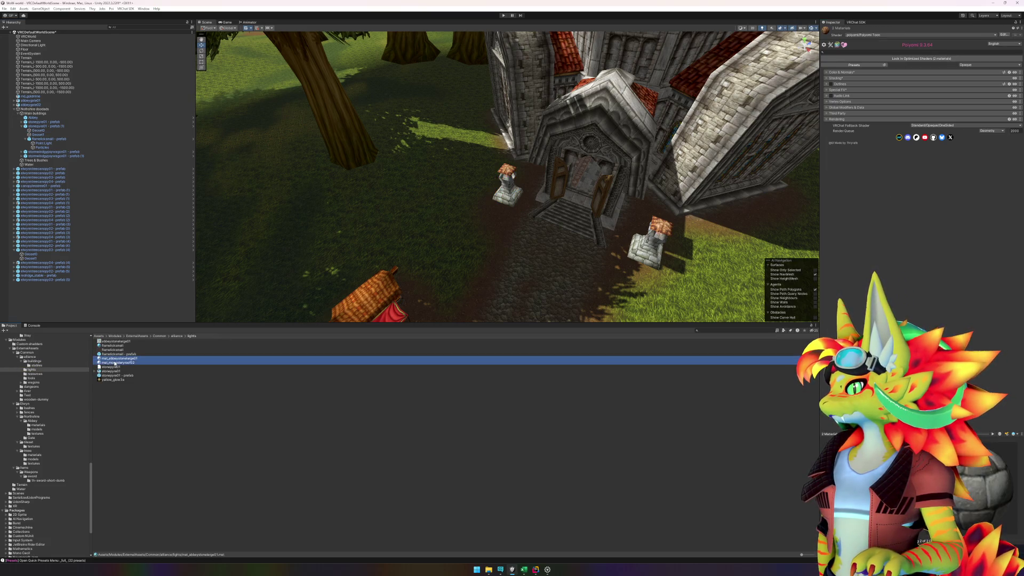
left_click(828, 79)
left_click(830, 86)
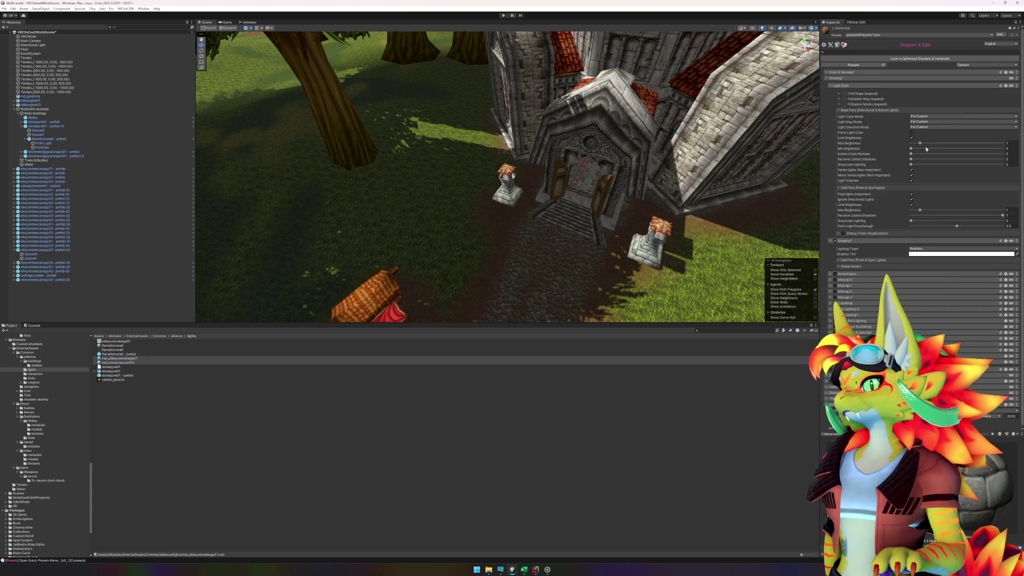
left_click_drag(912, 159, 1016, 159)
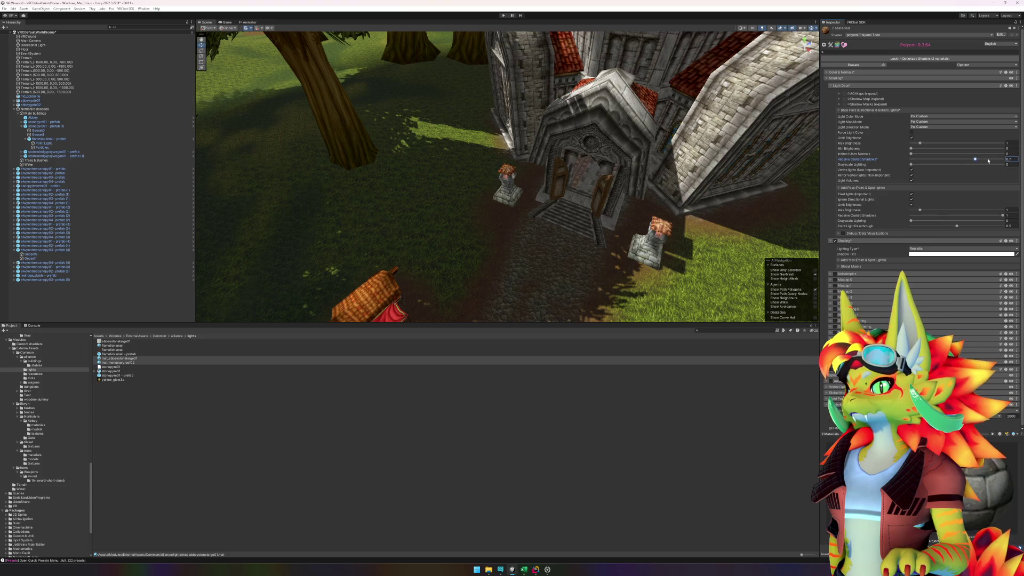
Step: Look around the abbey toward the wagons and select the small wagon
left_click(698, 263)
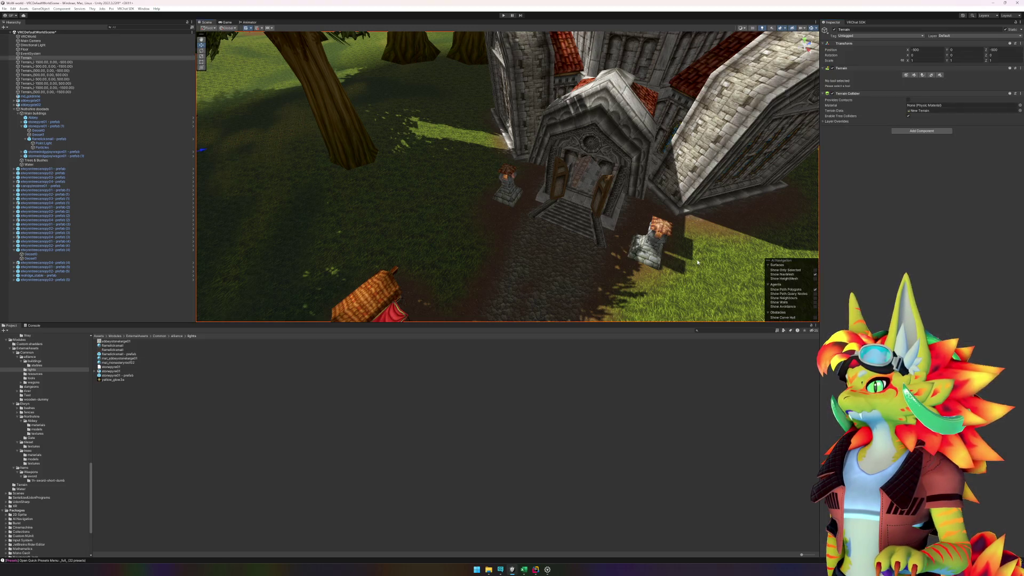
mouse_move(619, 235)
left_mouse_down()
mouse_move(611, 238)
mouse_move(621, 230)
left_mouse_up()
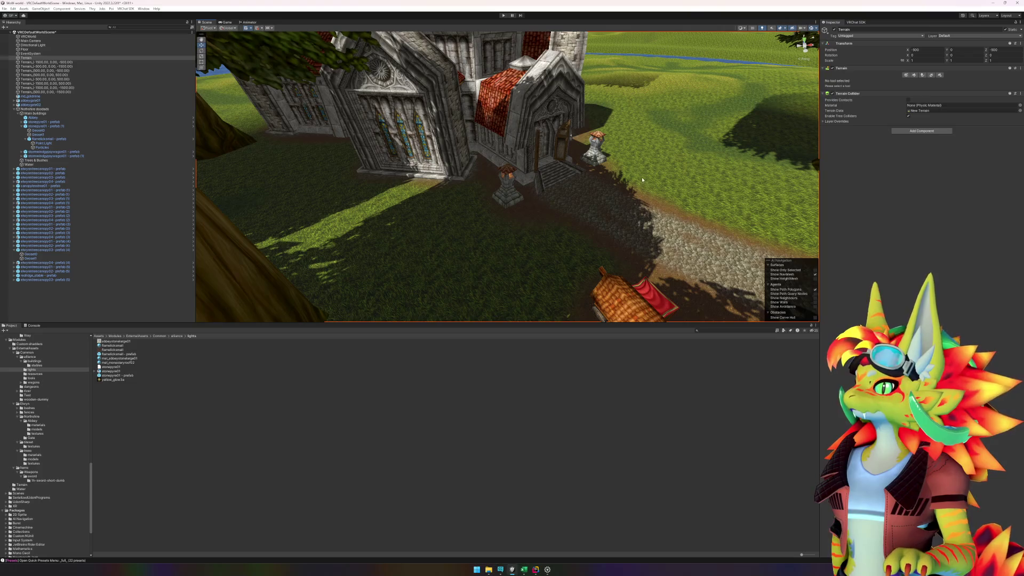
left_click_drag(642, 180, 638, 188)
left_click_drag(652, 138, 625, 150)
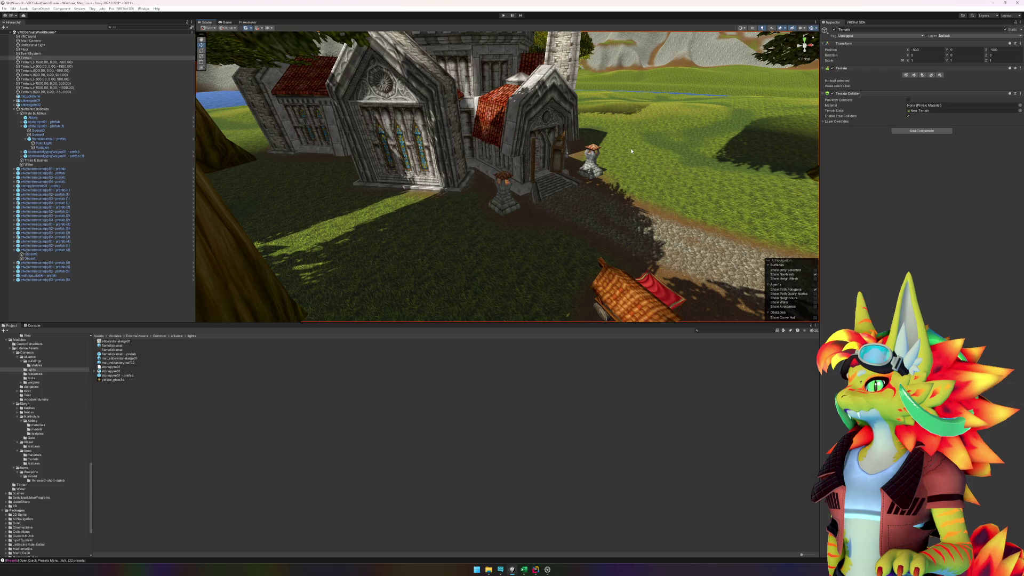
left_click(550, 433)
mouse_move(558, 273)
left_mouse_down()
mouse_move(517, 257)
mouse_move(501, 206)
mouse_move(445, 163)
left_mouse_up()
left_click(440, 158)
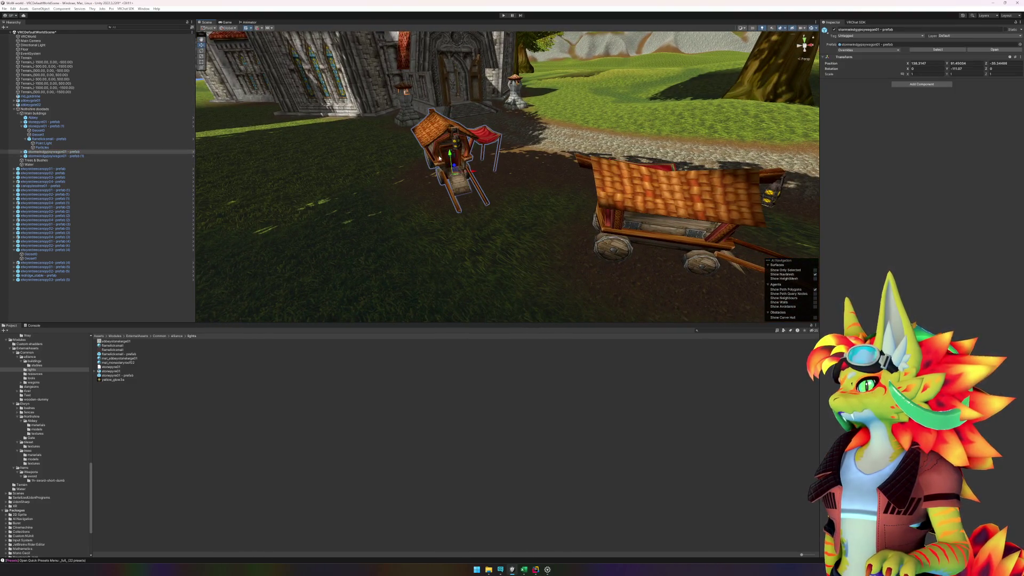
Step: Select the gypsy wagon's Geoset0 part and all nine of its materials
left_click(40, 152)
key("Right")
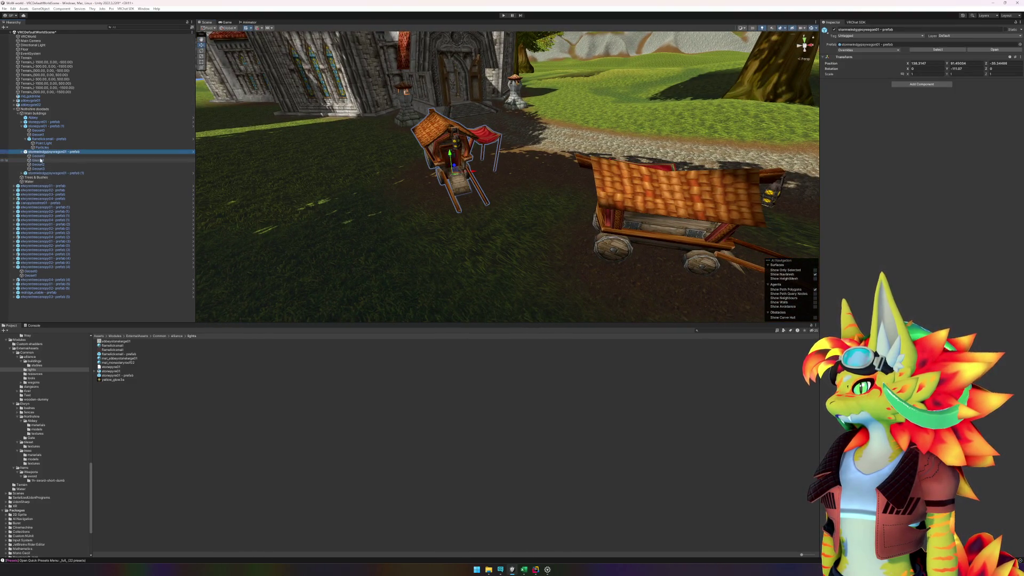
left_click(38, 156)
left_click(925, 95)
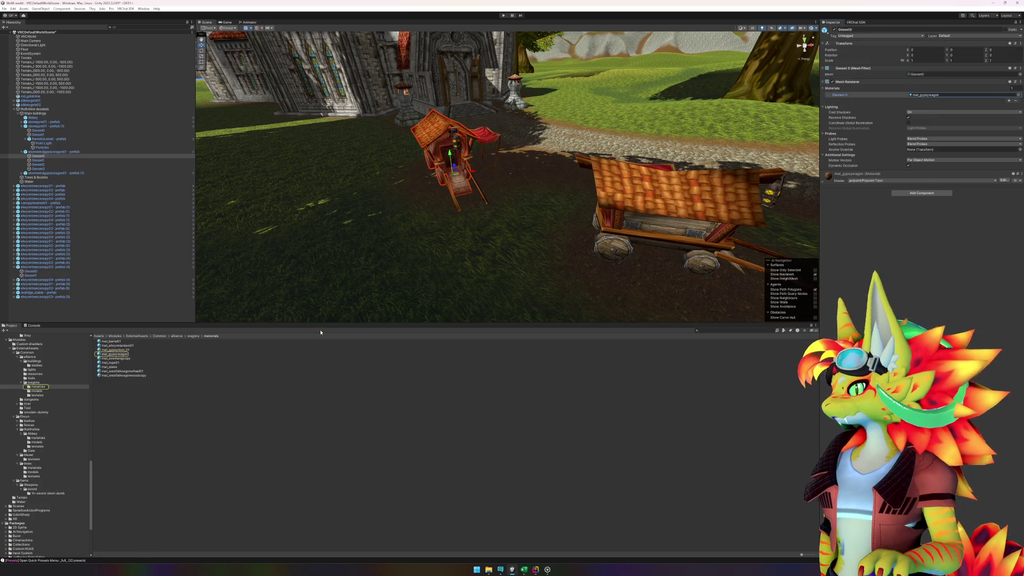
left_click(112, 342)
left_click(113, 376, "shift")
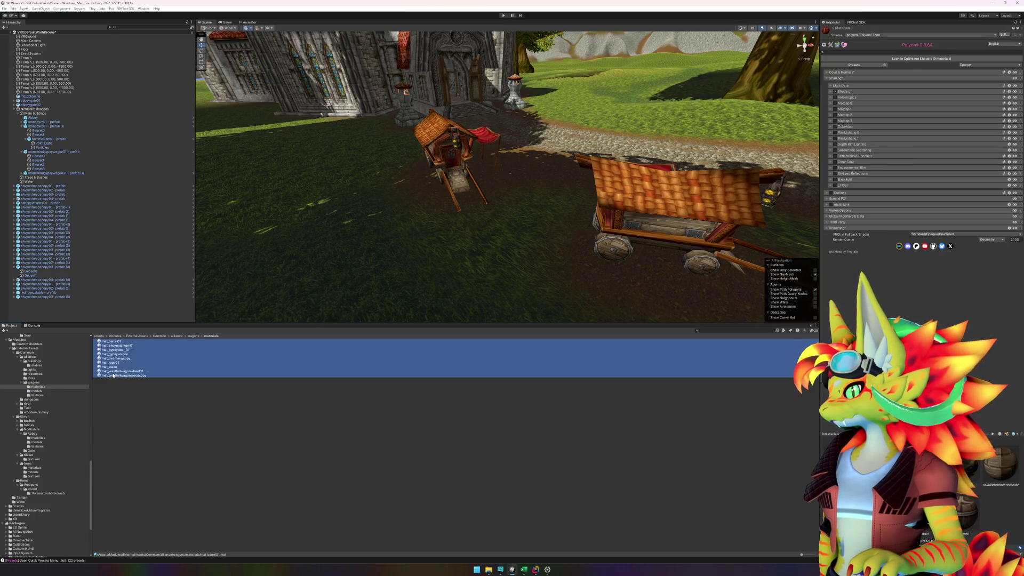
Step: Set the wagon materials' Receive Casted Shadows to 1, deselect them, and enter Play mode
left_click(832, 86)
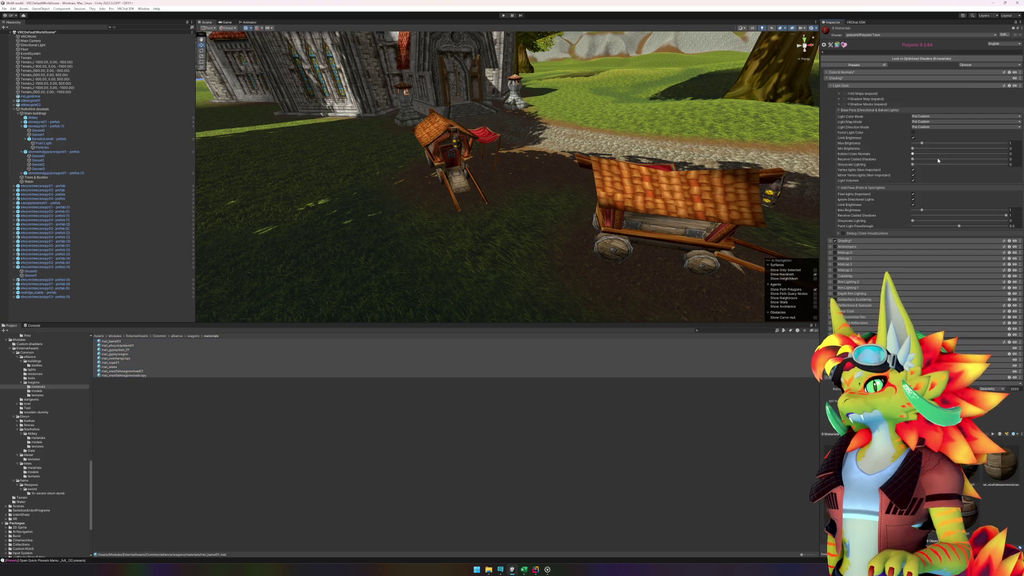
left_click_drag(913, 159, 1007, 160)
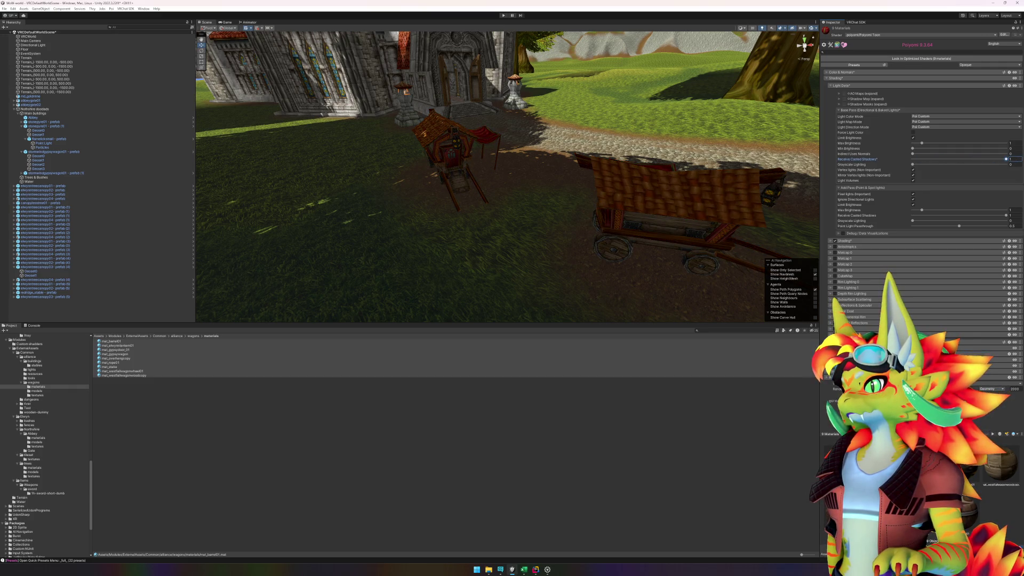
left_click(552, 445)
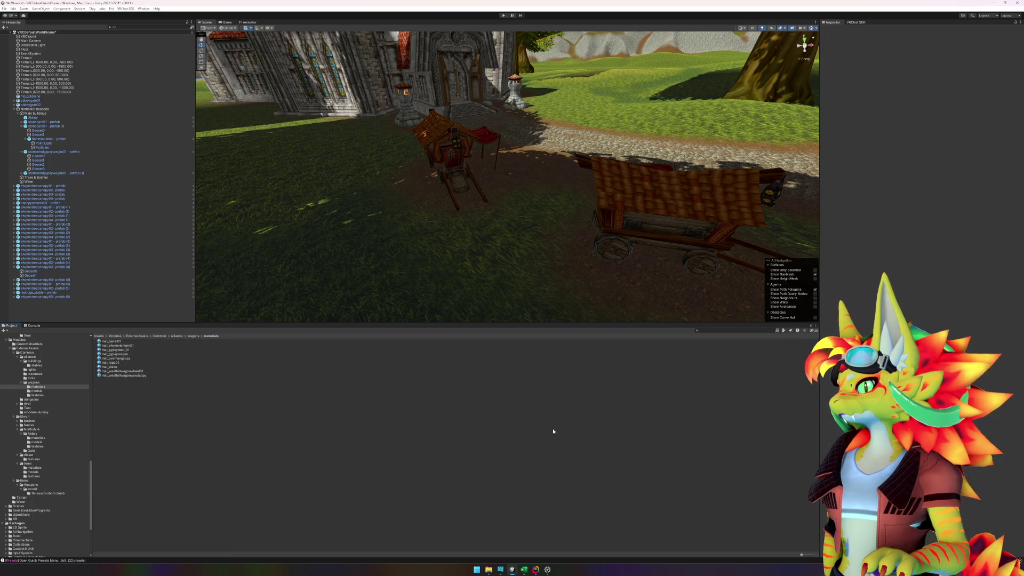
left_click(503, 15)
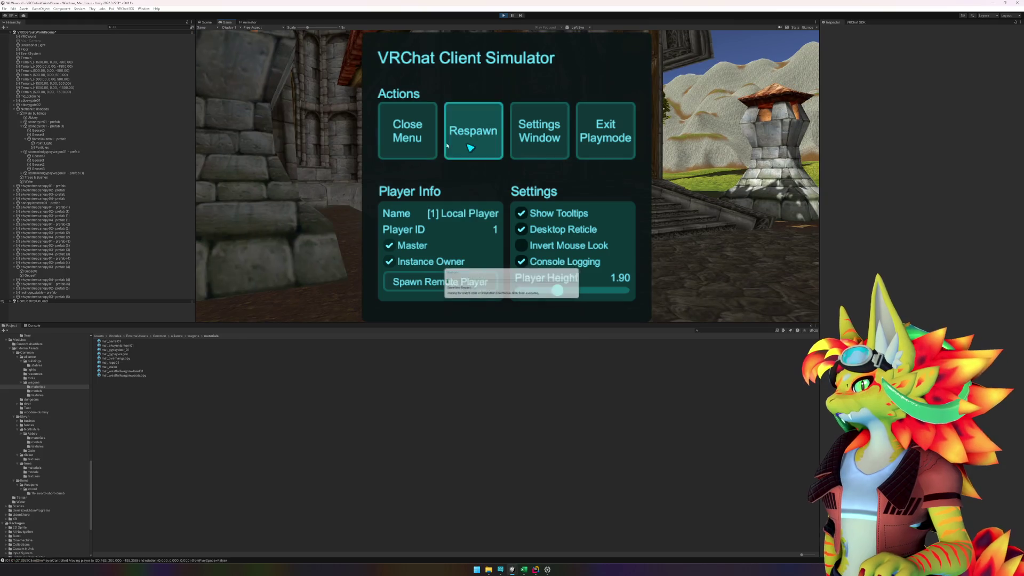
Step: Respawn and walk from the wagons along the cobbled path toward the house among the trees
left_click(469, 152)
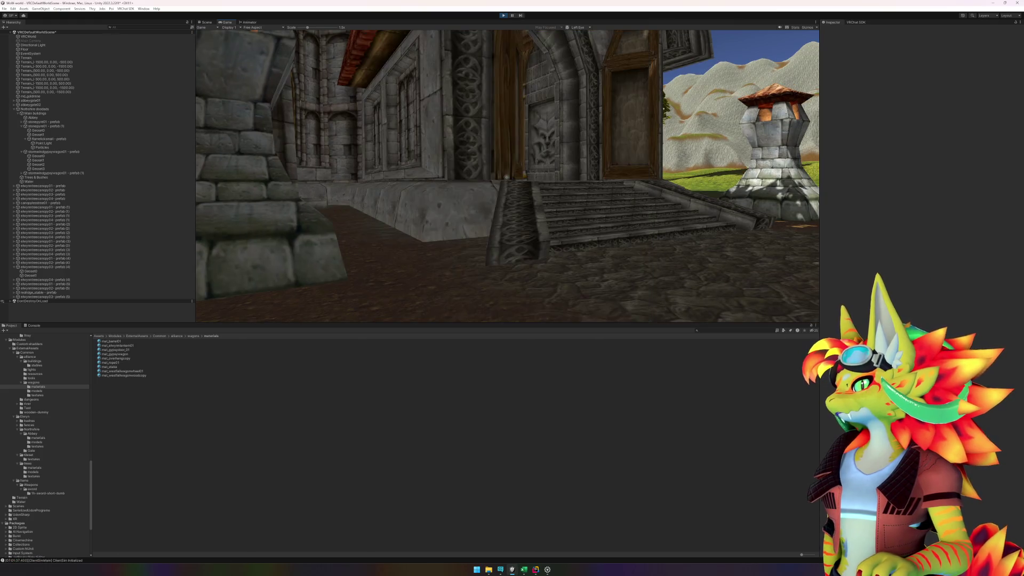
key("w")
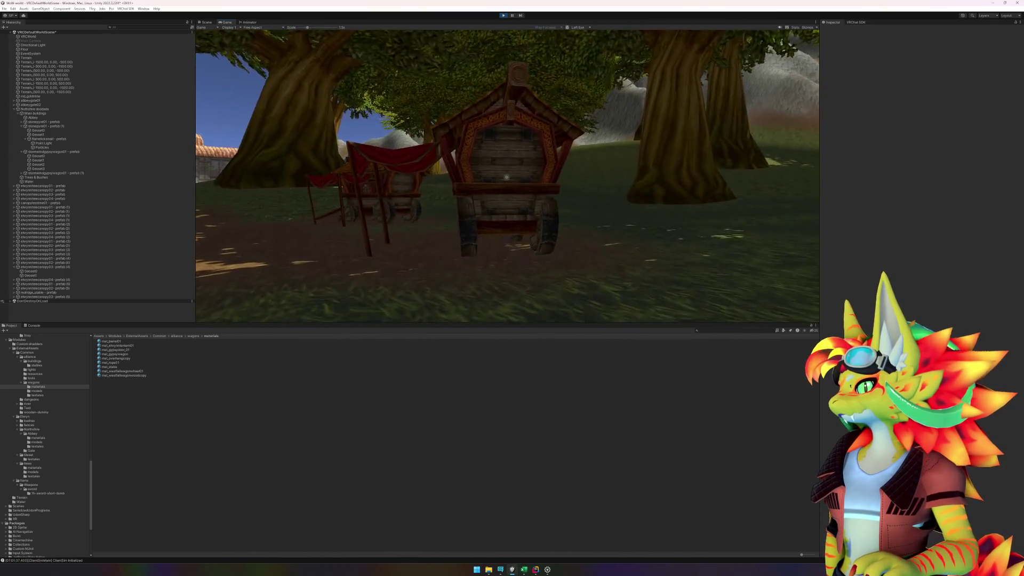
key("w")
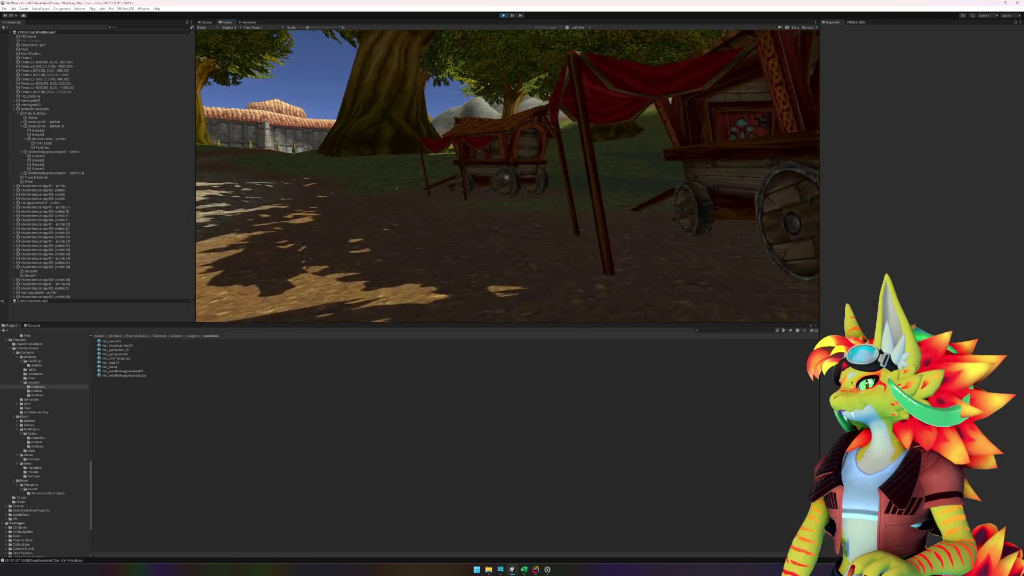
key("w")
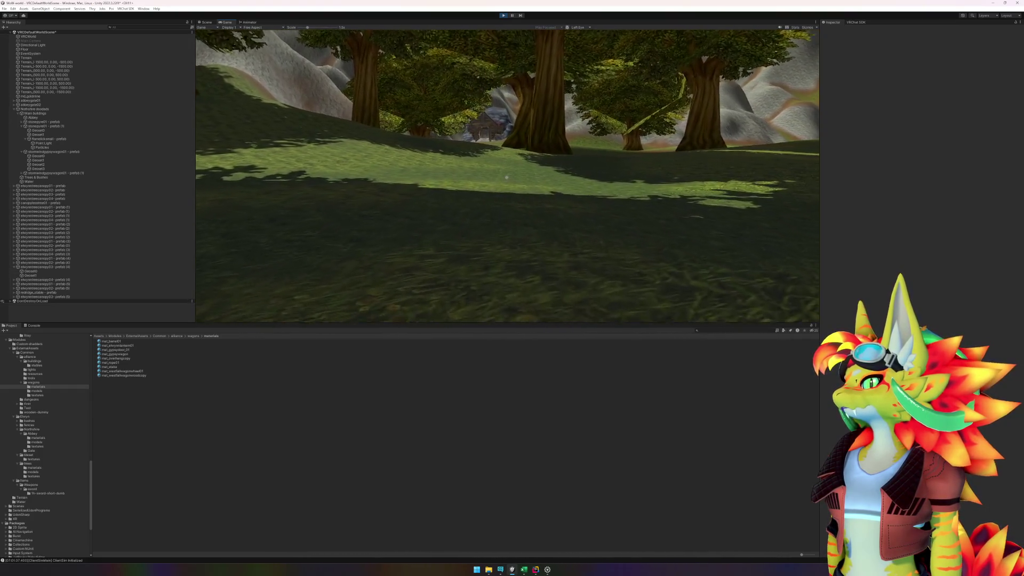
key("w")
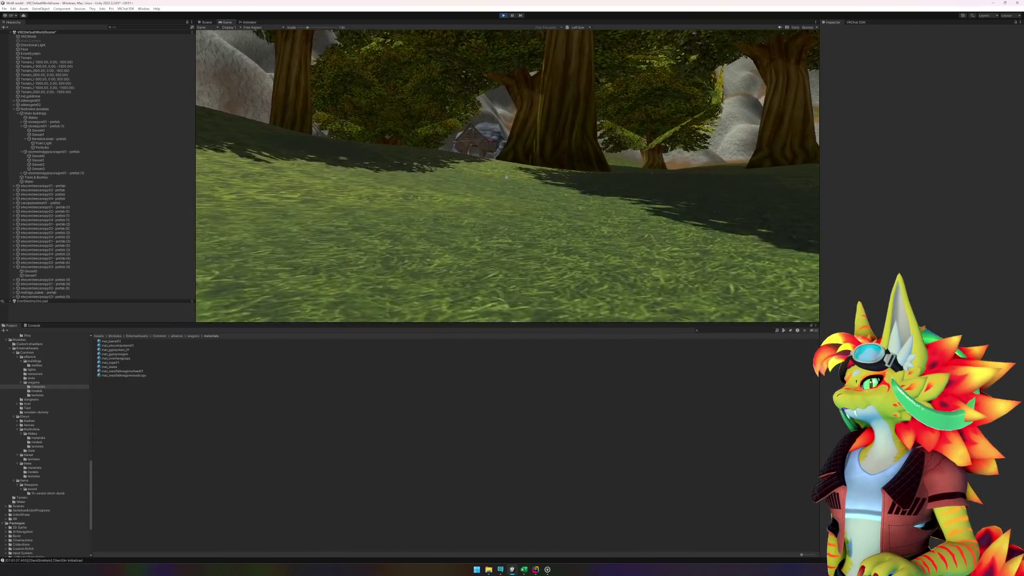
key("w")
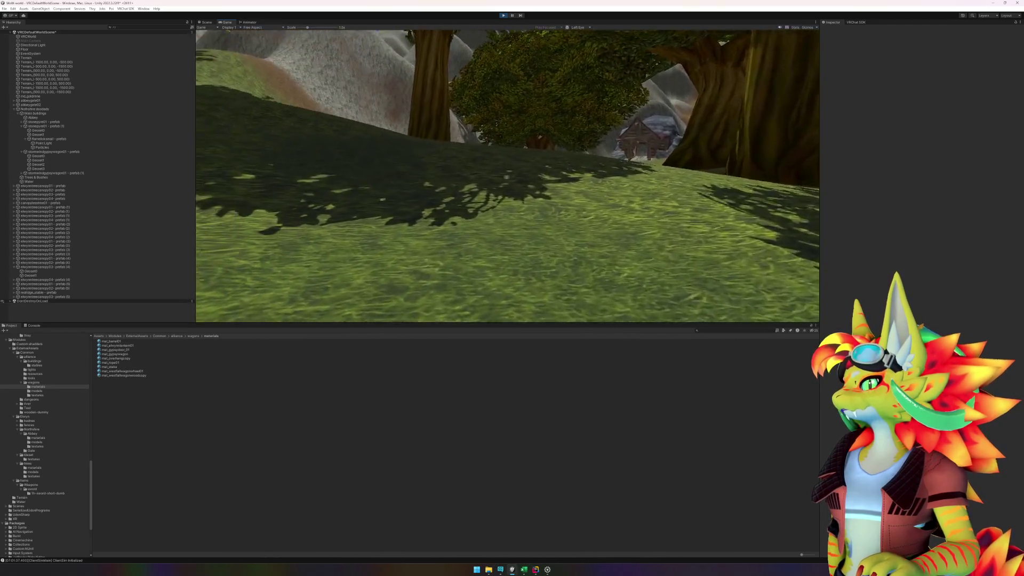
key("w")
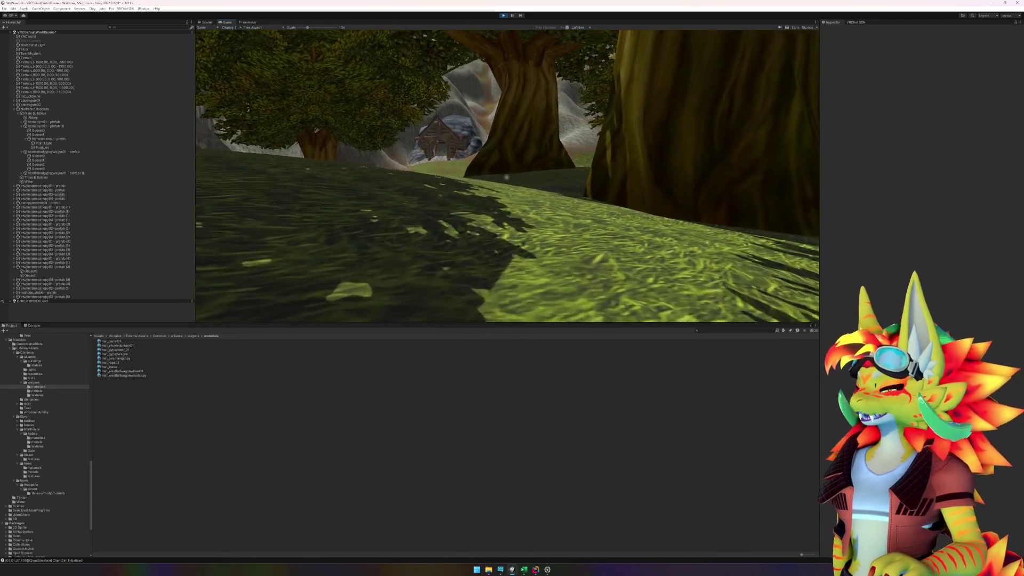
Step: Walk past the house toward the mountains, open the client simulator menu, and end the test run
key("w")
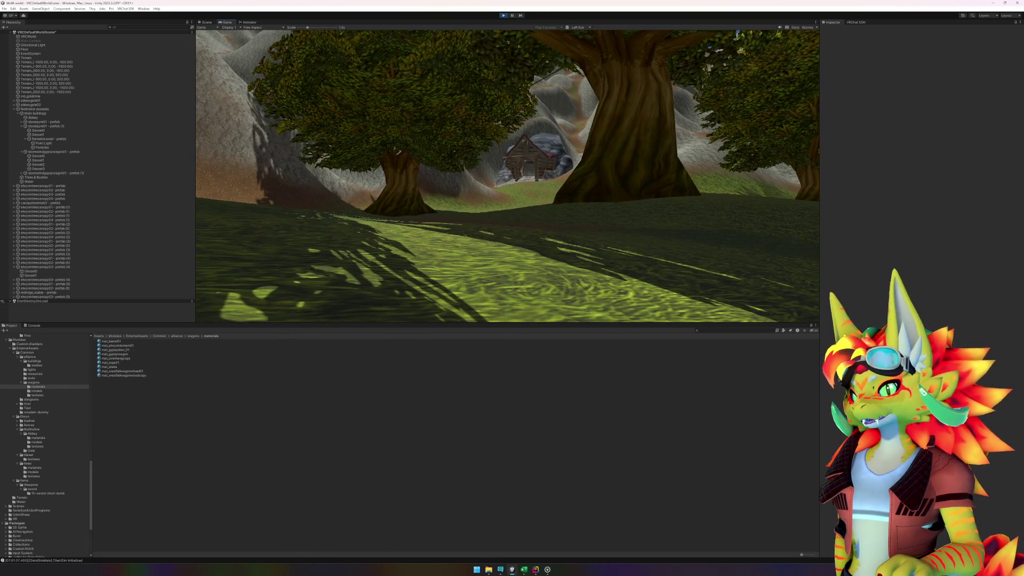
key("w")
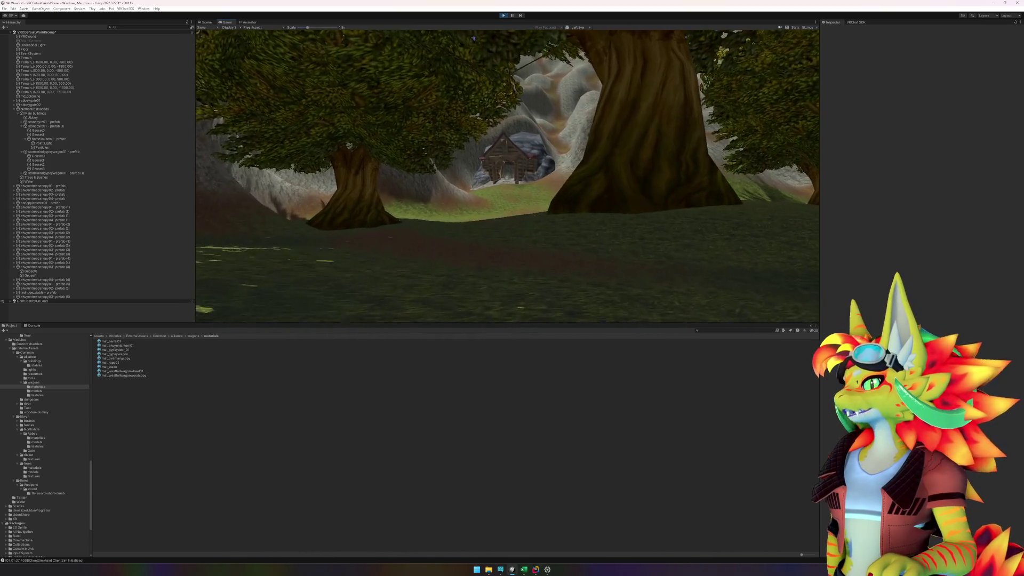
key("w")
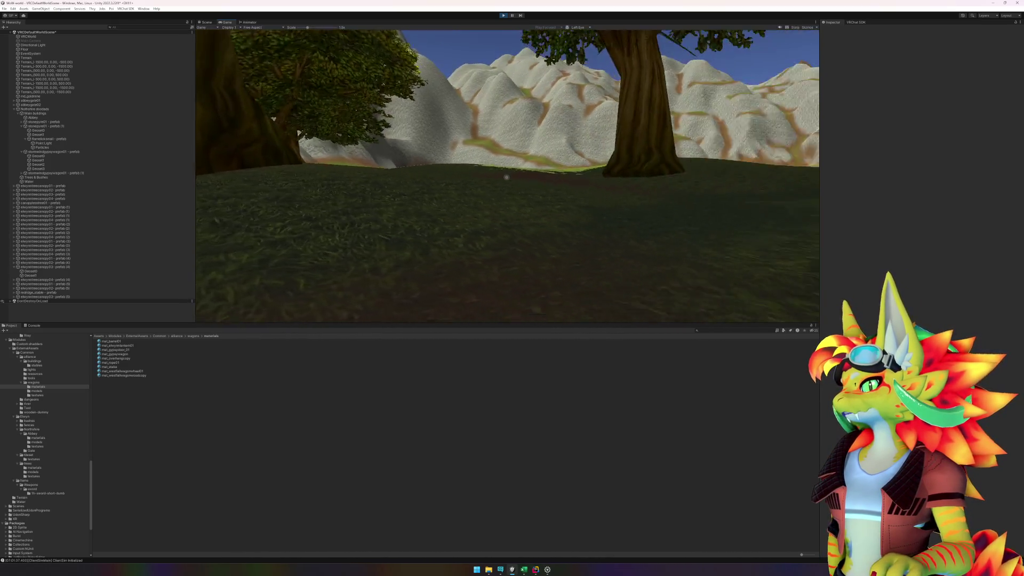
key("Escape")
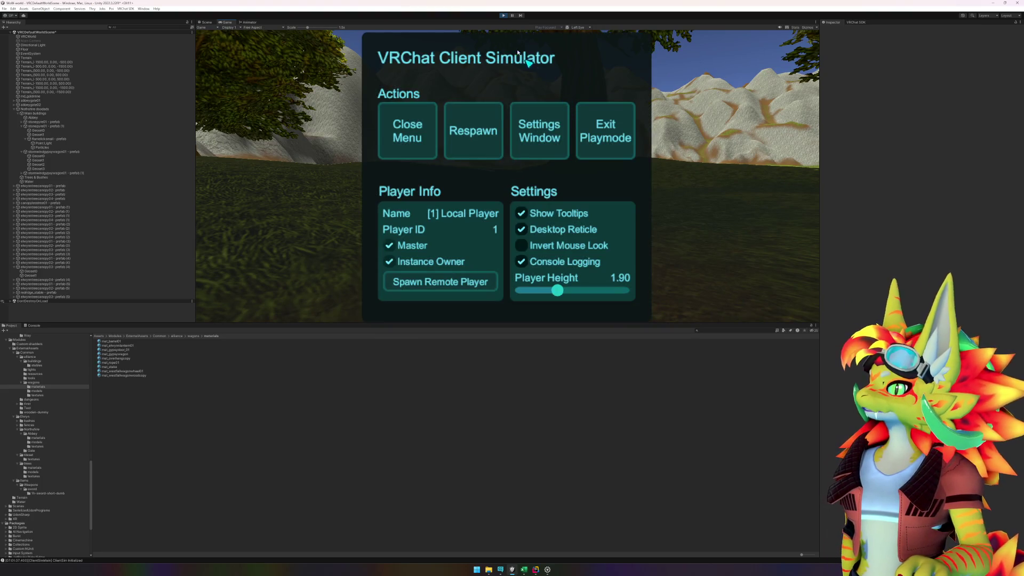
left_click(504, 16)
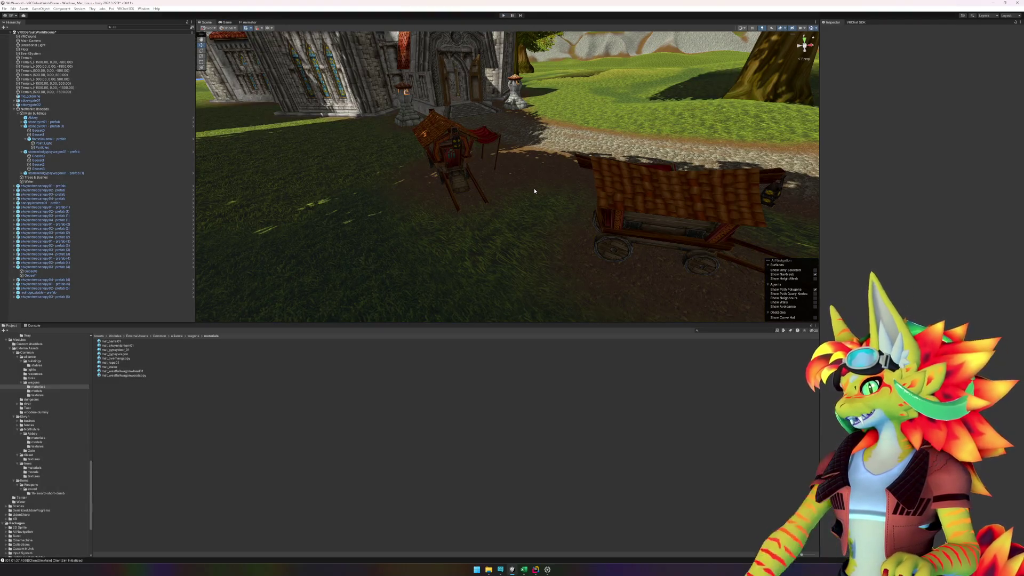
Step: Frame the view over the abbey, look steeply down on it, and select the stable
key("f")
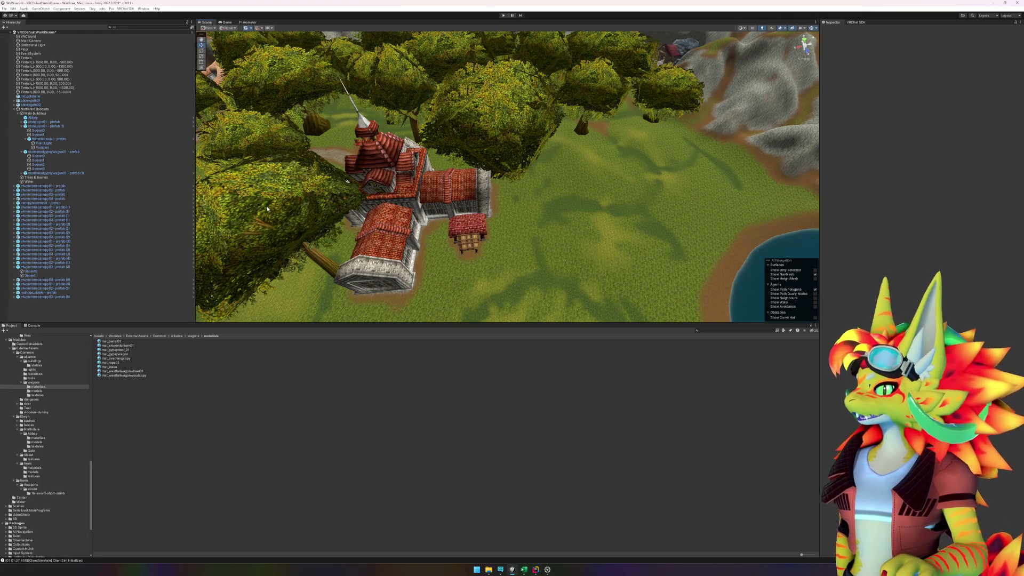
left_click_drag(481, 255, 512, 250)
left_click(512, 250)
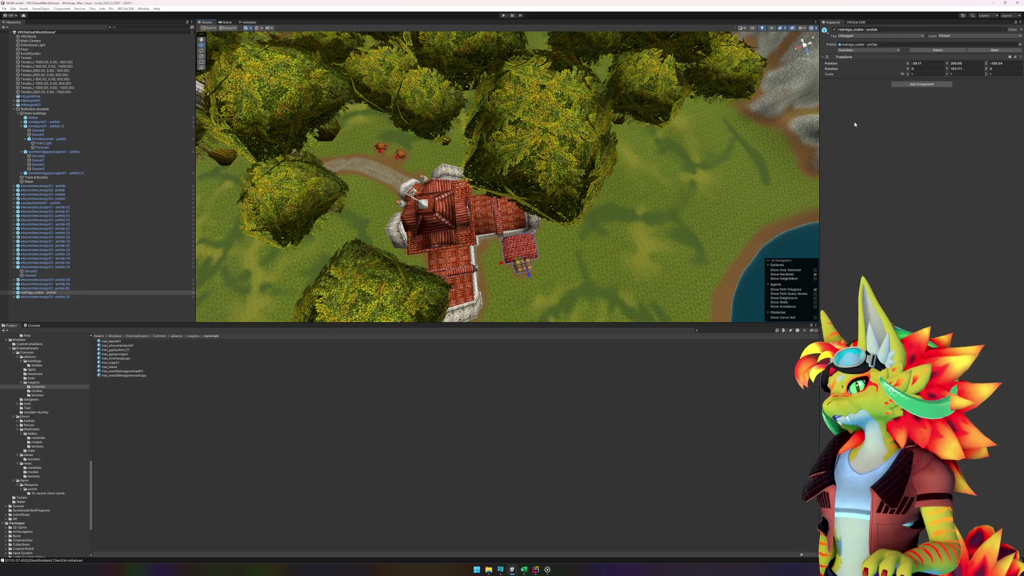
right_click(50, 294)
mouse_move(67, 365)
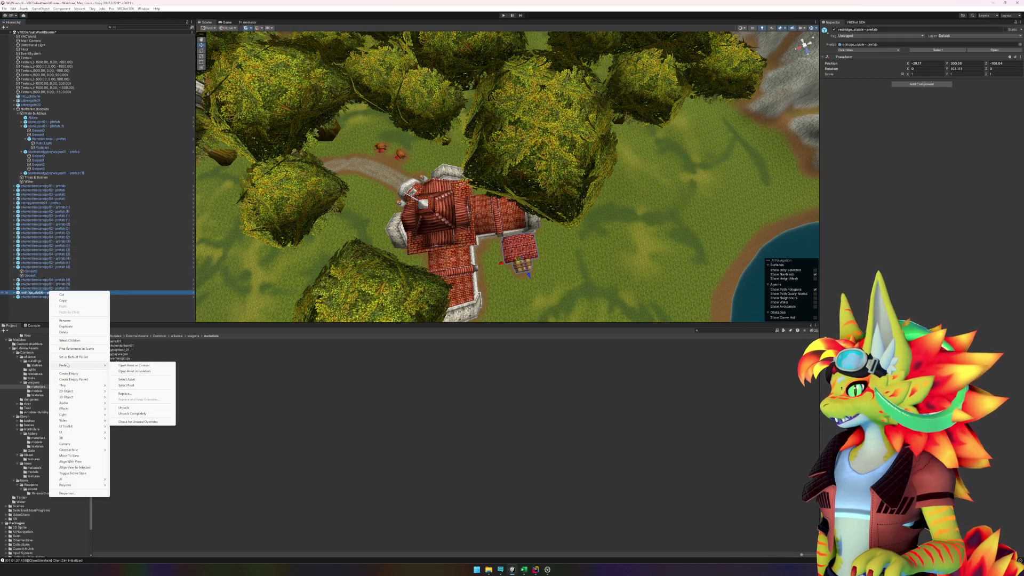
left_click(143, 375)
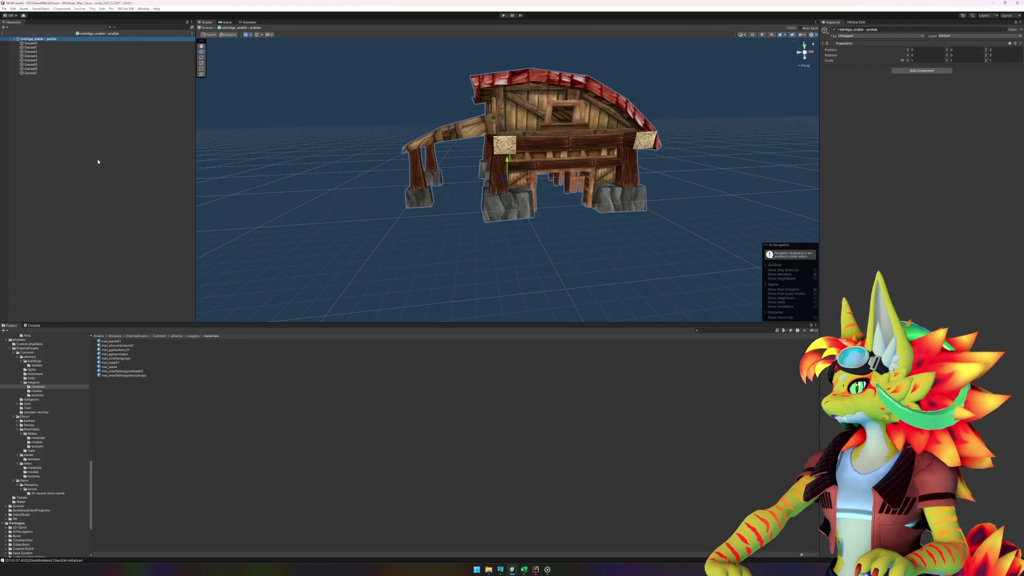
right_click(72, 120)
left_click(90, 194)
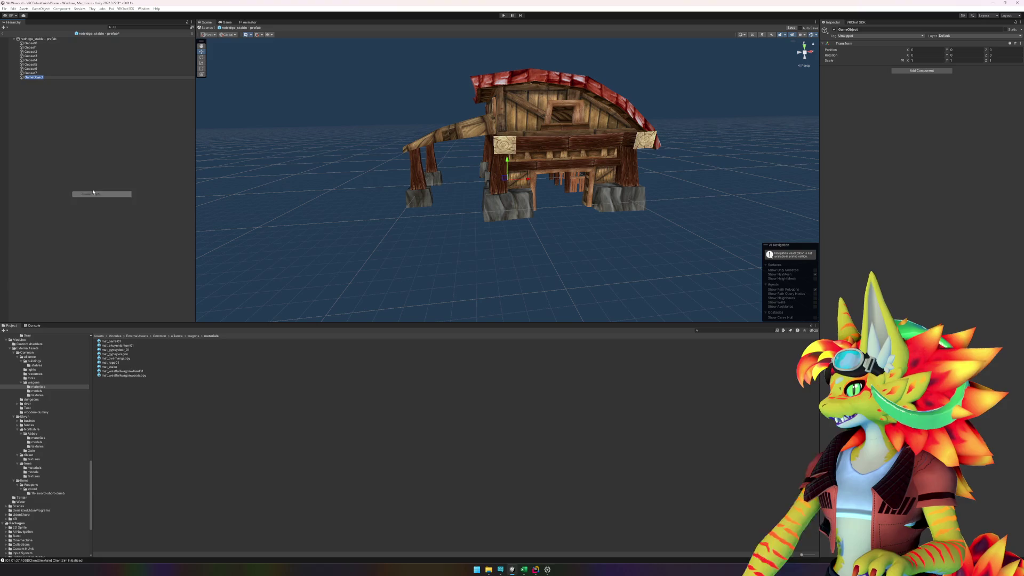
left_click(39, 40)
key("Down")
key("Down")
key("Down")
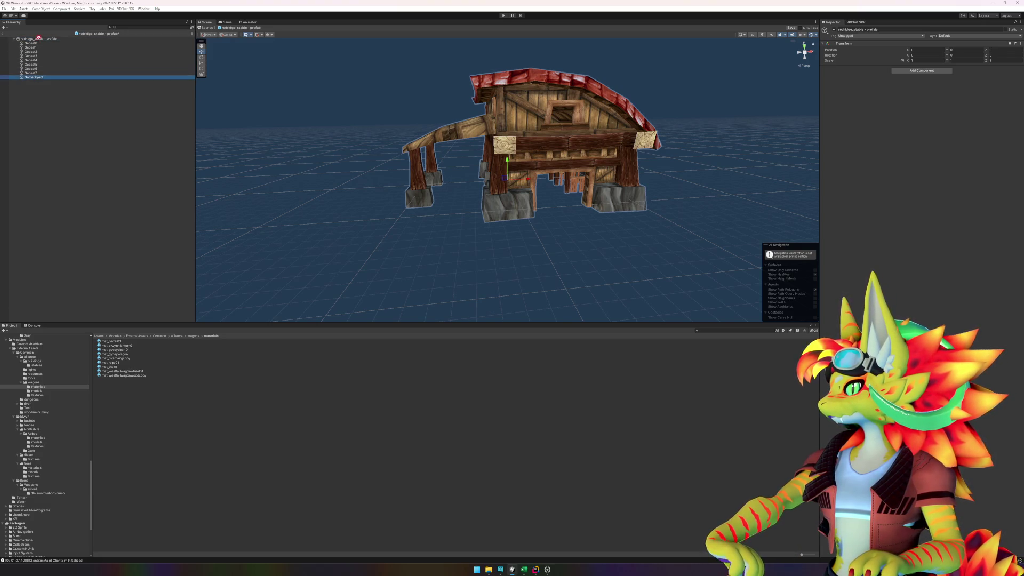
left_click(40, 41)
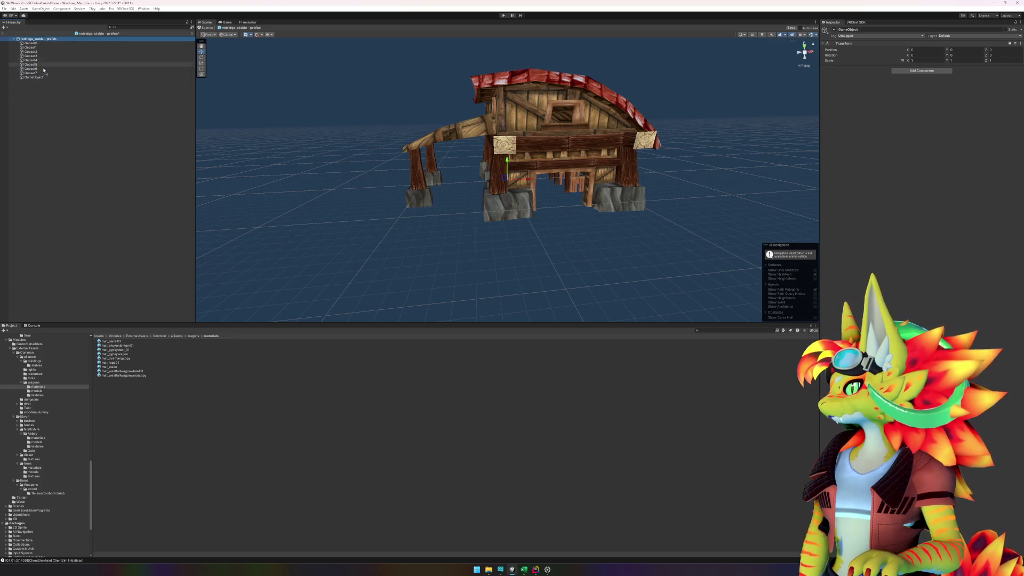
left_click(41, 77)
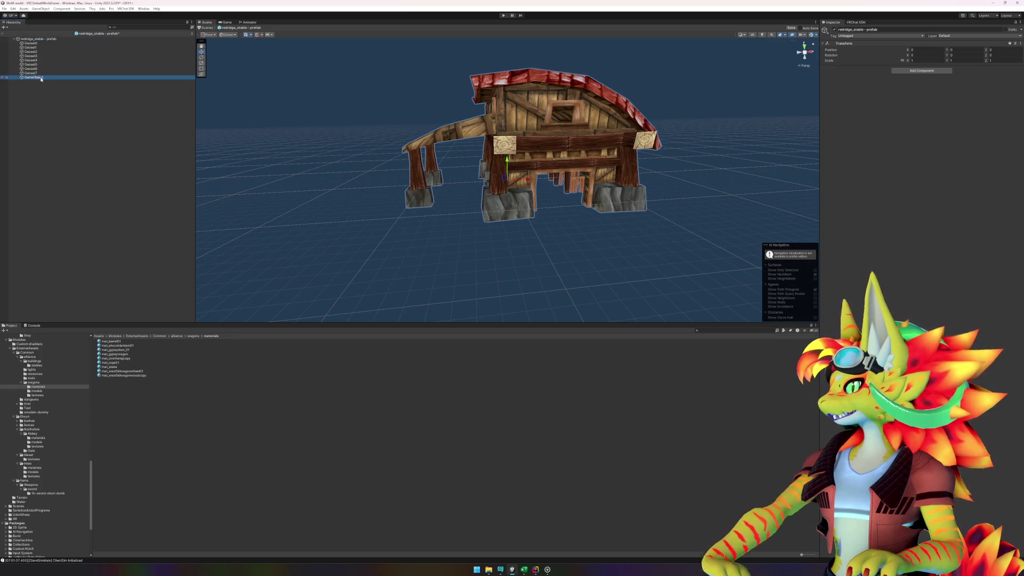
key("Delete")
left_click(4, 33)
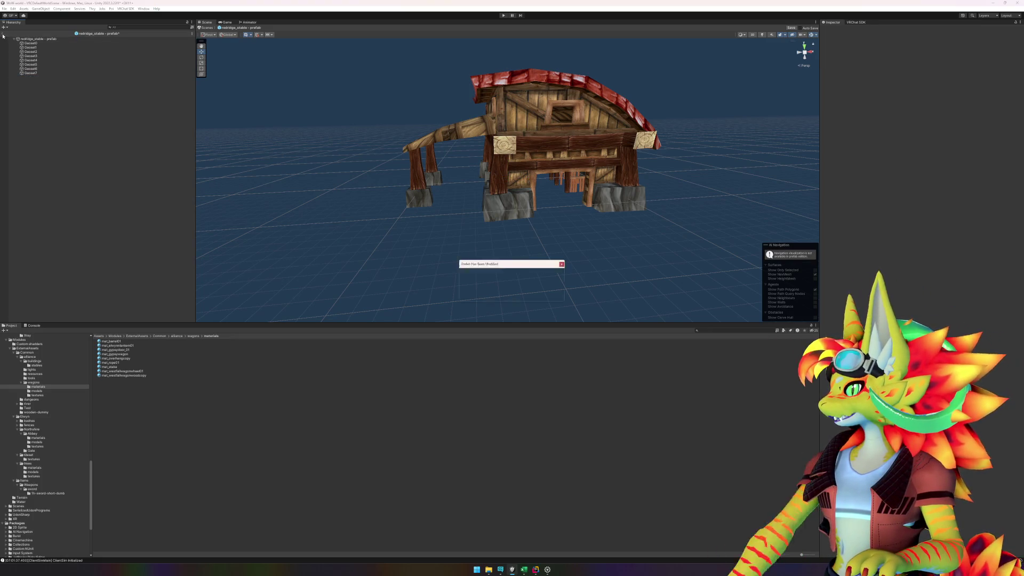
left_click(491, 296)
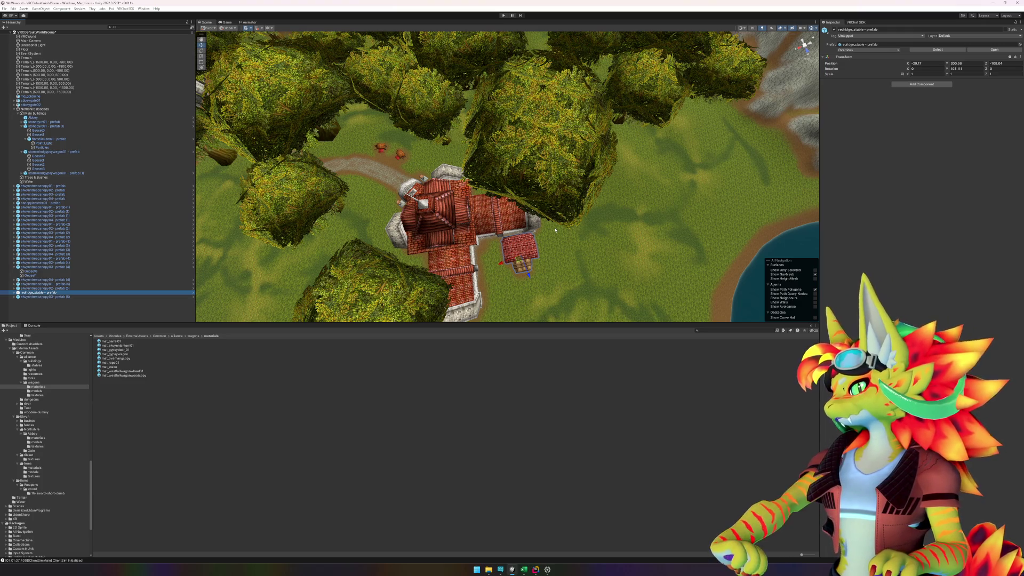
Step: Rotate the stable around Y to about 104.7 degrees, then deselect it
key("e")
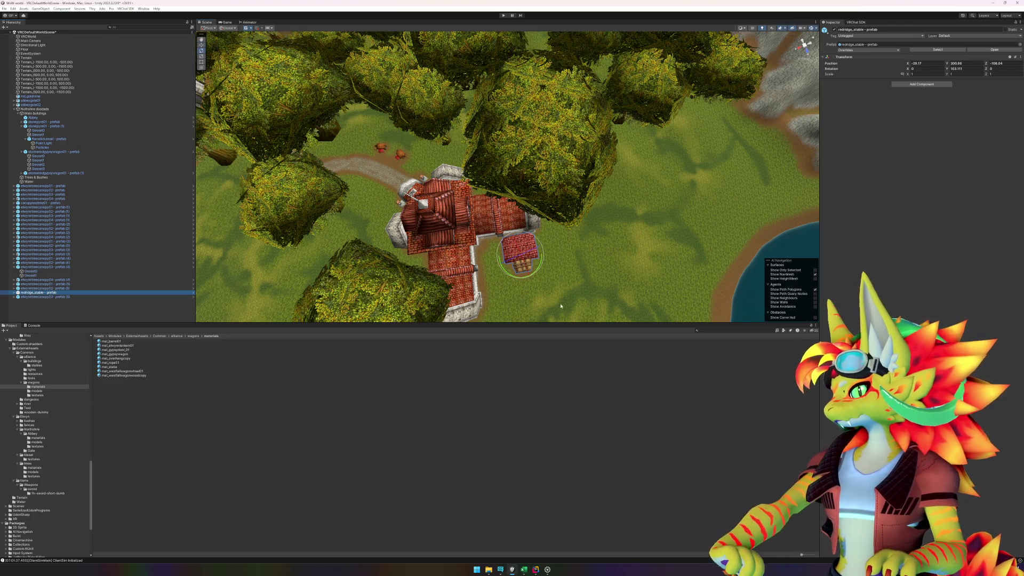
mouse_move(539, 268)
left_mouse_down()
mouse_move(606, 276)
mouse_move(545, 243)
left_mouse_up()
scroll(545, 242, "up", 5)
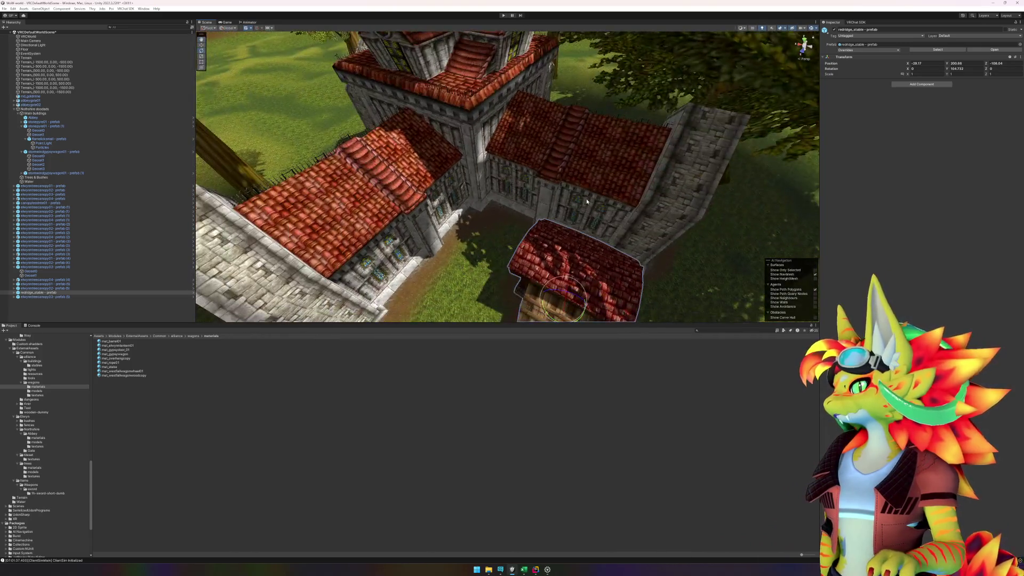
left_click(256, 365)
Step: Take a screenshot of the abbey and stable area from a lower, wider view
left_click_drag(448, 314, 515, 243)
scroll(516, 244, "up", 2)
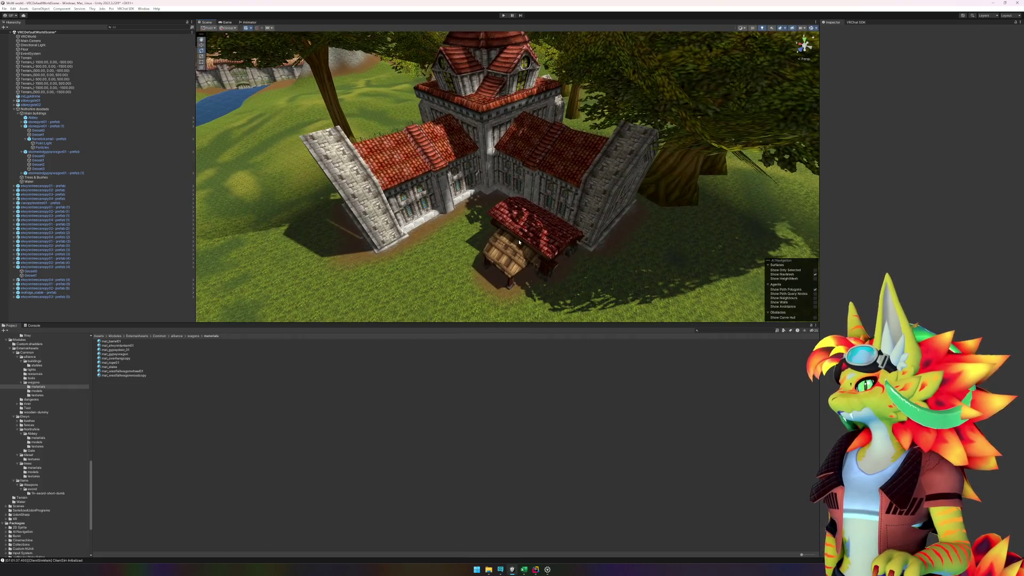
key("super+shift+s")
mouse_move(304, 62)
left_mouse_down()
mouse_move(631, 234)
mouse_move(691, 287)
mouse_move(693, 305)
left_mouse_up()
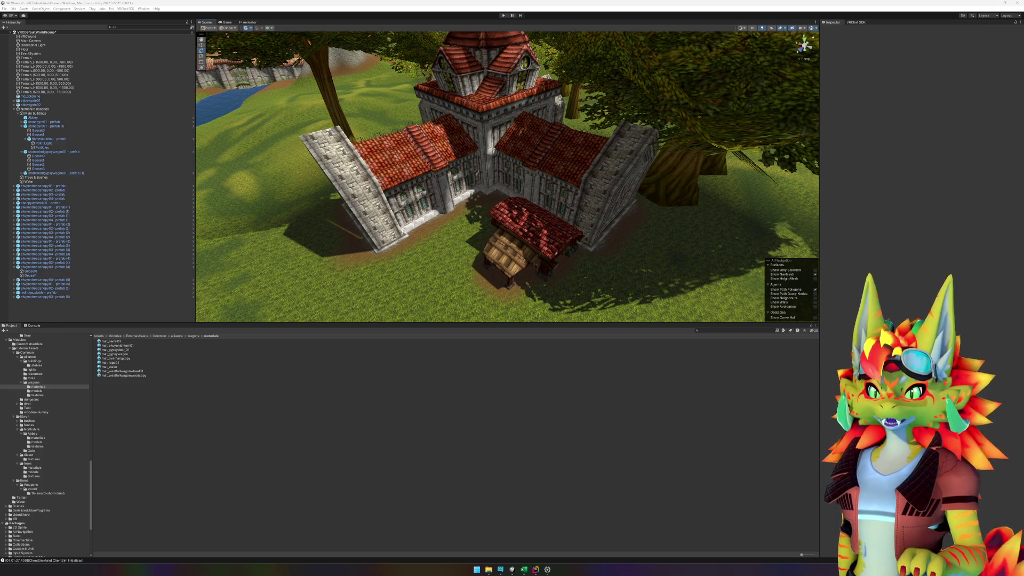
Step: Move the redridge_stable prefab under Main buildings, below Abbey, in the Hierarchy
scroll(654, 130, "down", 5)
mouse_move(654, 129)
left_mouse_down()
mouse_move(659, 198)
mouse_move(614, 208)
left_mouse_up()
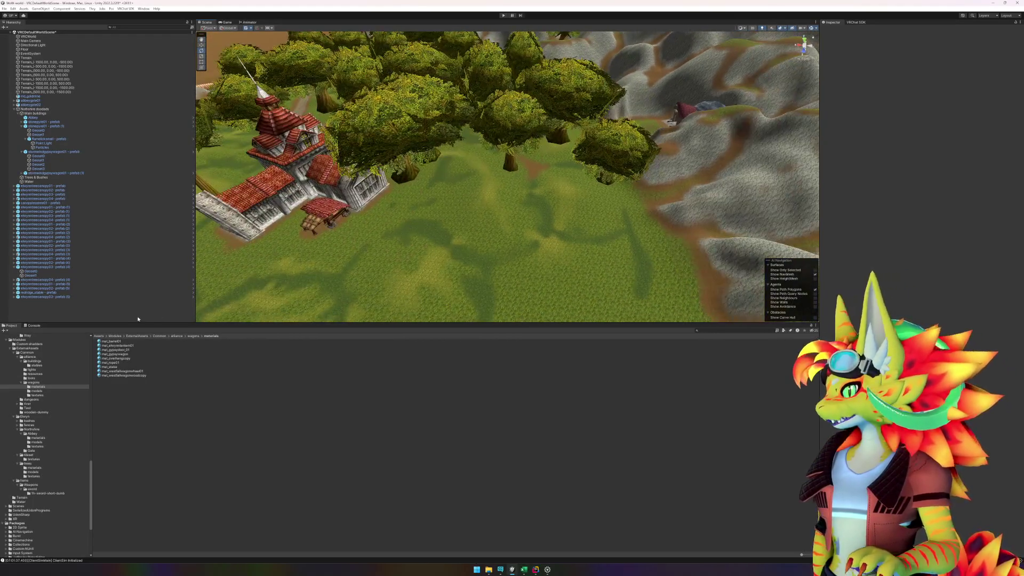
left_click(14, 267)
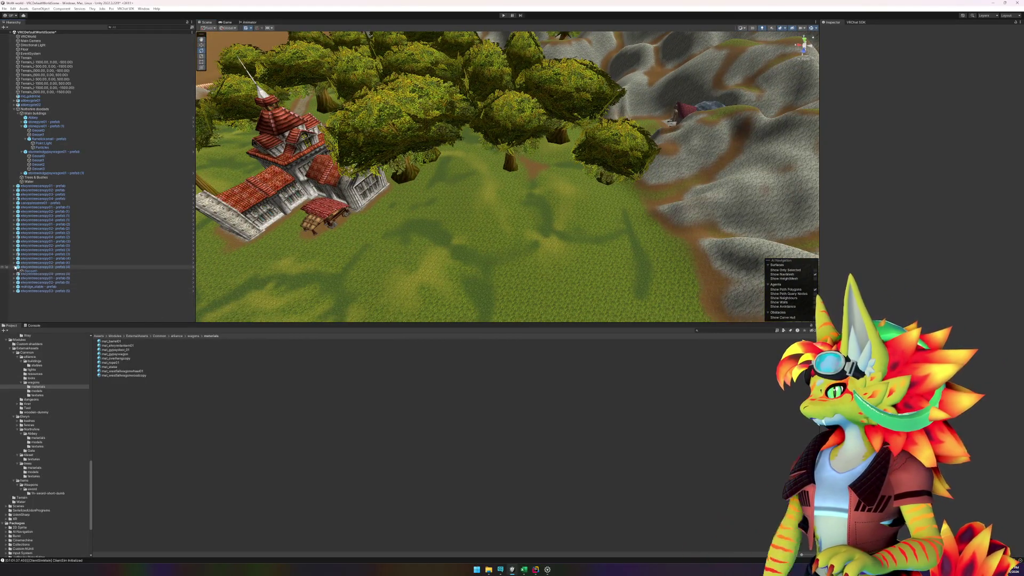
left_click(41, 284)
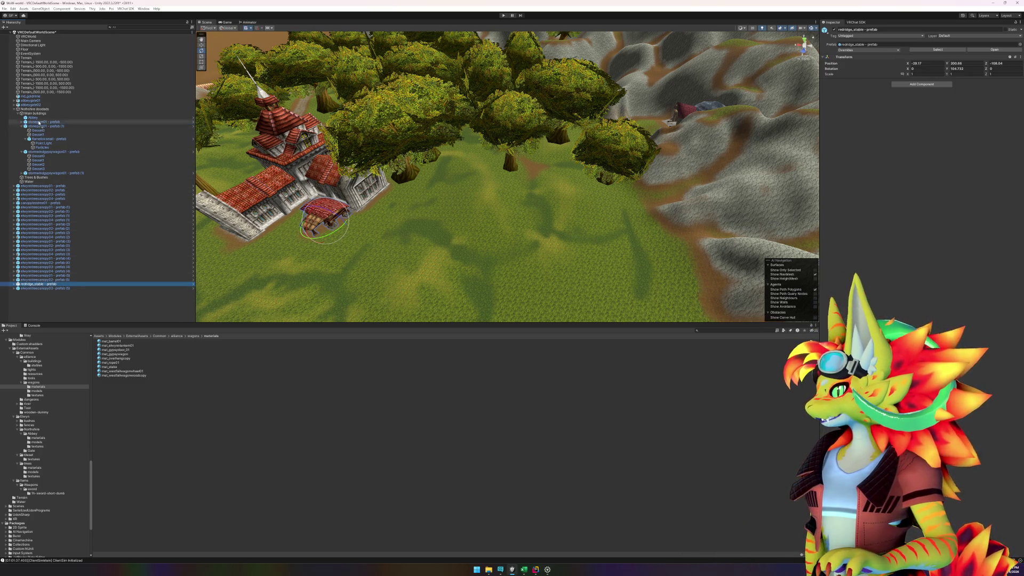
left_click_drag(39, 125, 37, 120)
Step: Collapse the stone pyre and gypsy wagon hierarchy rows, then select elwynntreecanopy03
left_click(22, 130)
left_click(22, 135)
left_click(25, 134)
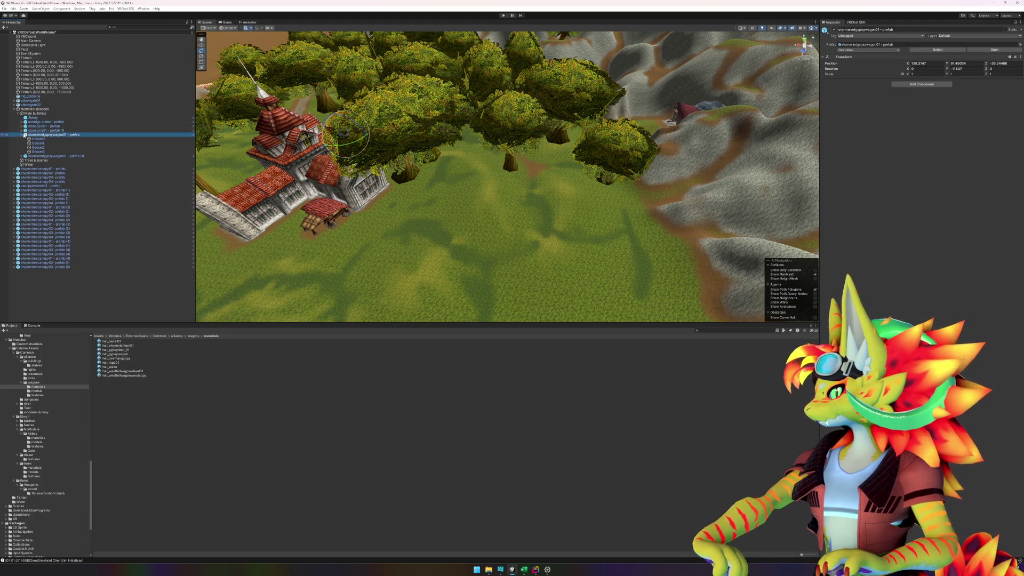
left_click(692, 282)
left_click_drag(465, 262, 491, 260)
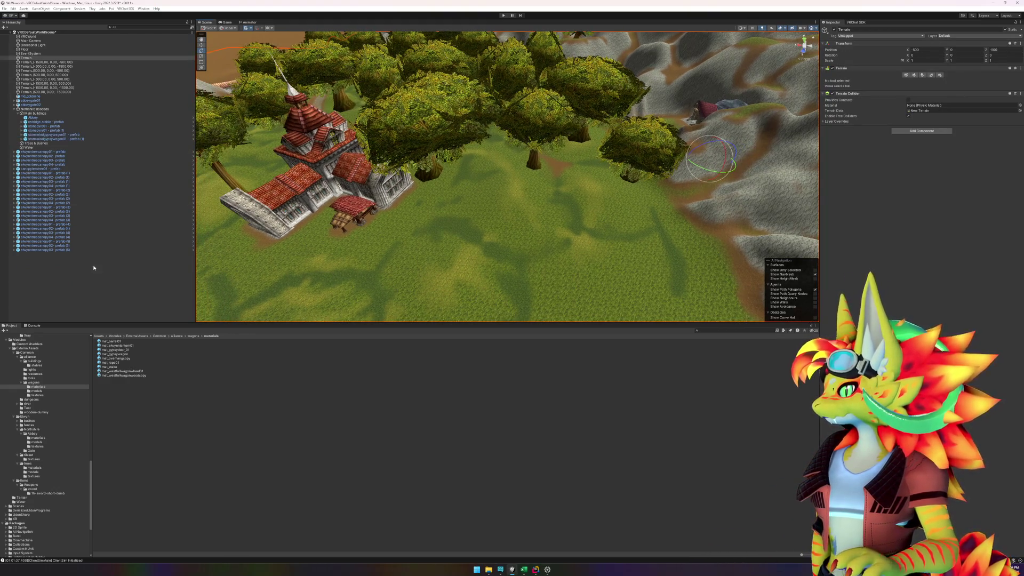
left_click(74, 250)
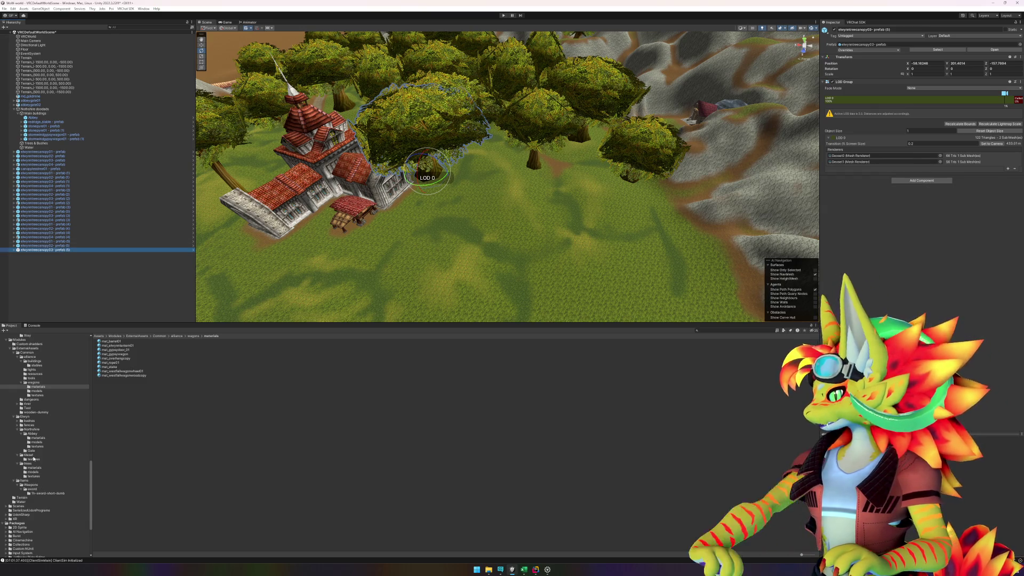
Step: Collapse the Abbey, Northshire, tileset, Items, wagons, buildings, alliance and Common project folders
left_click(22, 434)
left_click(17, 429)
left_click(18, 434)
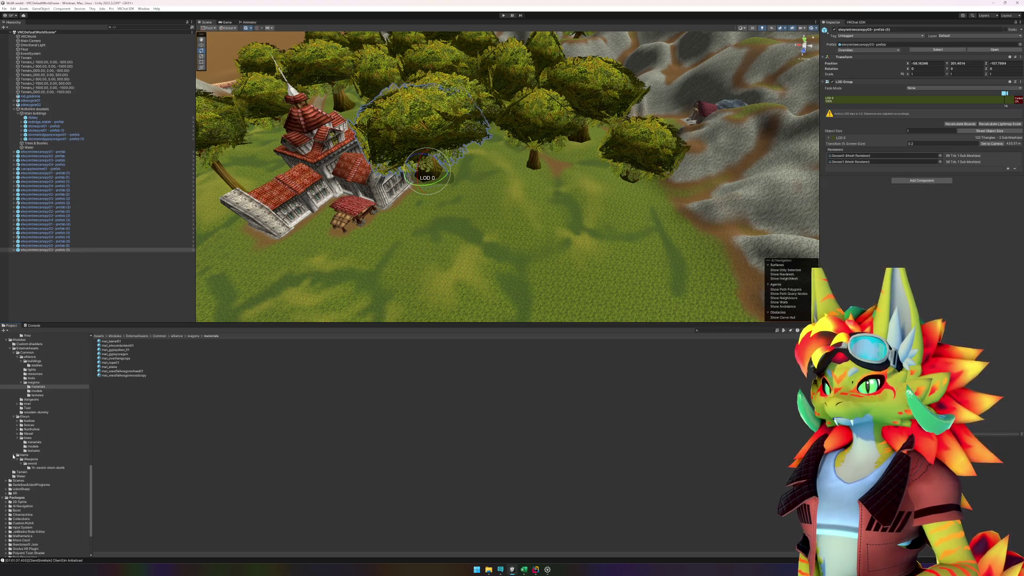
left_click(14, 455)
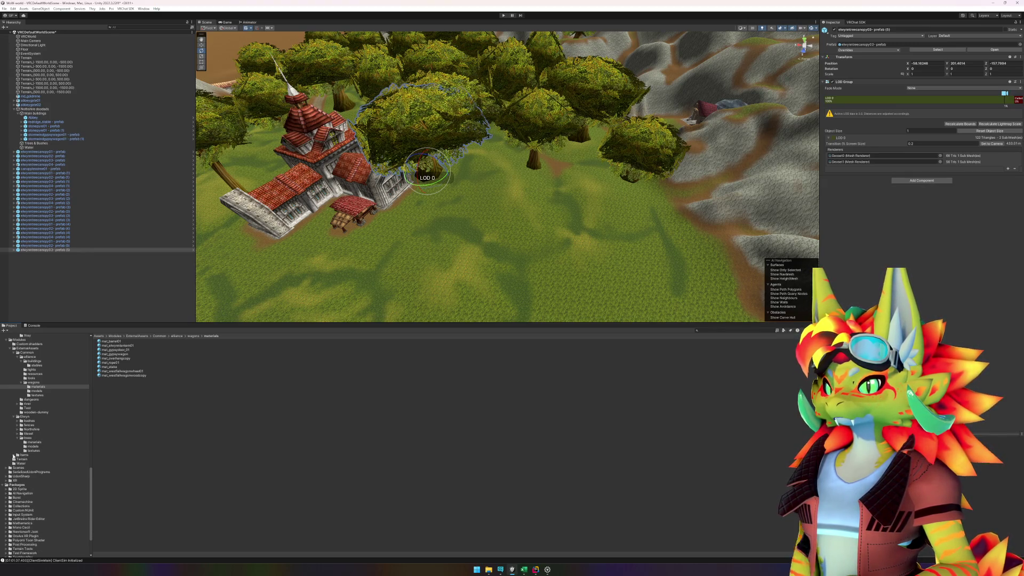
left_click(21, 382)
left_click(22, 361)
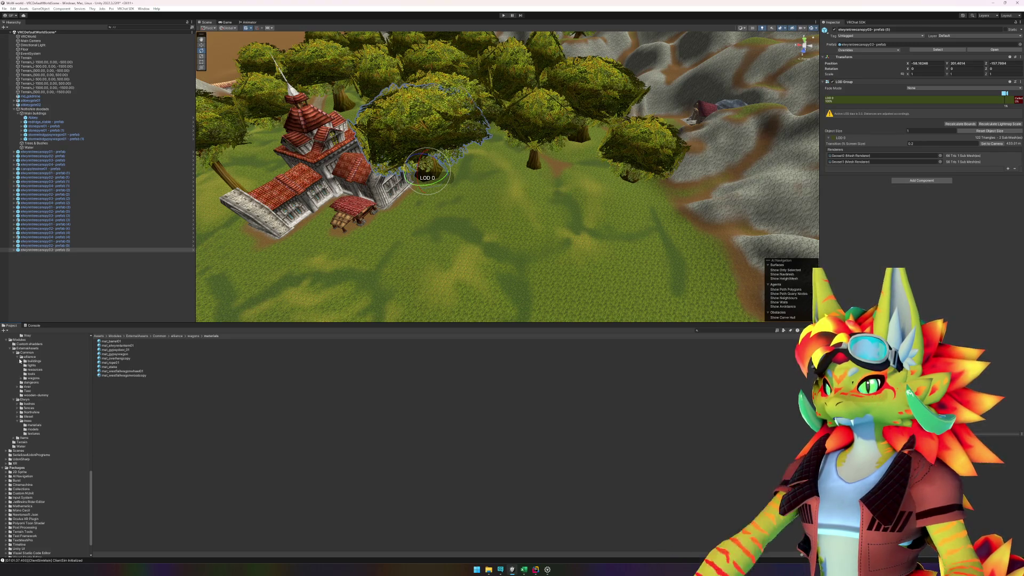
left_click(17, 357)
left_click(14, 353)
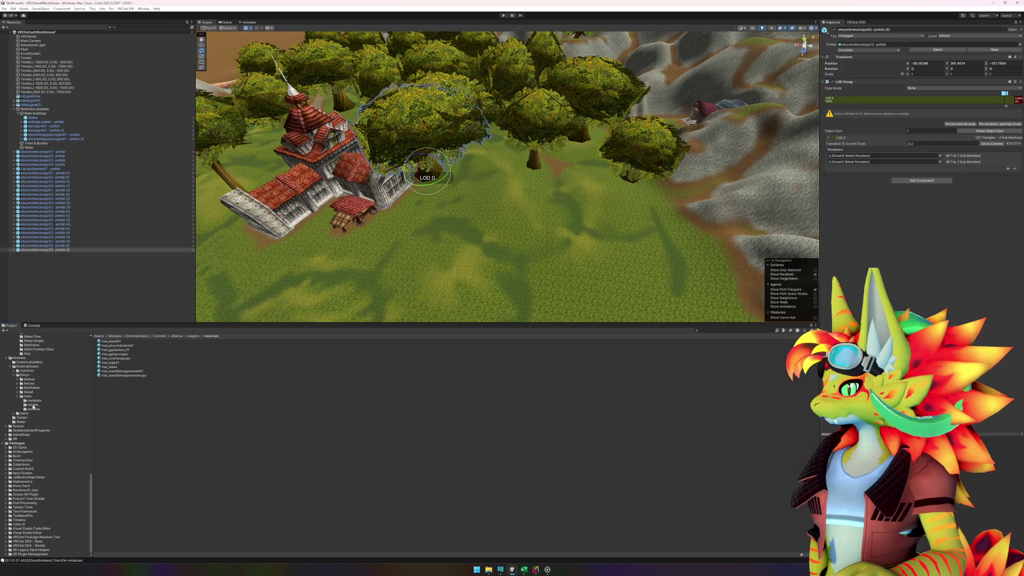
Step: Place an elwynntreecanopy04 prefab in the forest and delete the extra copy
left_click(28, 397)
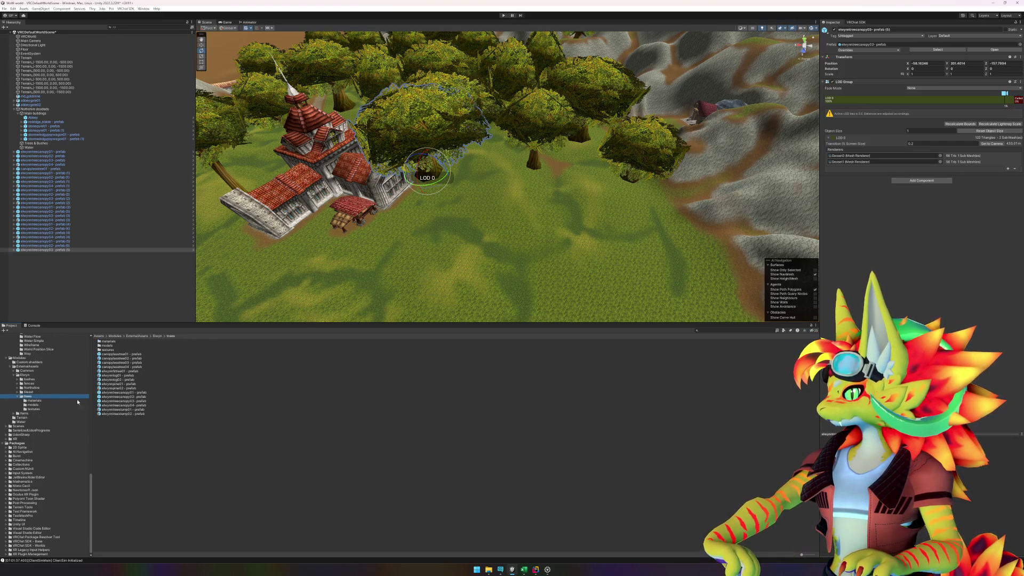
mouse_move(124, 405)
left_mouse_down()
mouse_move(256, 382)
mouse_move(492, 244)
mouse_move(555, 160)
mouse_move(599, 126)
mouse_move(573, 208)
mouse_move(607, 276)
mouse_move(452, 266)
left_mouse_up()
key("f")
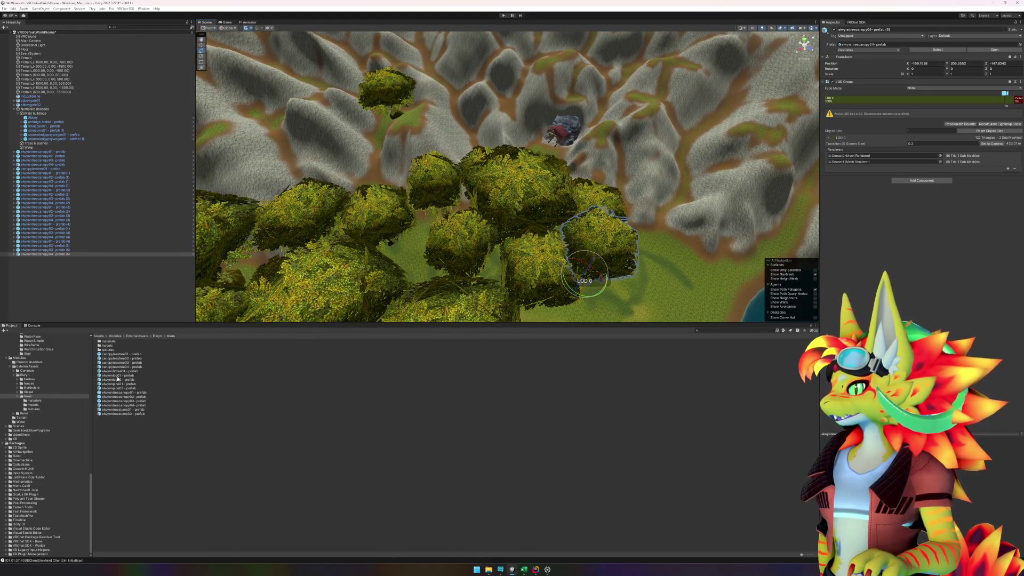
left_click(45, 254)
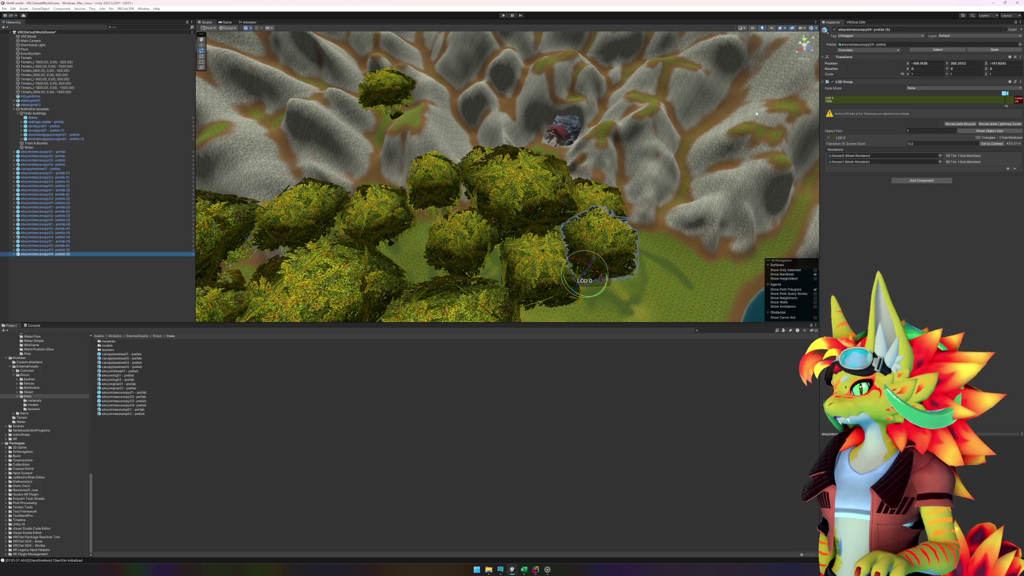
left_click_drag(637, 265, 522, 197)
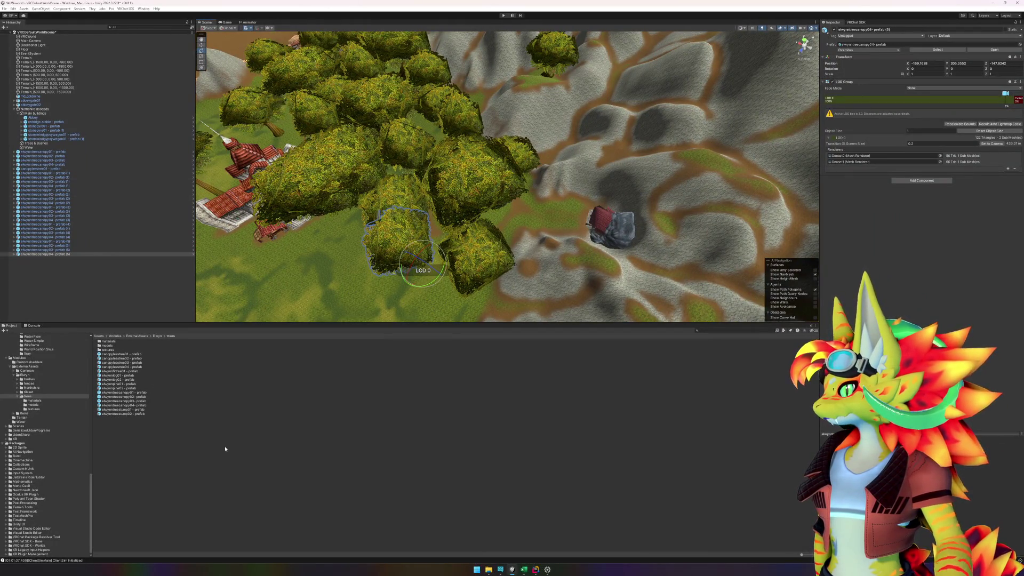
key("Delete")
Step: Position the canopy tree among the others and turn it slightly about its Y axis
mouse_move(123, 406)
left_mouse_down()
mouse_move(328, 361)
mouse_move(557, 160)
mouse_move(544, 163)
mouse_move(571, 154)
mouse_move(500, 130)
left_mouse_up()
mouse_move(554, 219)
left_mouse_down()
mouse_move(573, 220)
mouse_move(598, 243)
mouse_move(656, 245)
mouse_move(511, 253)
mouse_move(524, 253)
mouse_move(507, 76)
left_mouse_up()
mouse_move(522, 193)
left_mouse_down()
mouse_move(579, 252)
mouse_move(560, 210)
left_mouse_up()
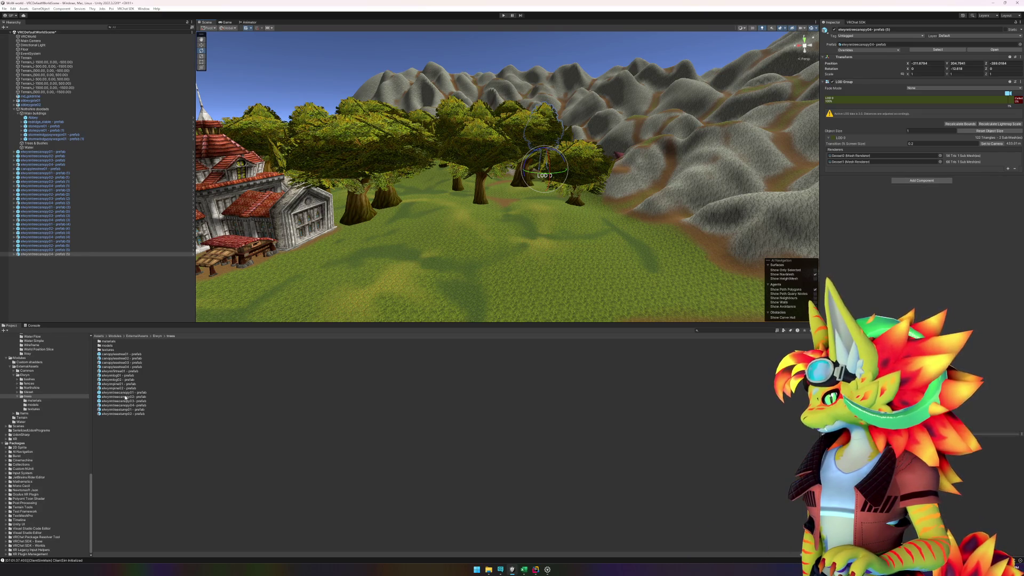
left_click(111, 347)
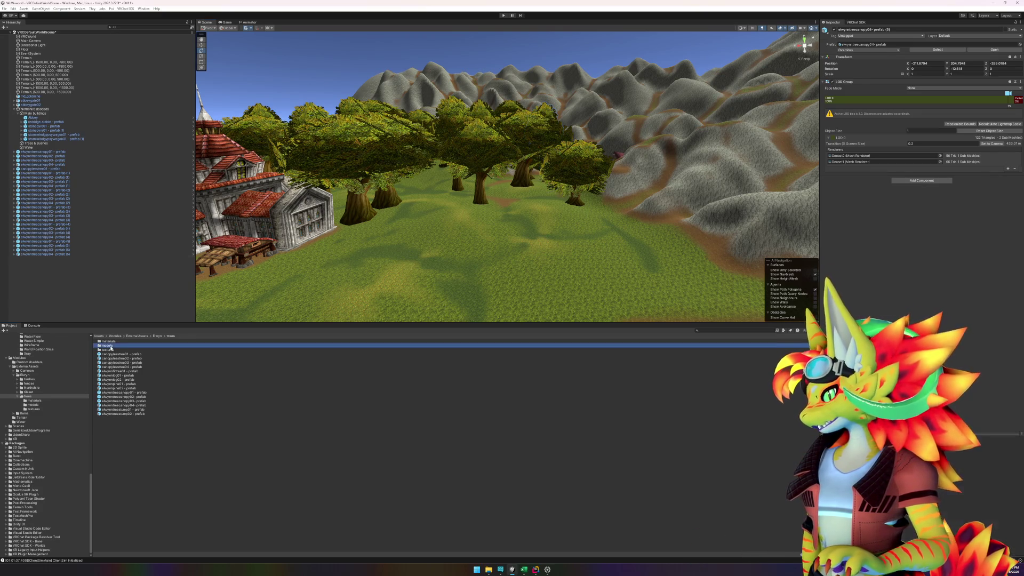
Step: Place the elwynntreemid01 model from trees/models in the meadow and frame it
double_click(111, 347)
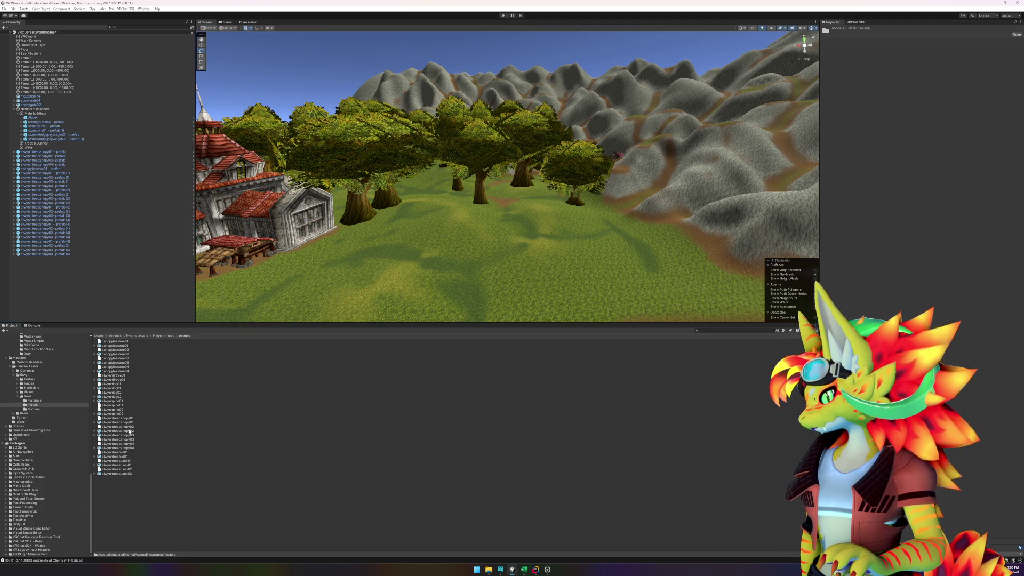
left_click(128, 452)
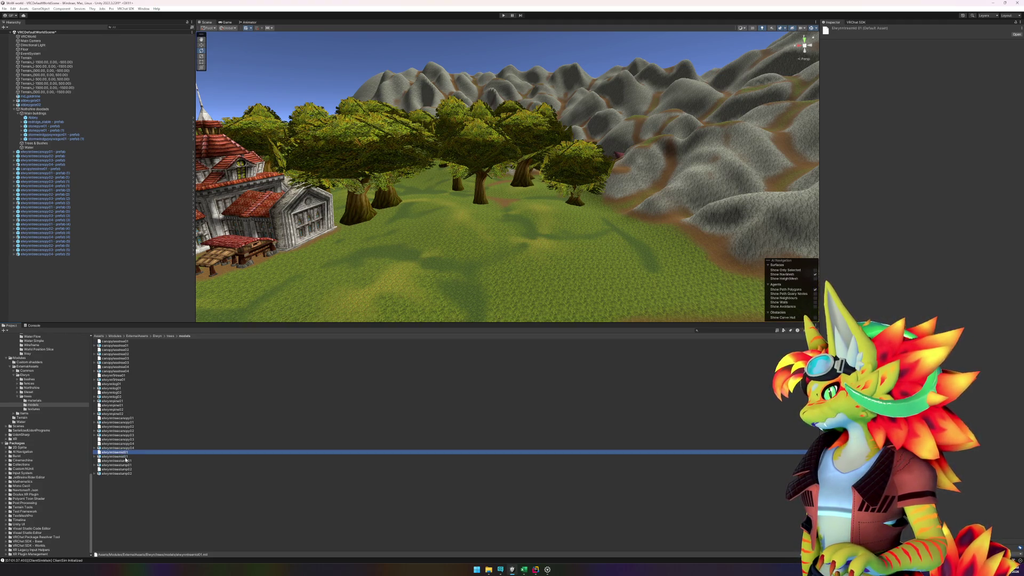
left_click(126, 457)
left_click_drag(258, 347, 488, 254)
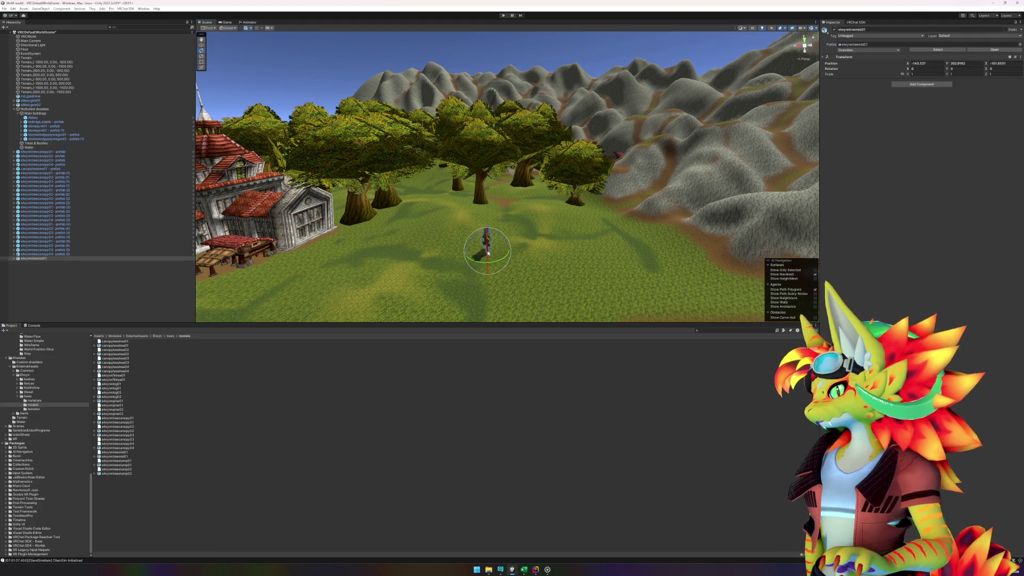
key("f")
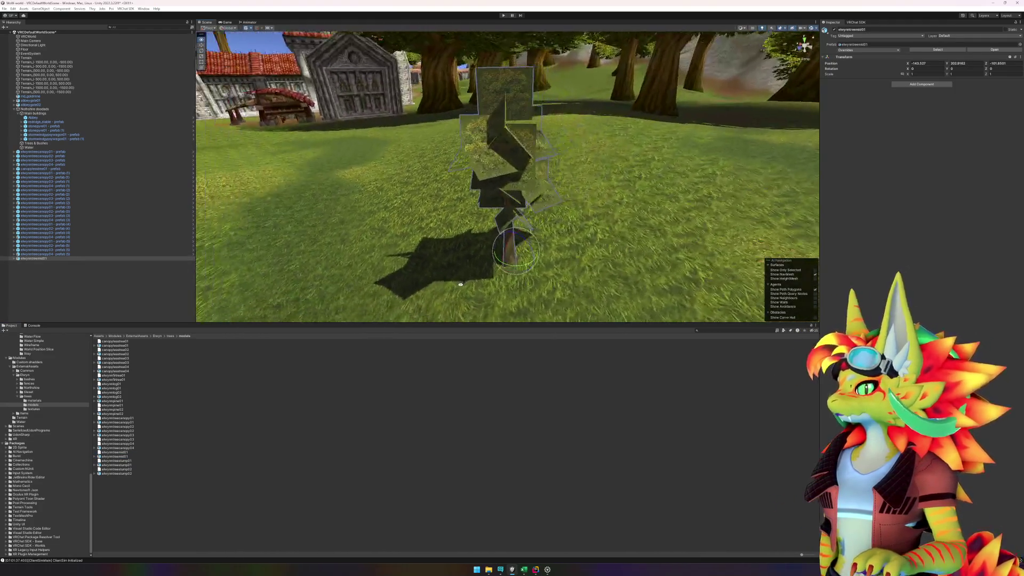
Step: Apply the trunk bark and foliage materials from trees/materials to the new tree
left_click(171, 336)
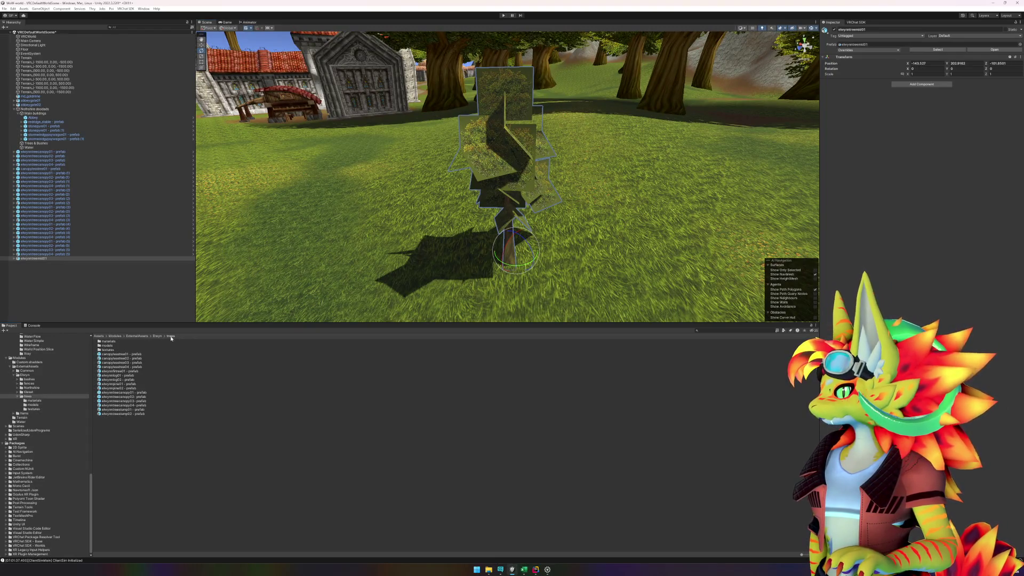
double_click(109, 342)
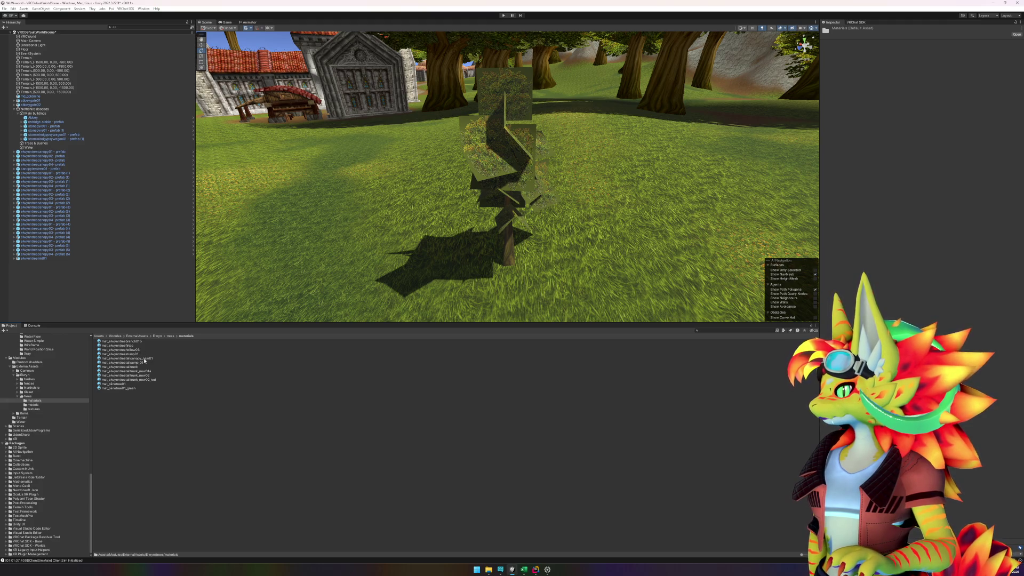
left_click_drag(130, 366, 310, 297)
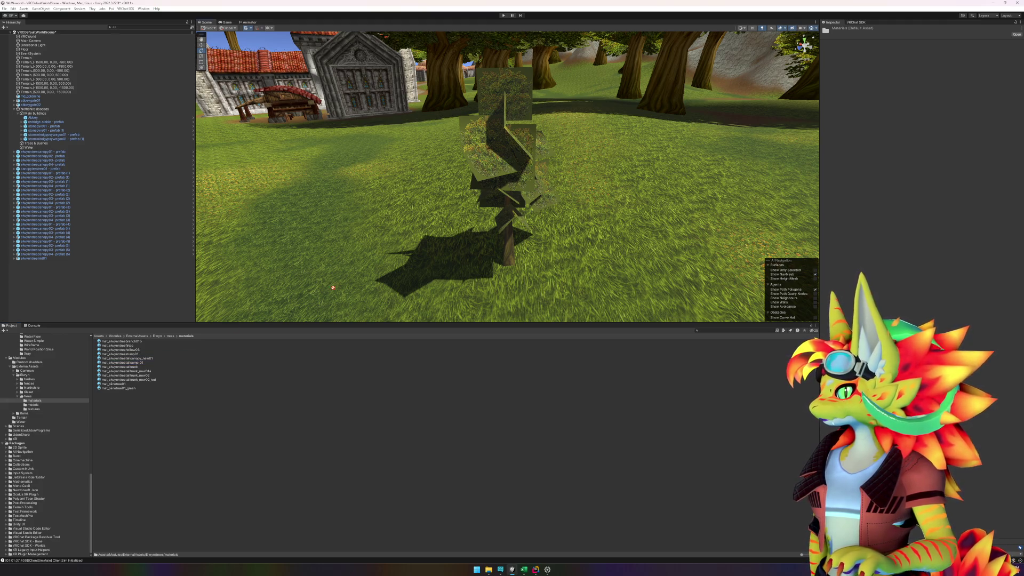
left_click_drag(504, 254, 331, 308)
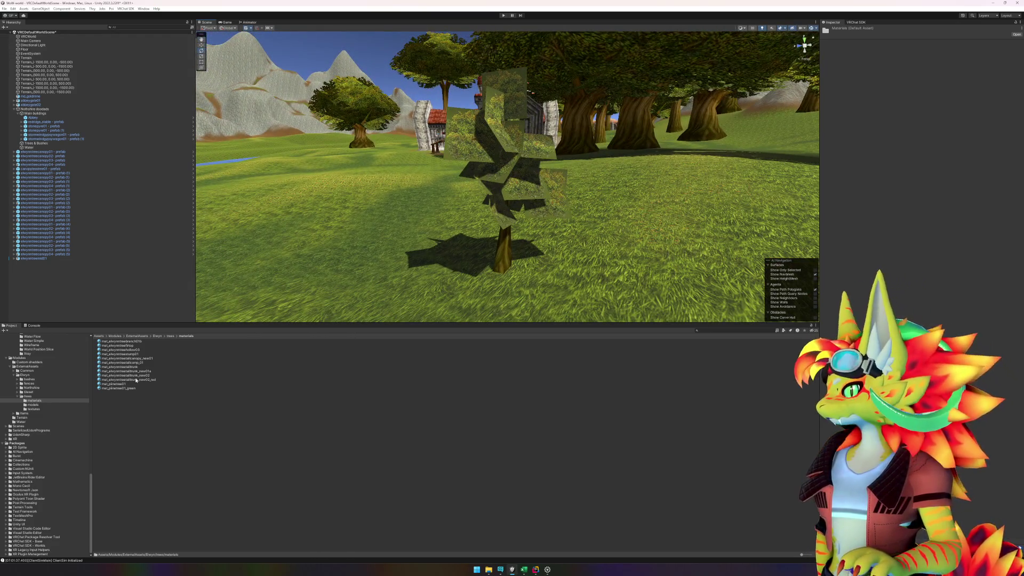
mouse_move(131, 363)
left_mouse_down()
mouse_move(473, 153)
mouse_move(521, 256)
left_mouse_up()
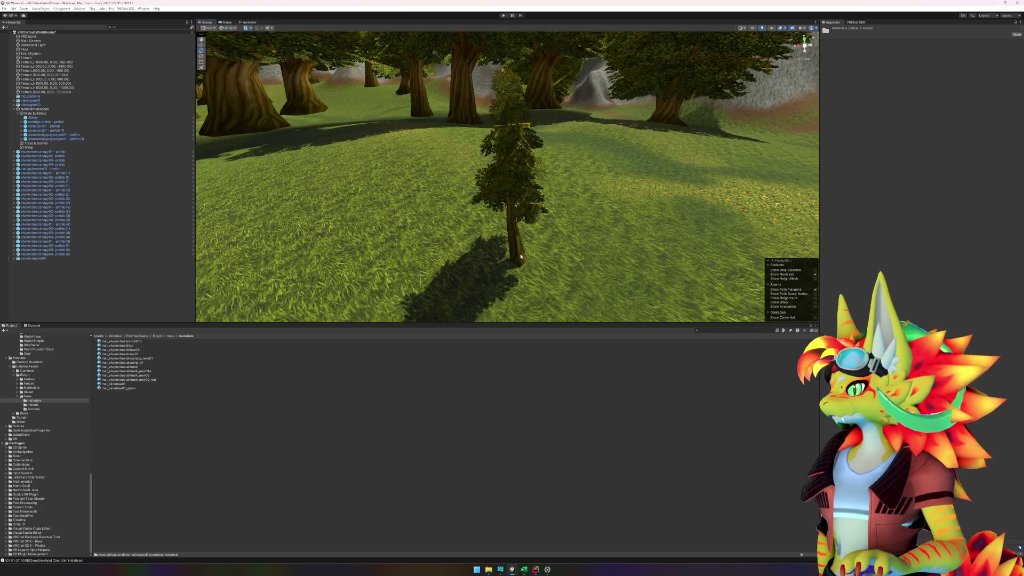
left_click(521, 256)
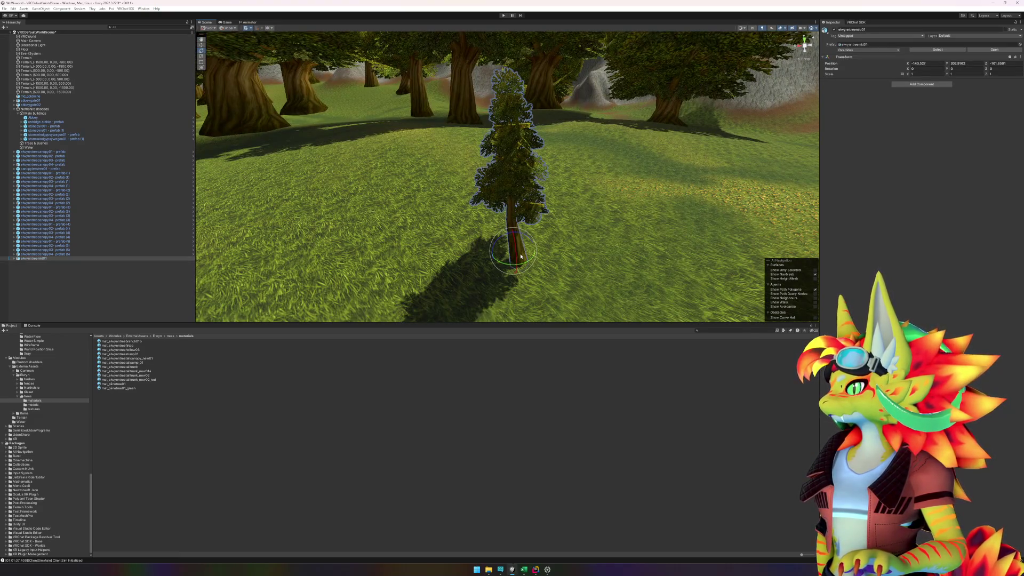
Step: Wrap the tree in a new empty parent named 'elwynntreemid01 - prefab'
right_click(37, 259)
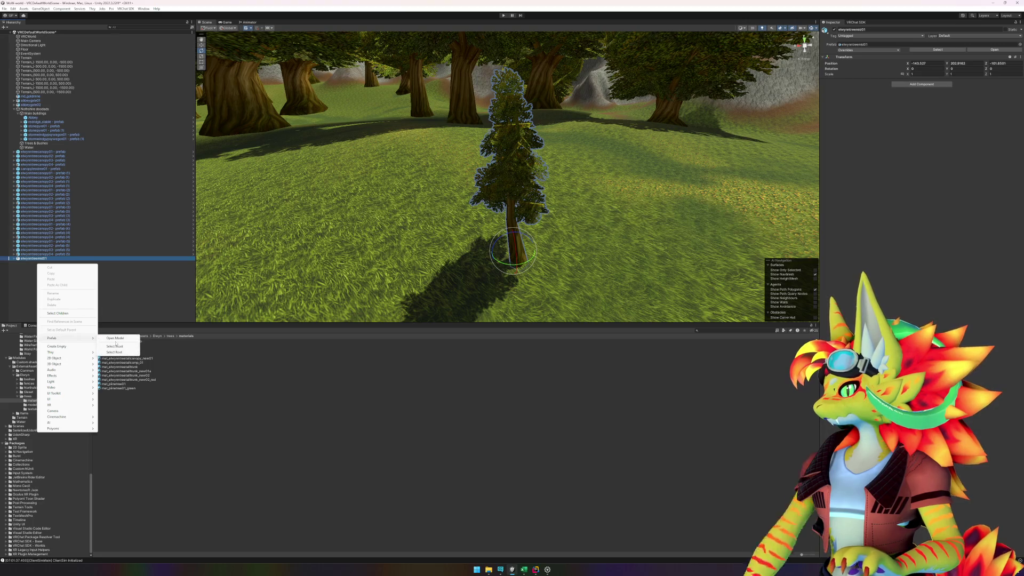
left_click(56, 346)
key("Return")
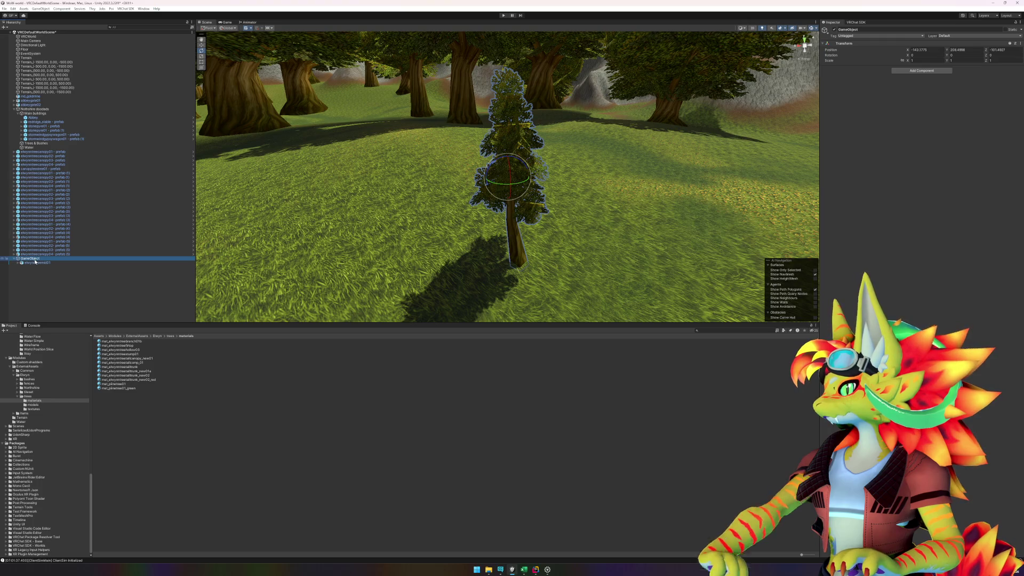
key("F2")
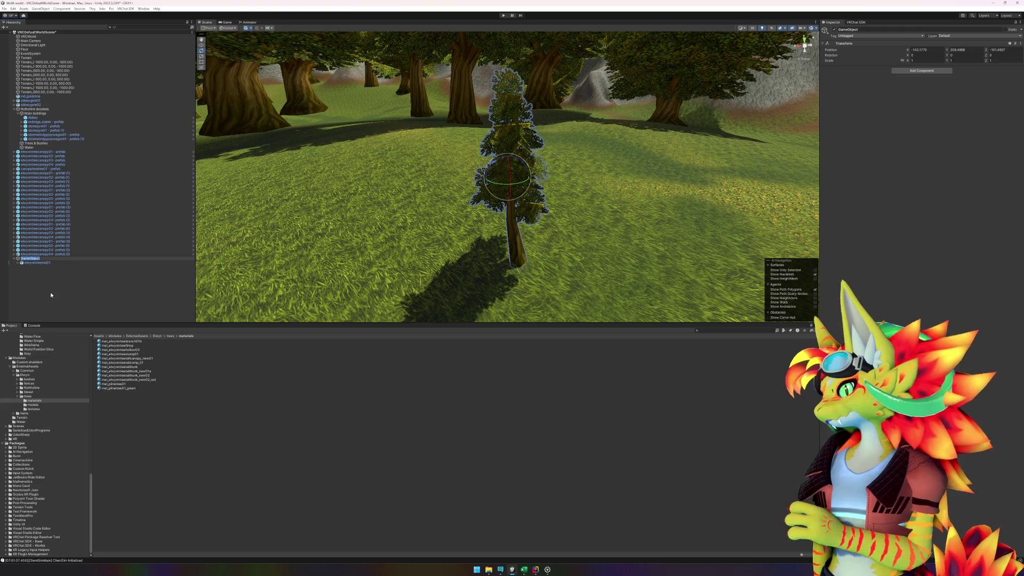
left_click(51, 263)
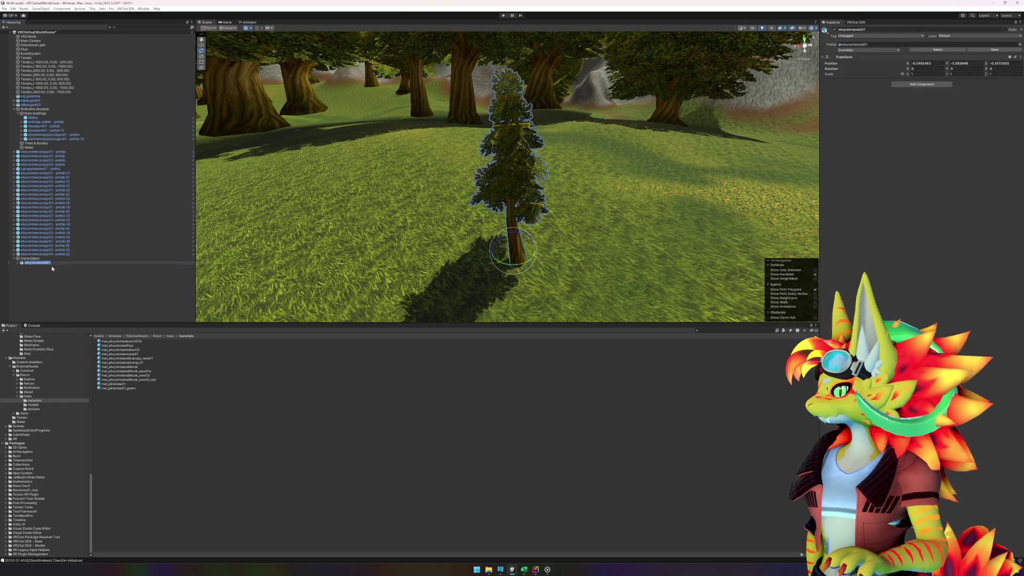
key("ctrl+c")
key("Return")
key("Up")
key("F2")
key("ctrl+v")
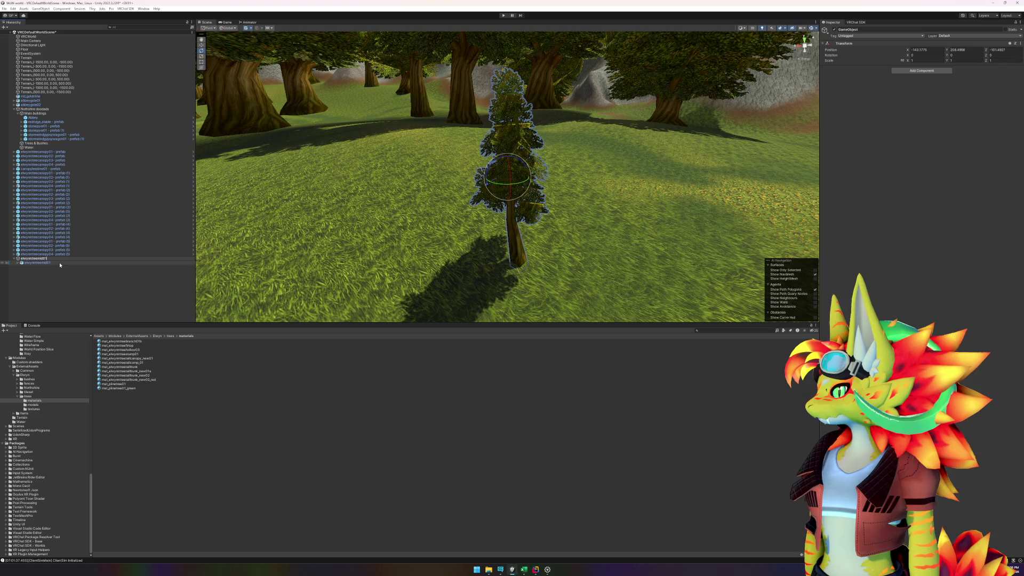
key("Return")
key("Left")
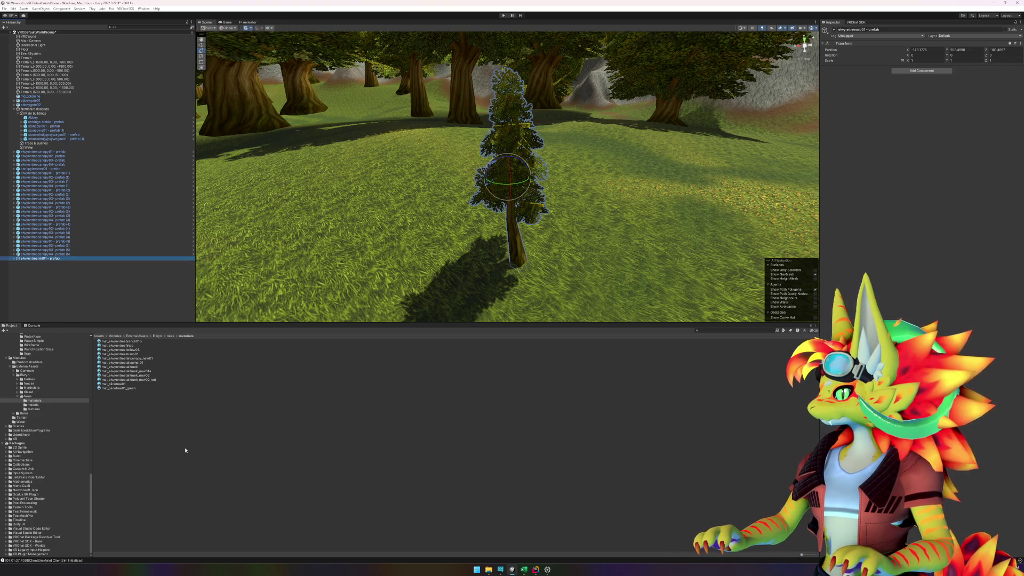
Step: Expand the parent and select the child tree's Geoset0 mesh part
left_click(14, 259)
left_click(19, 264)
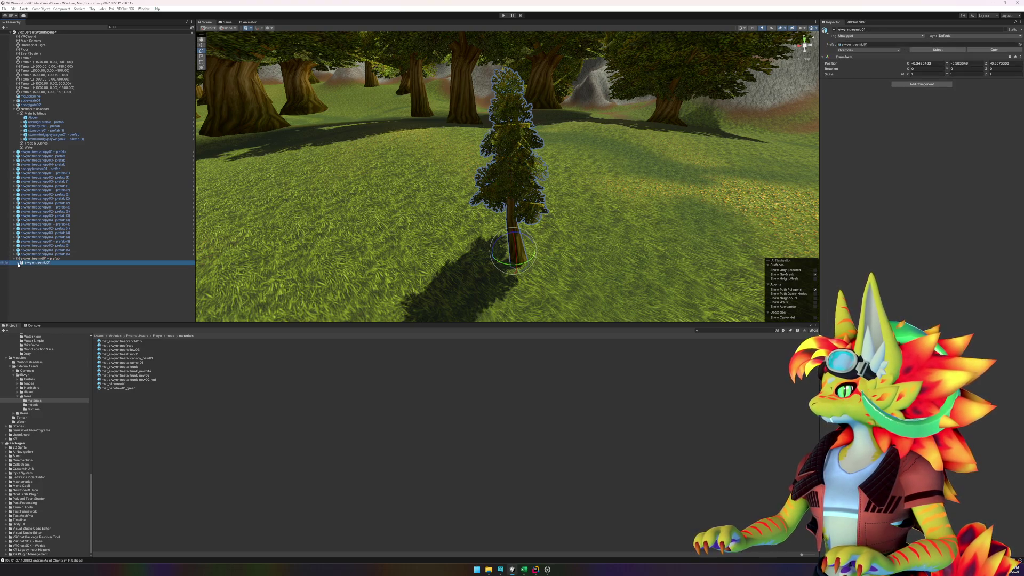
key("F2")
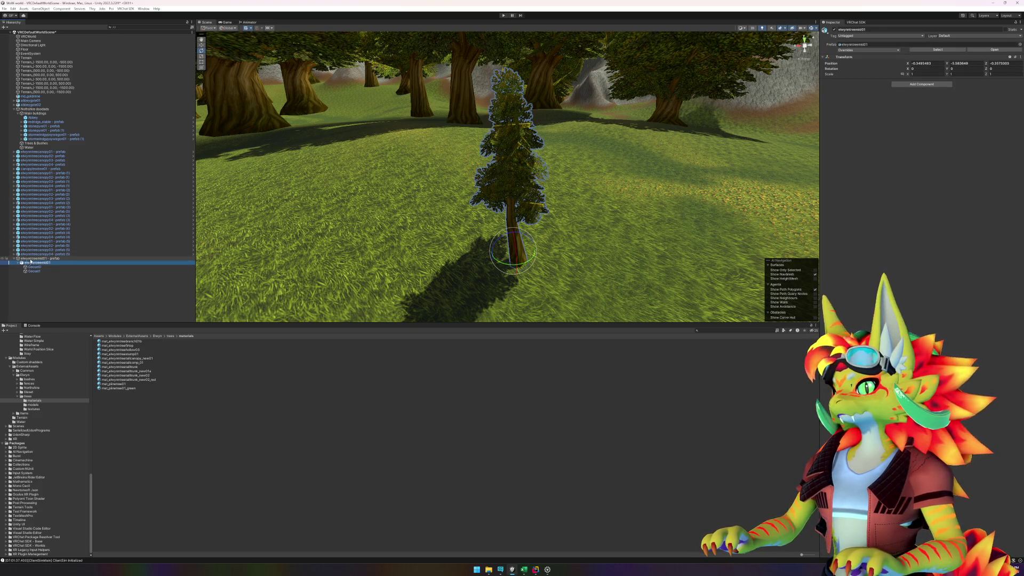
left_click(35, 267)
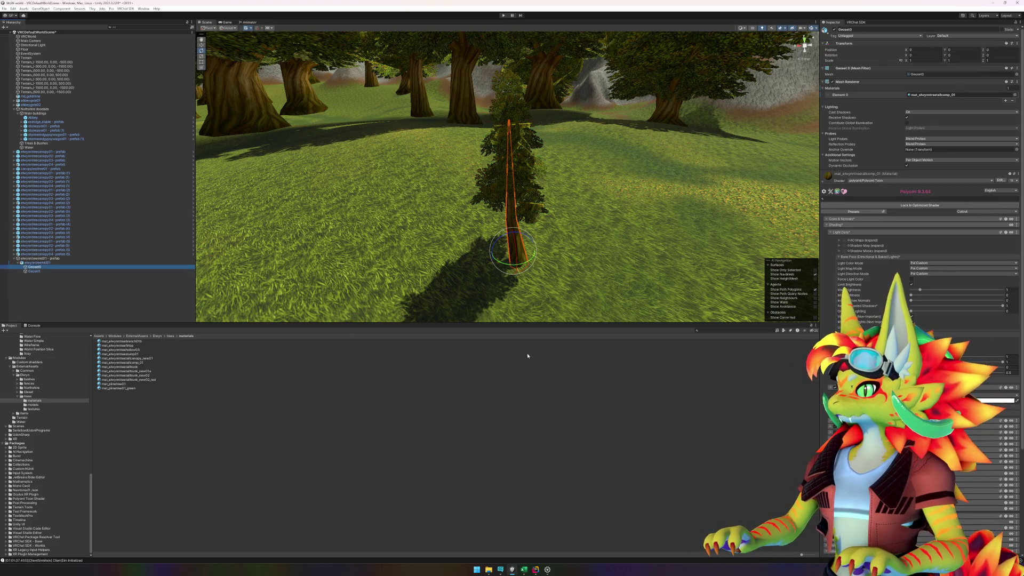
Step: Add a Mesh Collider to Geoset0, then deselect and show the trees folder
left_click(823, 184)
left_click(824, 182)
left_click(901, 193)
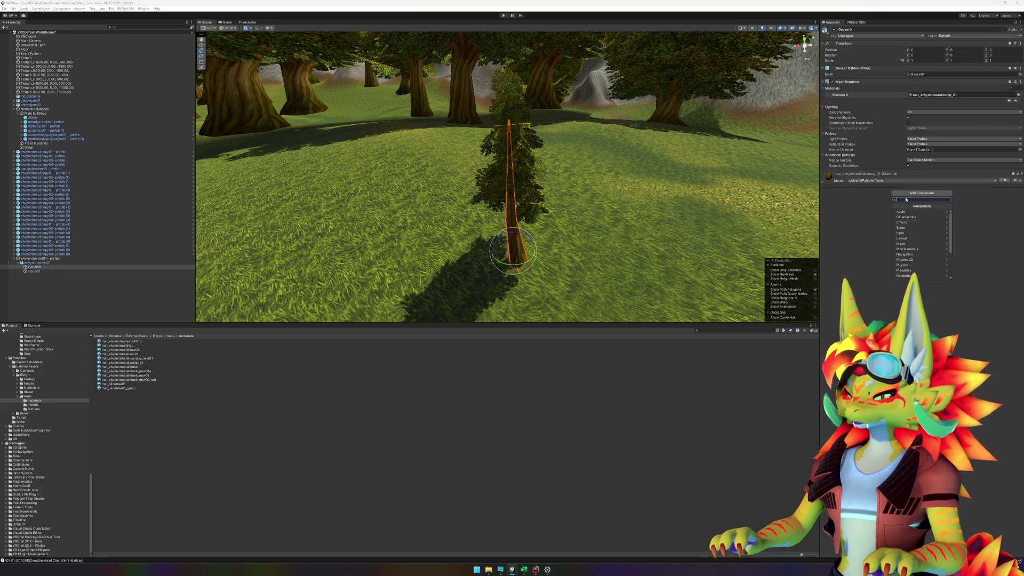
type("mesh")
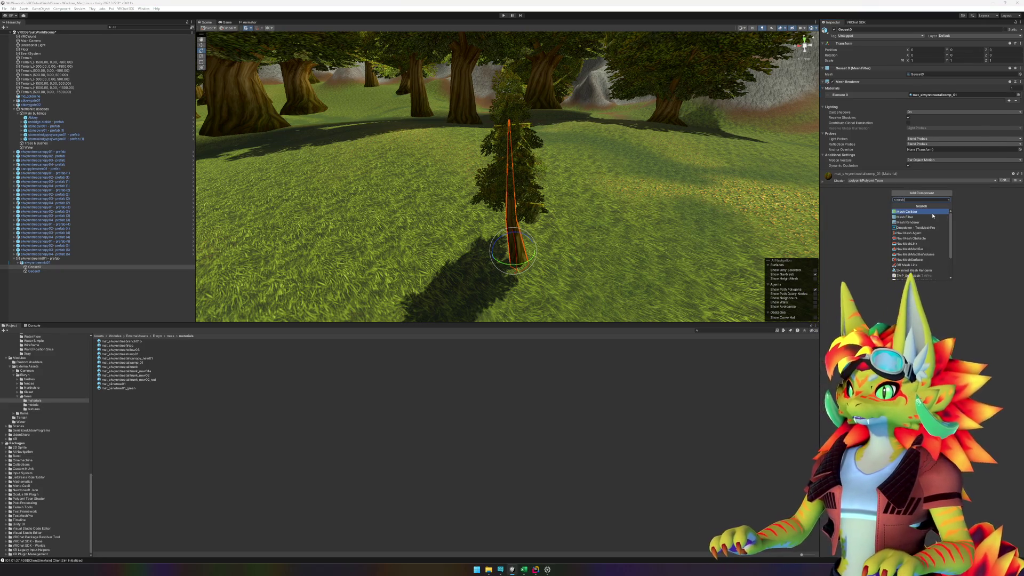
left_click(933, 214)
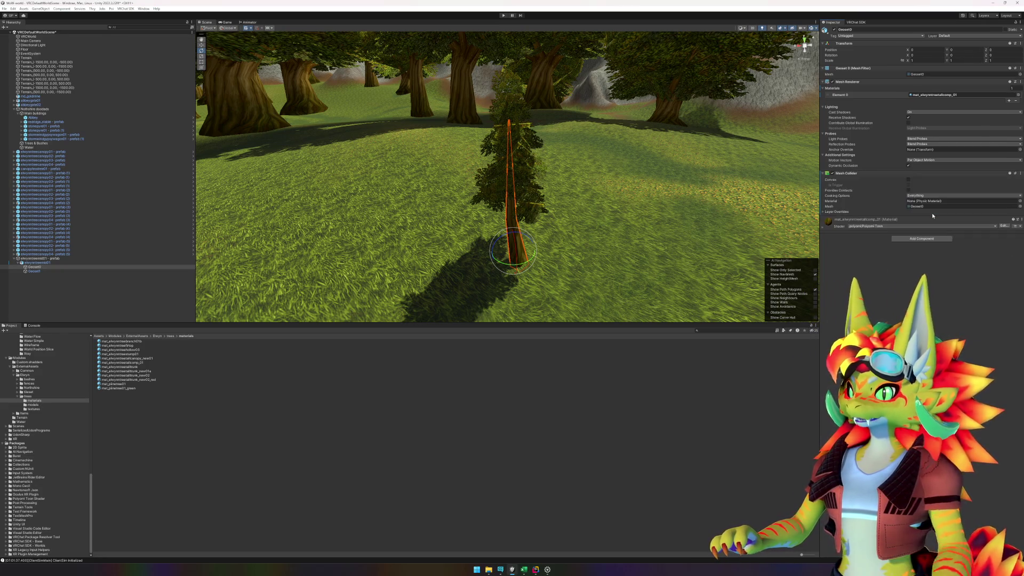
left_click(101, 313)
left_click(170, 336)
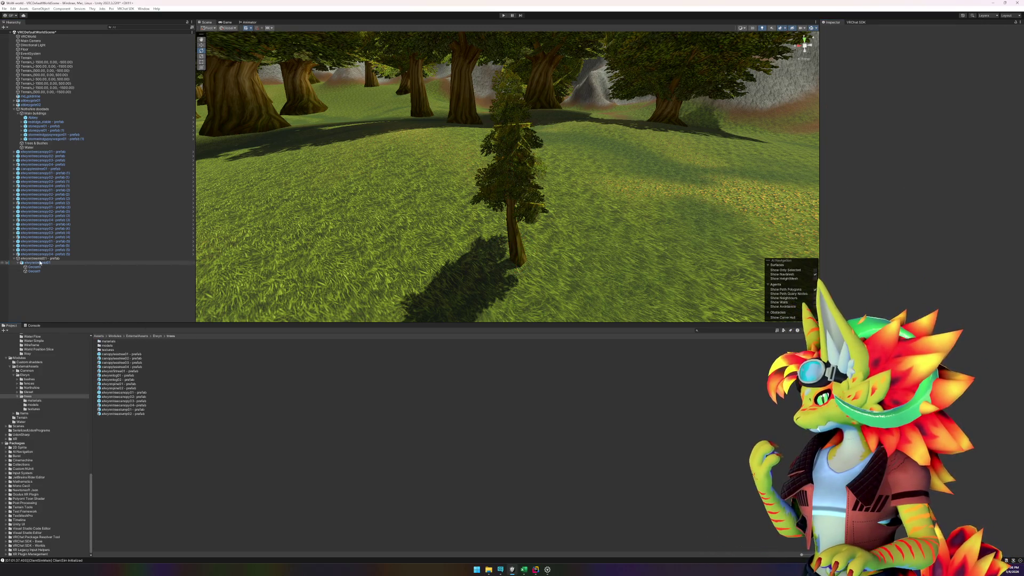
Step: Save the tree as an elwynntreemid01 prefab in Trees and open it in isolation
left_click_drag(164, 451, 164, 451)
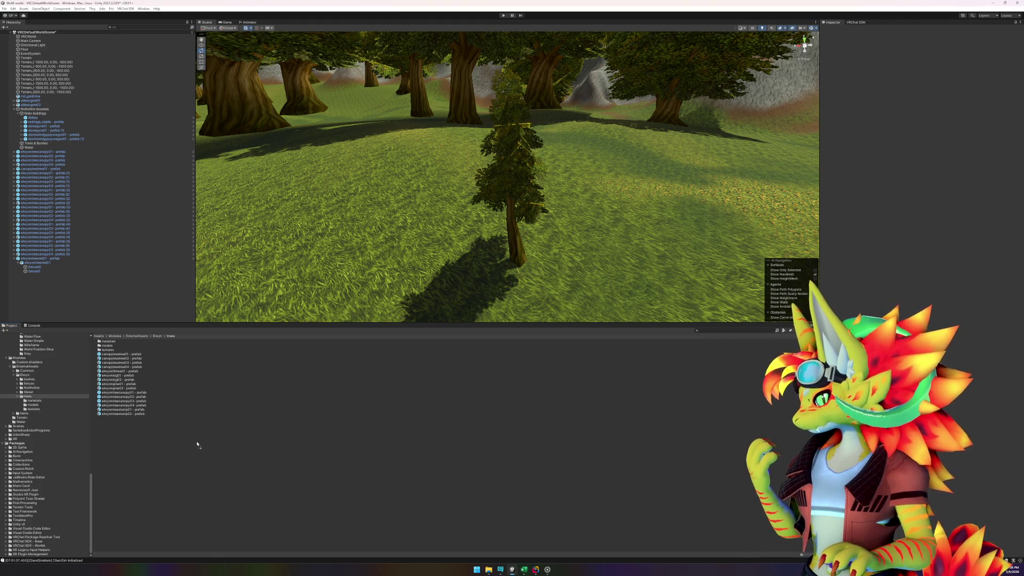
left_click(47, 259)
right_click(47, 261)
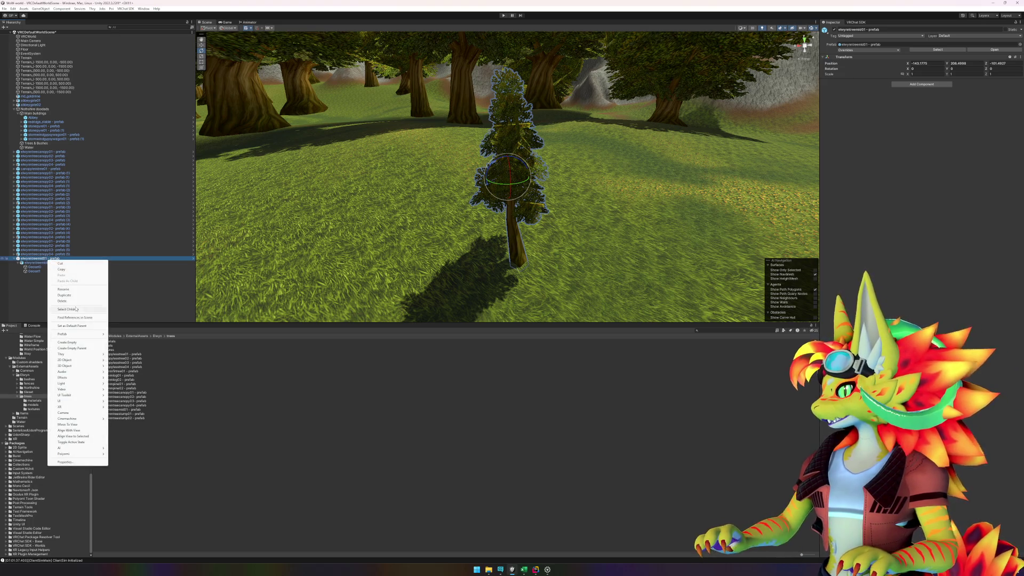
mouse_move(80, 334)
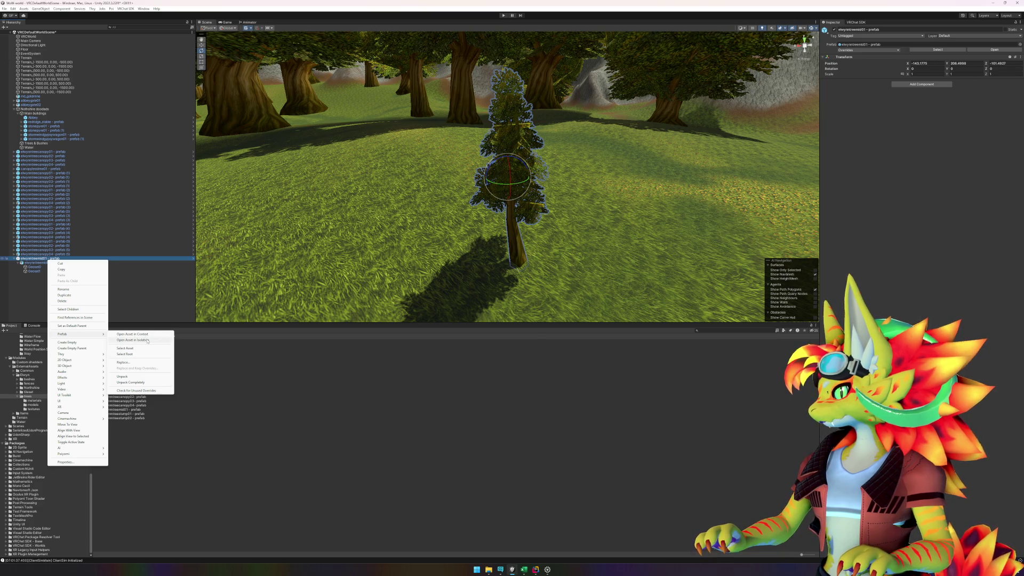
left_click(148, 341)
double_click(930, 49)
Step: Set the prefab root's position to 0, 0, 0 and save the prefab
type("0")
key("Tab")
type("0")
key("Tab")
type("0")
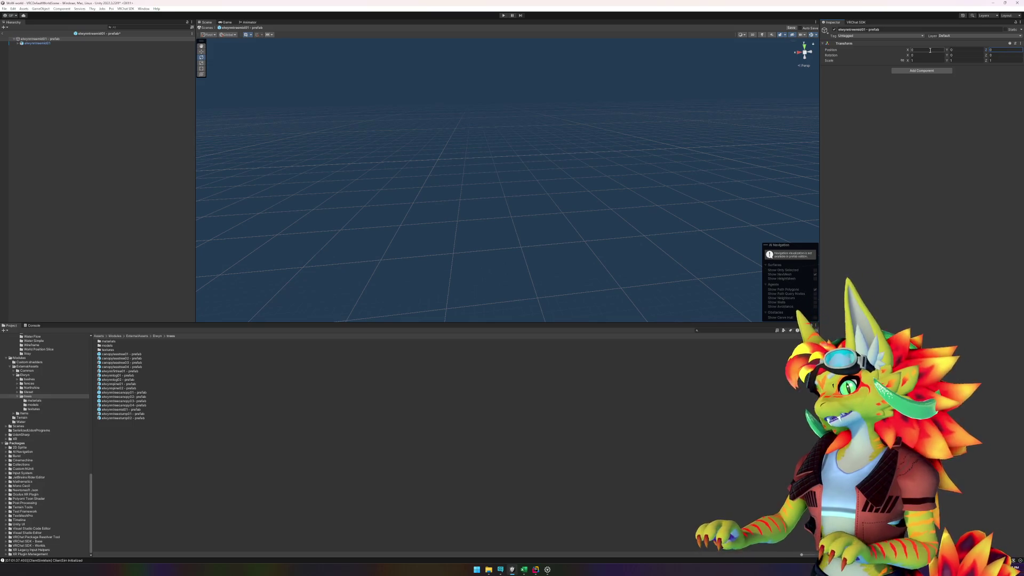
key("ctrl+s")
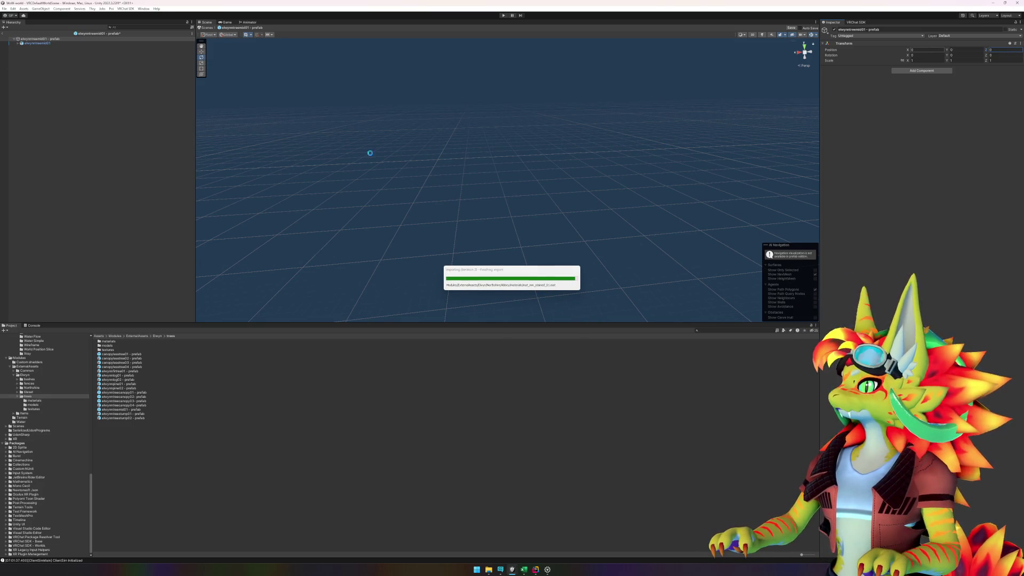
key("f")
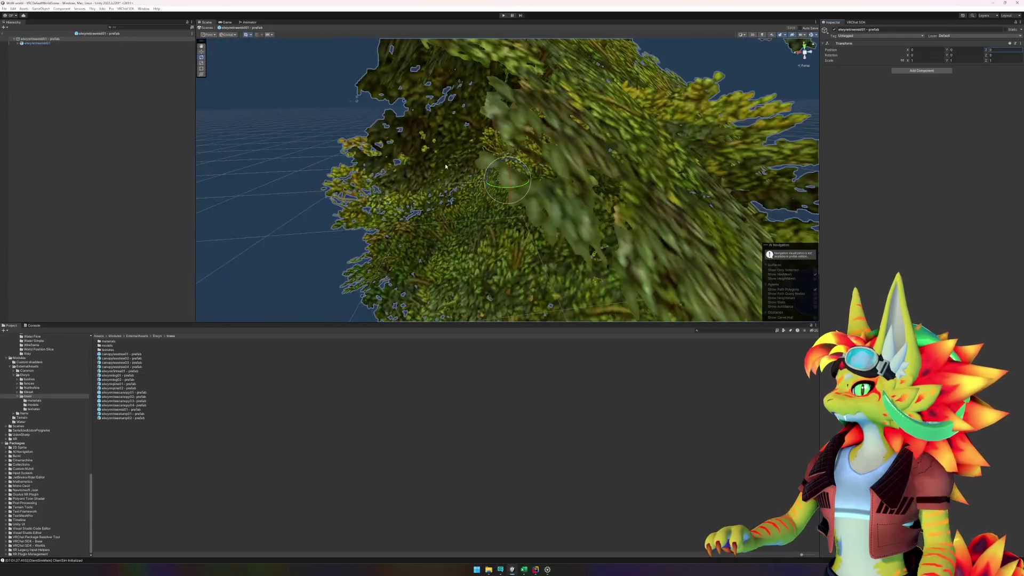
mouse_move(464, 169)
left_mouse_down()
mouse_move(594, 210)
mouse_move(586, 167)
left_mouse_up()
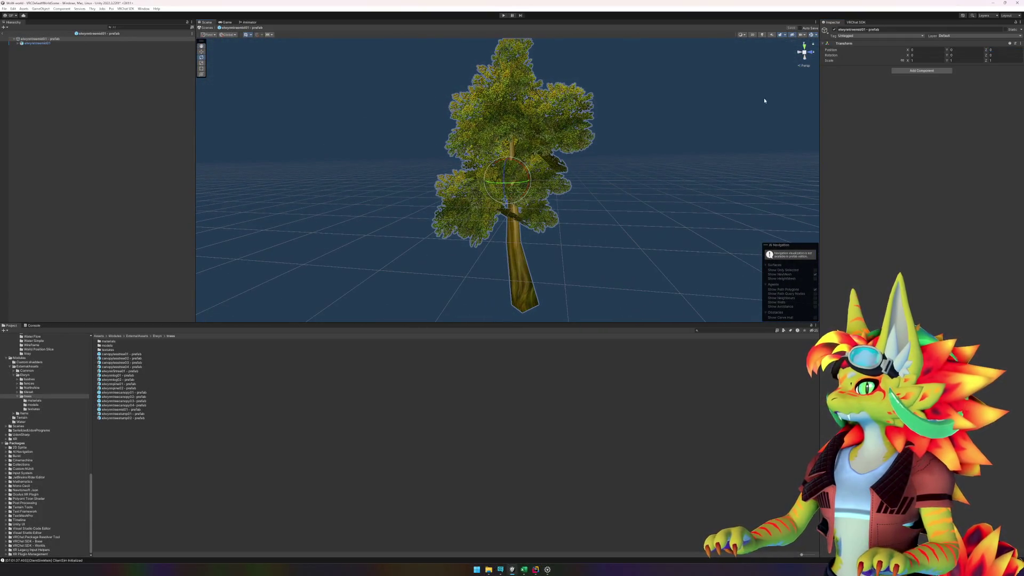
Step: Zero the inner elwynntreemid01 object's position, then return to the main scene
left_click(53, 45)
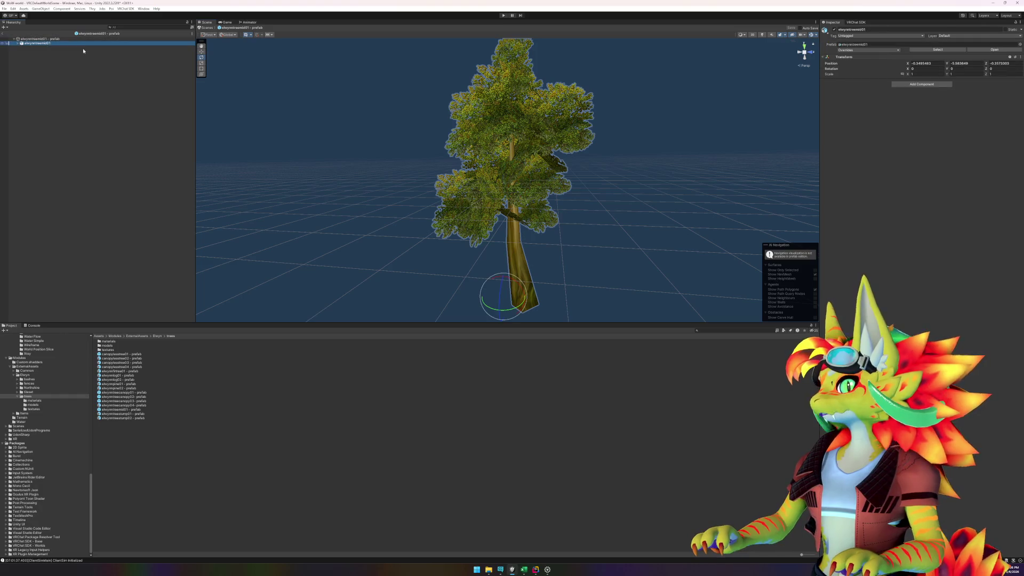
left_click(933, 63)
type("0")
key("Tab")
type("0")
key("Tab")
type("0")
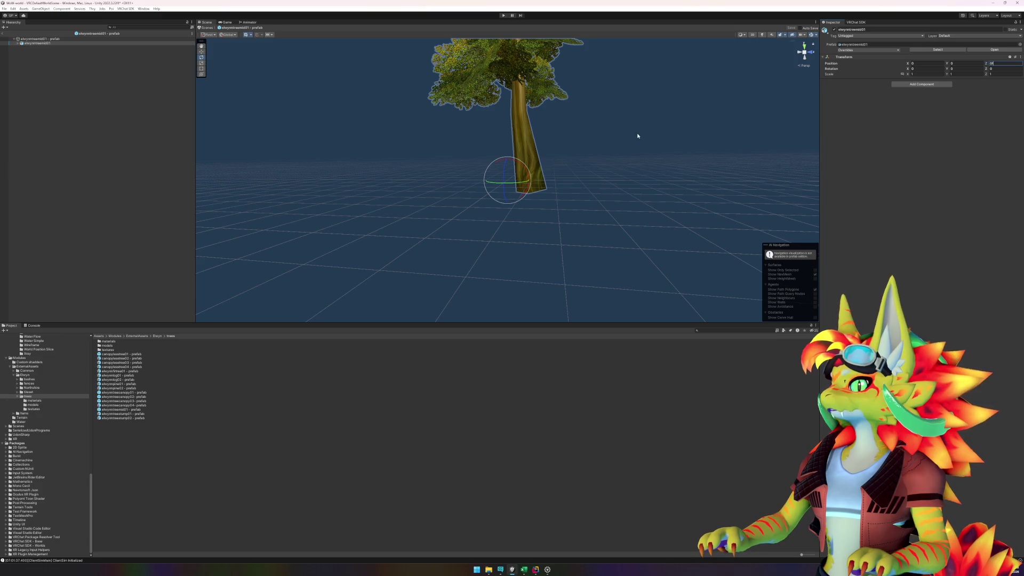
mouse_move(609, 159)
left_mouse_down()
mouse_move(567, 176)
mouse_move(356, 185)
mouse_move(489, 150)
mouse_move(459, 161)
mouse_move(549, 171)
mouse_move(642, 236)
mouse_move(257, 18)
left_mouse_up()
left_click(3, 33)
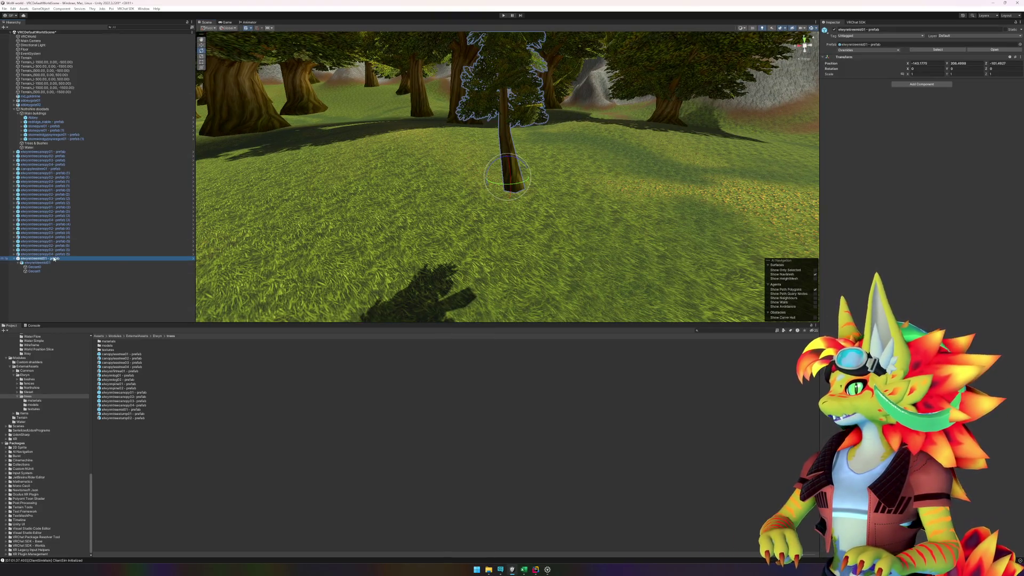
Step: Delete the test tree and inspect a canopy tree near the abbey
mouse_move(602, 204)
left_mouse_down()
mouse_move(470, 219)
mouse_move(464, 208)
left_mouse_up()
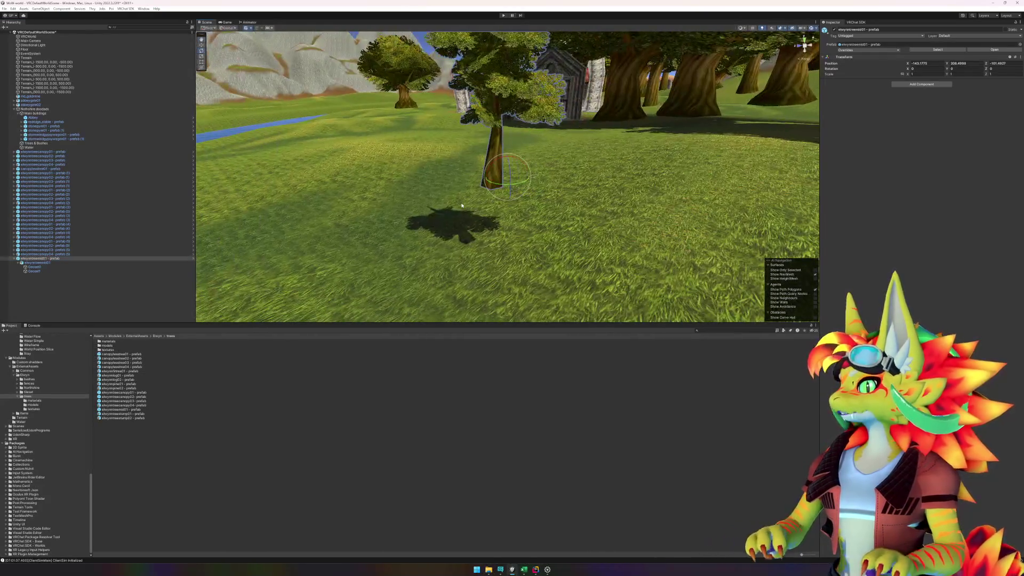
key("Delete")
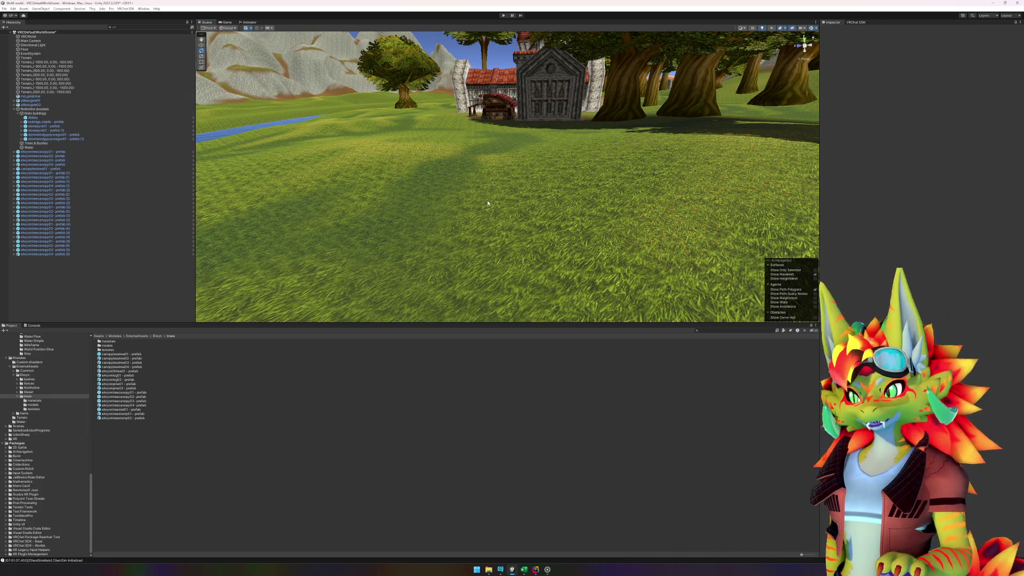
mouse_move(502, 204)
left_mouse_down()
mouse_move(544, 201)
mouse_move(553, 185)
left_mouse_up()
left_click(490, 104)
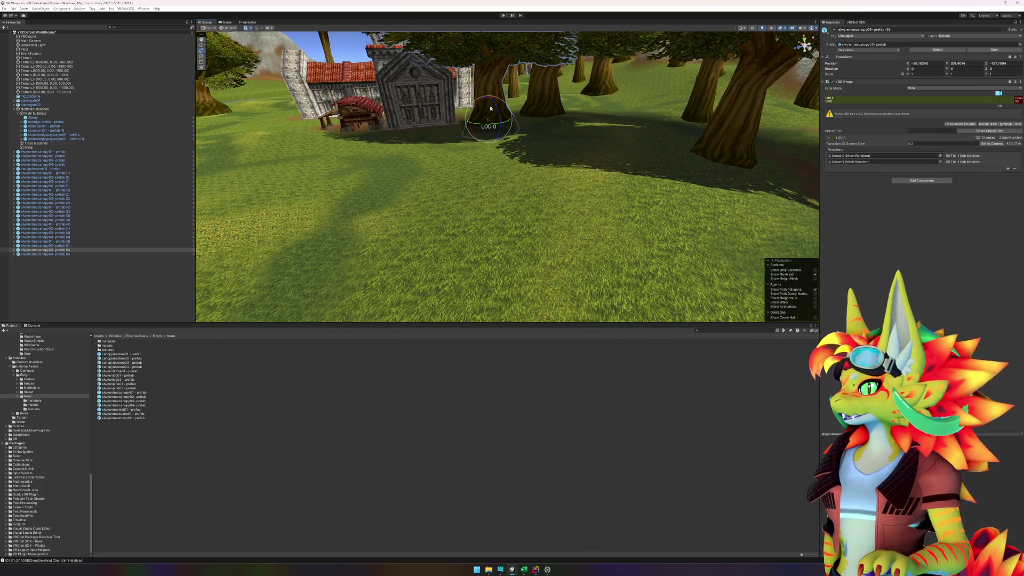
key("f")
left_click_drag(424, 253, 510, 238)
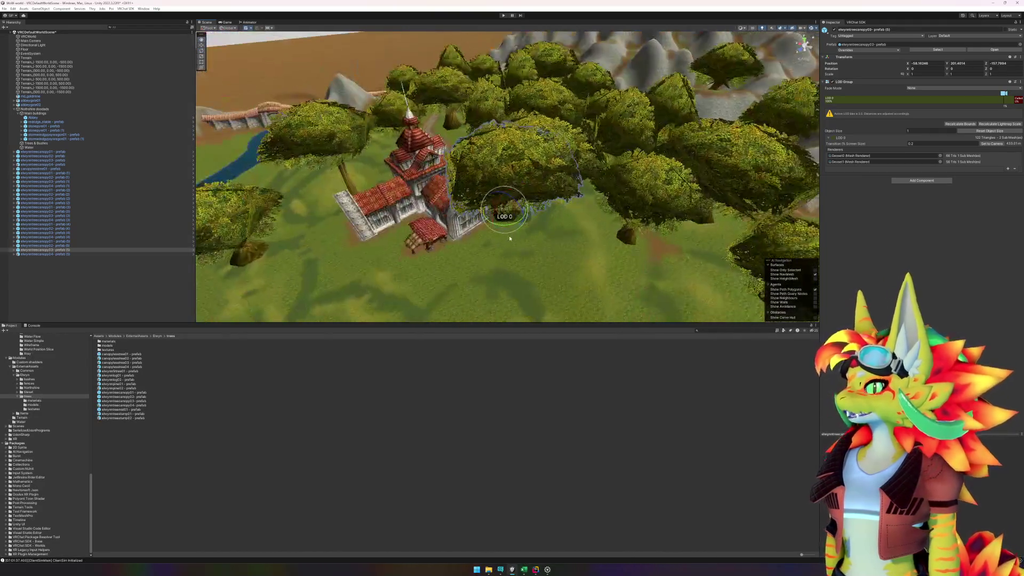
left_click_drag(437, 265, 123, 205)
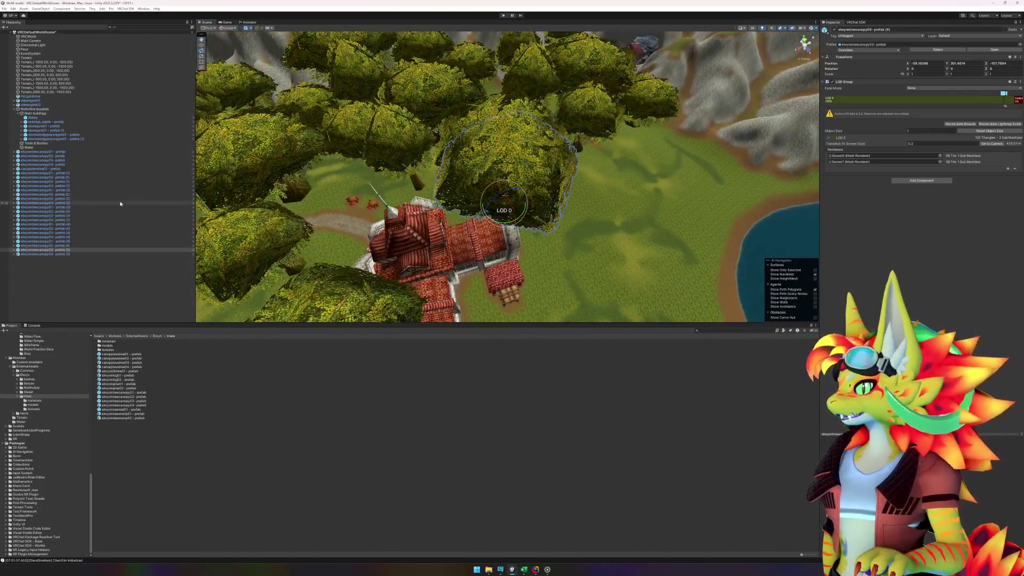
Step: With the Move tool active, select the elwynntreecanopy03 (5) and canopy01 (1) prefab trees
left_click(75, 250)
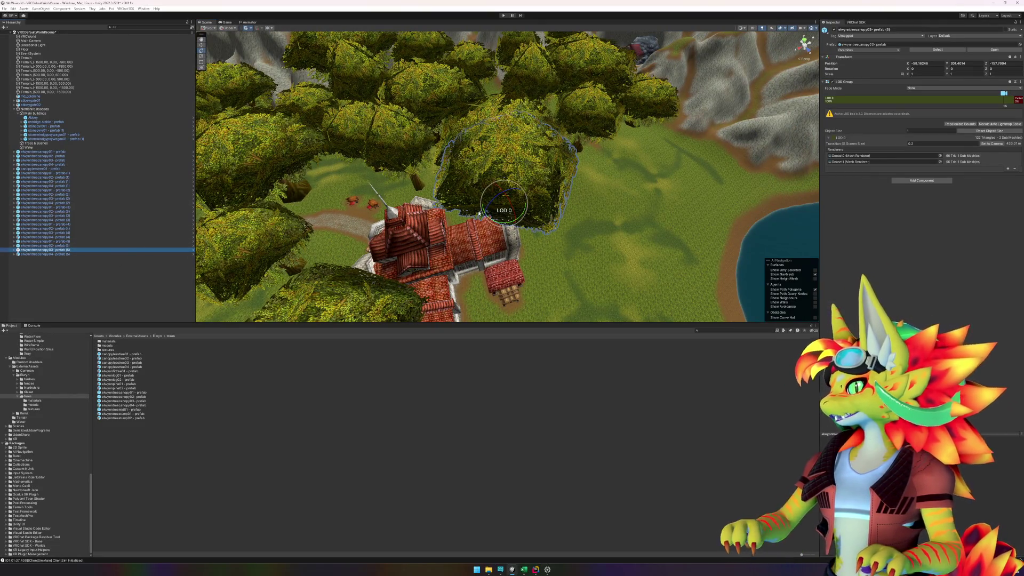
left_click(202, 51)
left_click(201, 45)
mouse_move(374, 229)
left_mouse_down()
mouse_move(501, 231)
mouse_move(529, 203)
mouse_move(707, 221)
mouse_move(736, 202)
mouse_move(721, 228)
mouse_move(502, 226)
left_mouse_up()
scroll(721, 228, "down", 3)
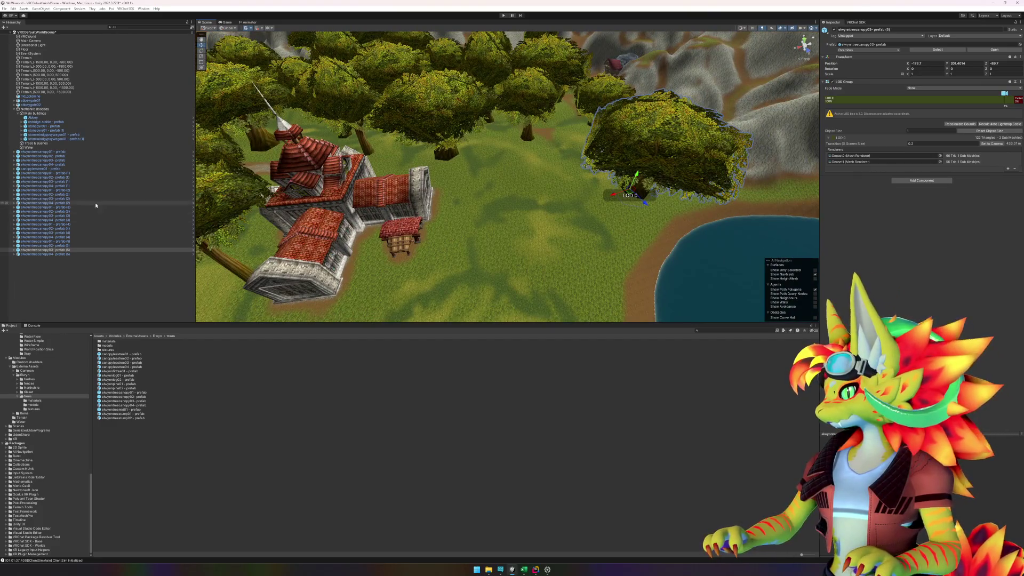
left_click(74, 172)
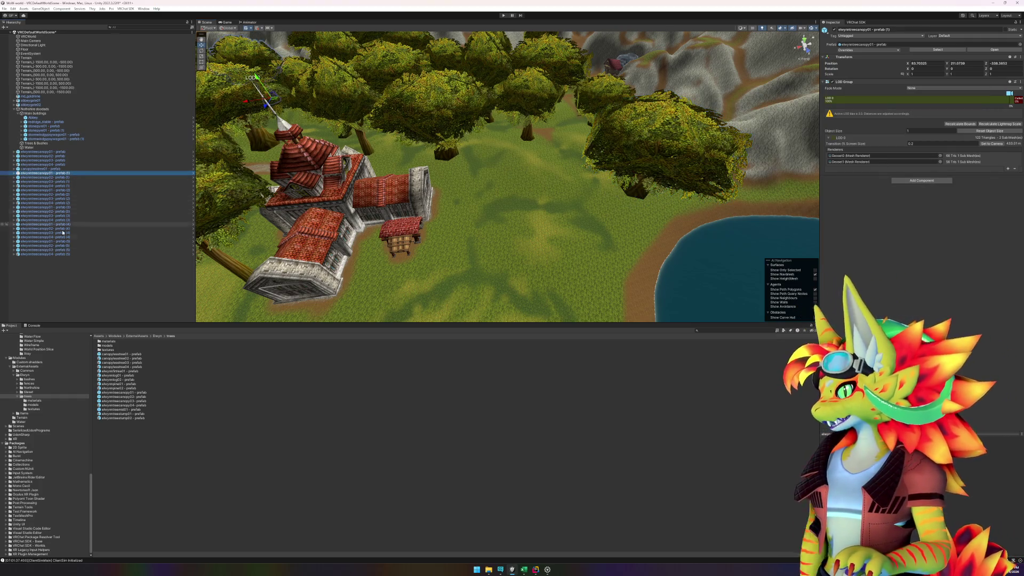
left_click(62, 254, "shift")
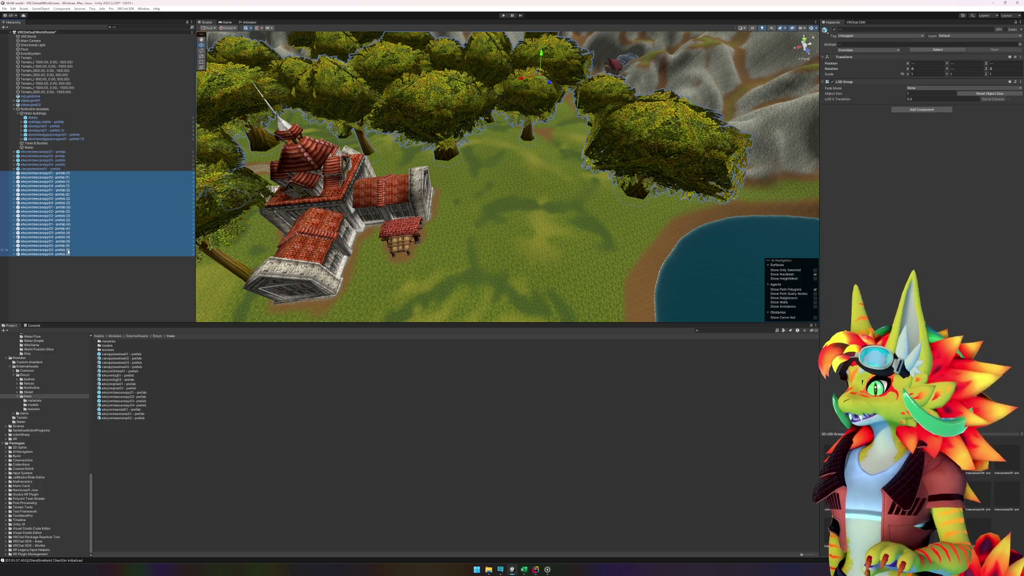
scroll(341, 230, "down", 5)
mouse_move(341, 224)
left_mouse_down()
mouse_move(341, 246)
mouse_move(327, 246)
mouse_move(376, 186)
left_mouse_up()
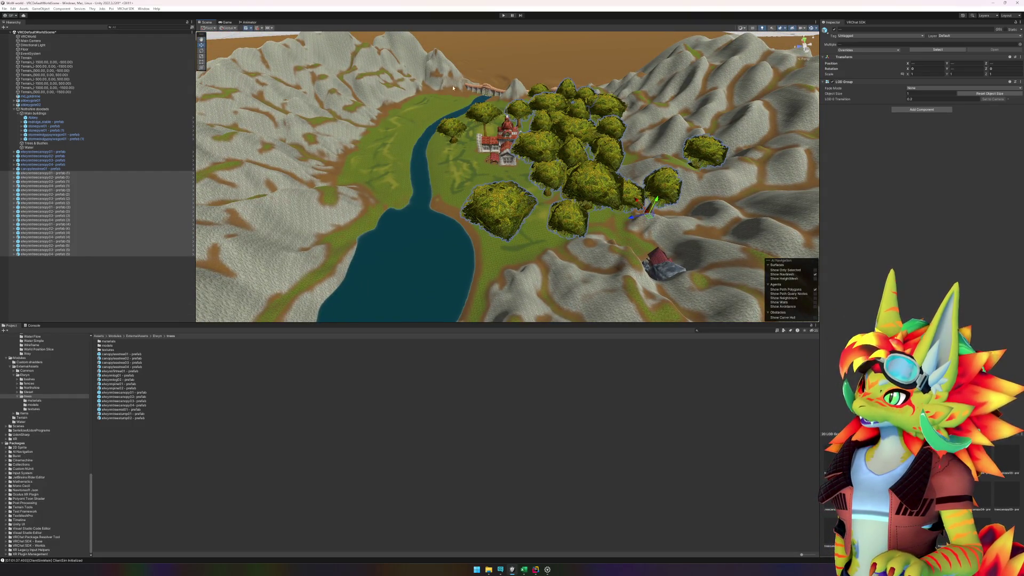
mouse_move(542, 206)
left_mouse_down()
mouse_move(694, 267)
mouse_move(586, 160)
mouse_move(587, 137)
mouse_move(634, 139)
left_mouse_up()
scroll(721, 273, "up", 5)
scroll(567, 137, "up", 3)
scroll(634, 139, "up", 5)
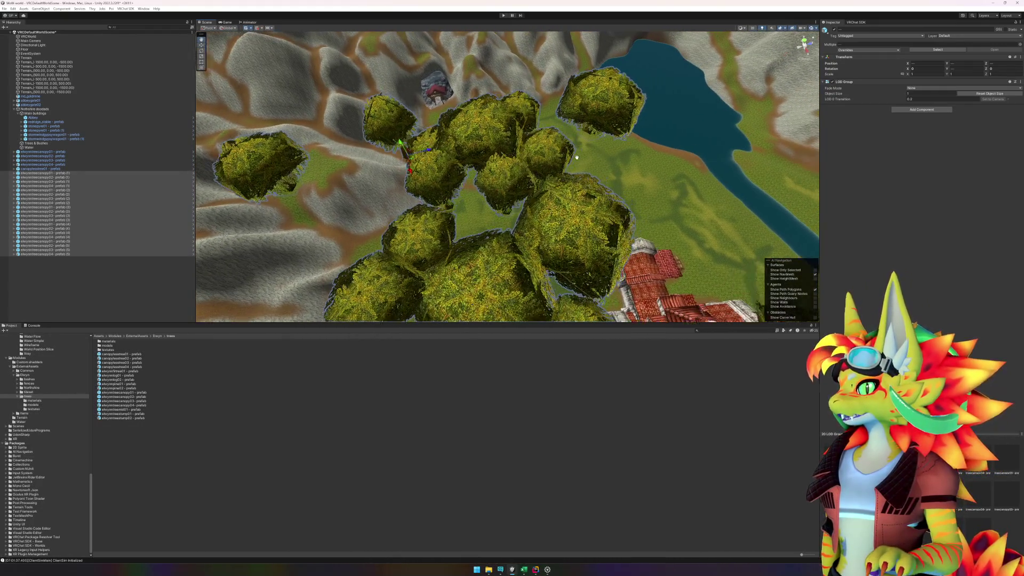
left_click_drag(500, 171, 391, 84)
scroll(394, 83, "up", 3)
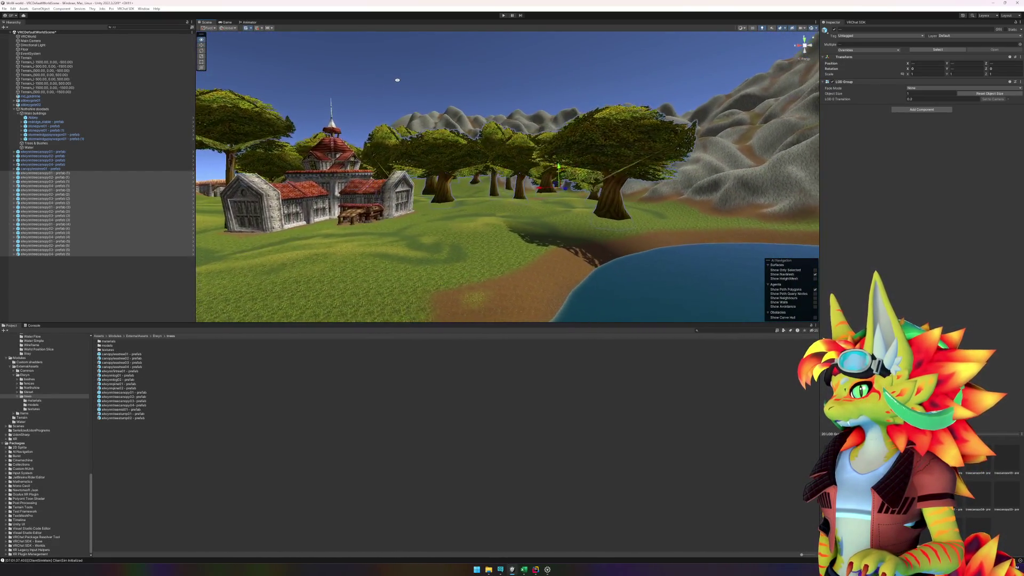
mouse_move(518, 191)
left_mouse_down()
mouse_move(477, 242)
mouse_move(540, 219)
mouse_move(524, 186)
mouse_move(478, 148)
mouse_move(635, 180)
left_mouse_up()
left_click(261, 484)
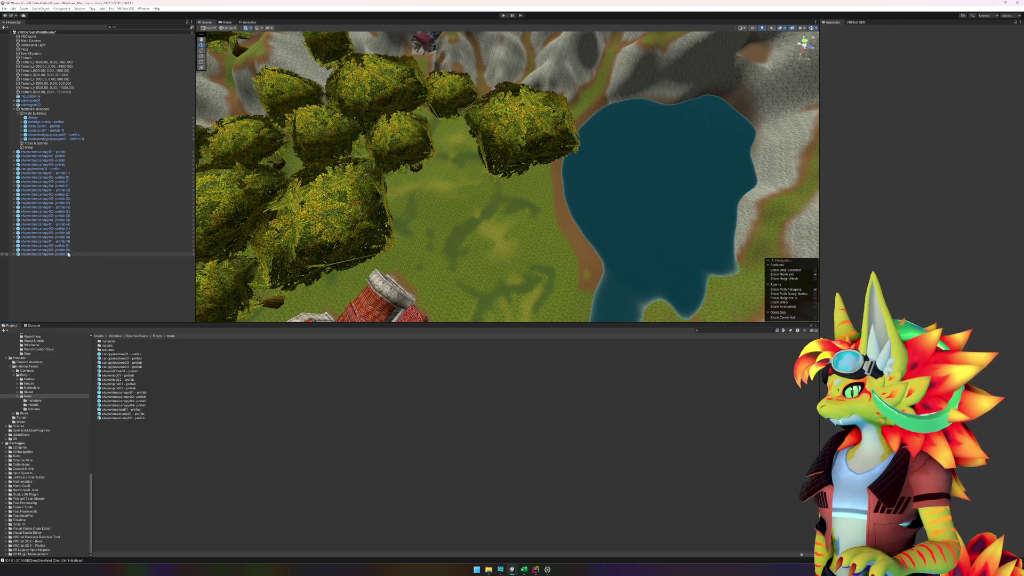
Step: Add a canopy tree beside the lake, turned about 26 degrees
left_click(321, 150)
mouse_move(320, 150)
left_mouse_down()
mouse_move(419, 139)
mouse_move(436, 173)
left_mouse_up()
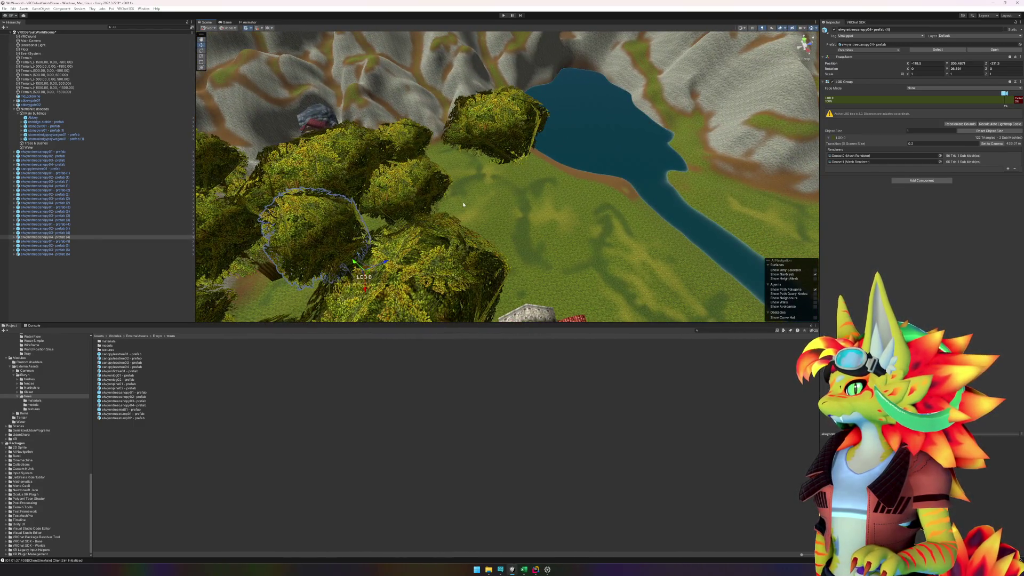
left_click(211, 482)
mouse_move(140, 395)
left_mouse_down()
mouse_move(441, 236)
mouse_move(509, 237)
mouse_move(499, 217)
mouse_move(550, 206)
mouse_move(556, 184)
left_mouse_up()
left_click_drag(550, 182, 559, 186)
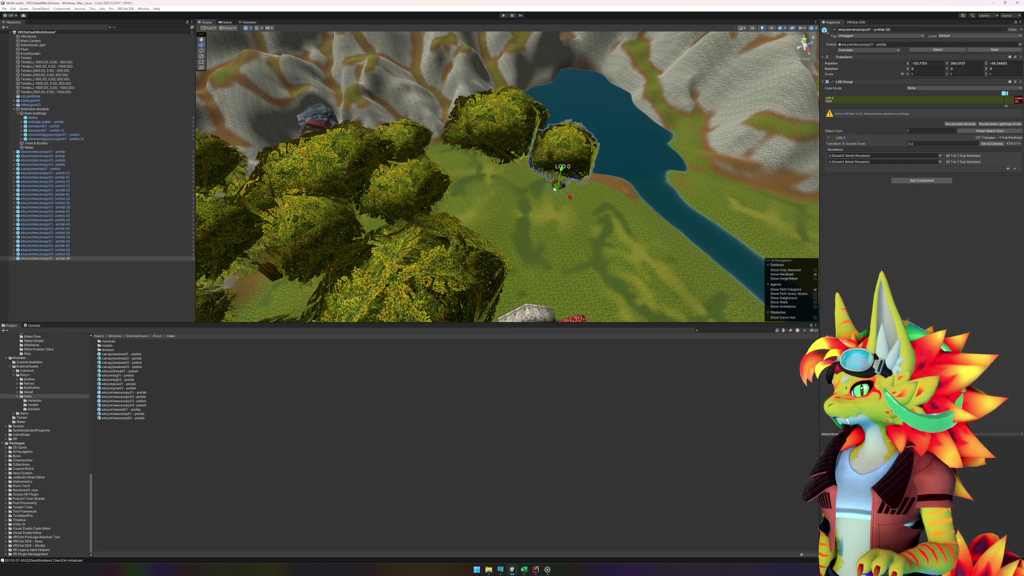
key("e")
mouse_move(565, 203)
left_mouse_down()
mouse_move(543, 198)
mouse_move(549, 222)
mouse_move(502, 211)
mouse_move(552, 210)
mouse_move(513, 230)
mouse_move(470, 223)
mouse_move(544, 258)
mouse_move(560, 279)
left_mouse_up()
left_click(201, 44)
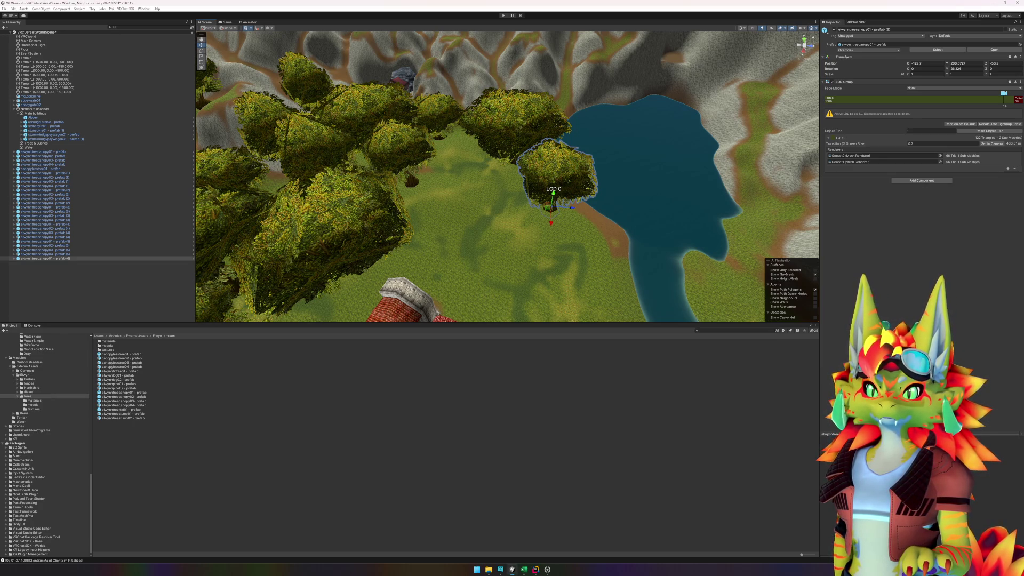
Step: Place another canopy tree and move it up-left beside the others
left_click(457, 496)
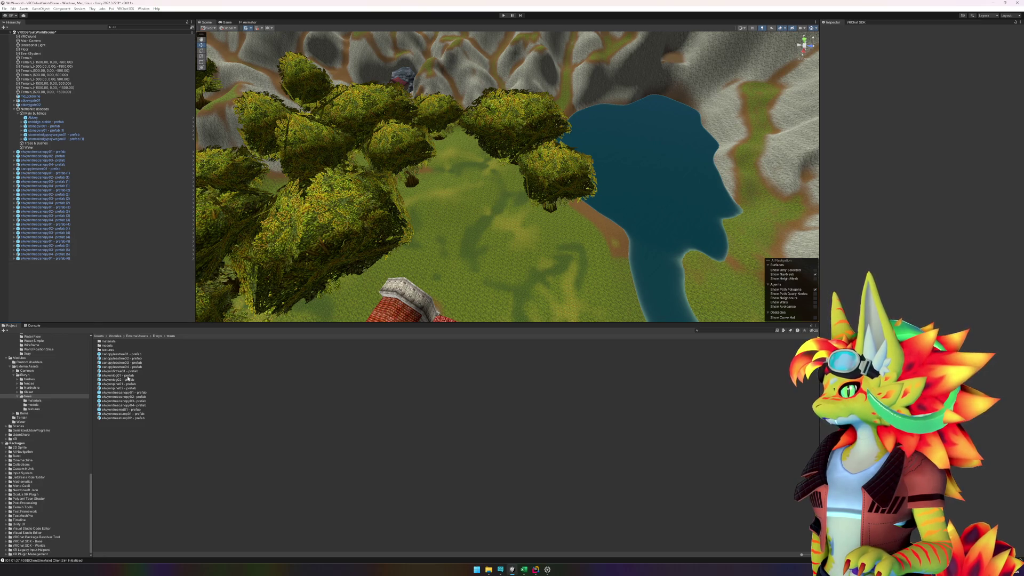
mouse_move(138, 401)
left_mouse_down()
mouse_move(520, 251)
mouse_move(472, 205)
left_mouse_up()
left_click_drag(500, 259, 510, 272)
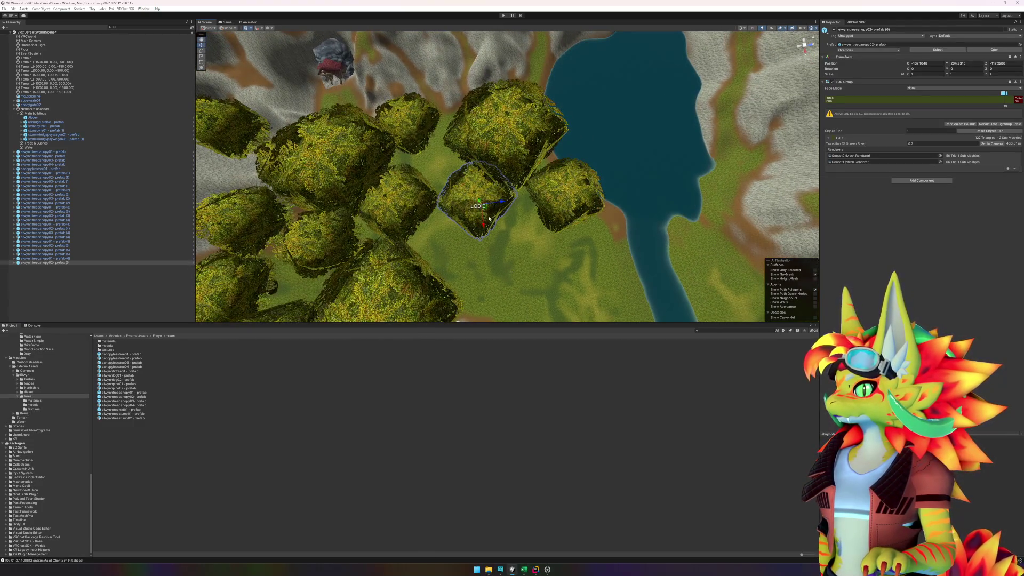
mouse_move(485, 208)
left_mouse_down()
mouse_move(457, 183)
mouse_move(523, 234)
left_mouse_up()
left_click(202, 51)
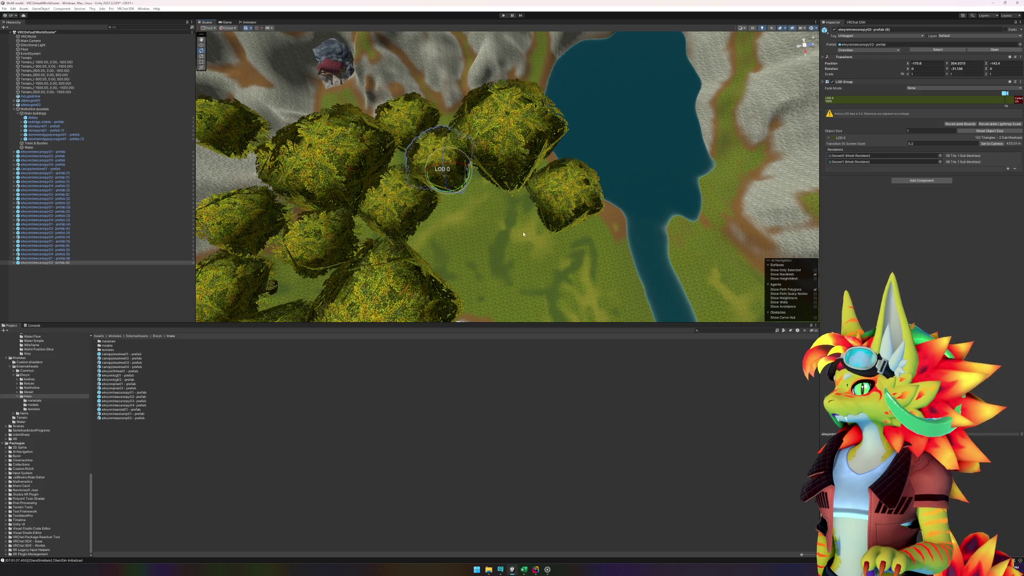
left_click(169, 424)
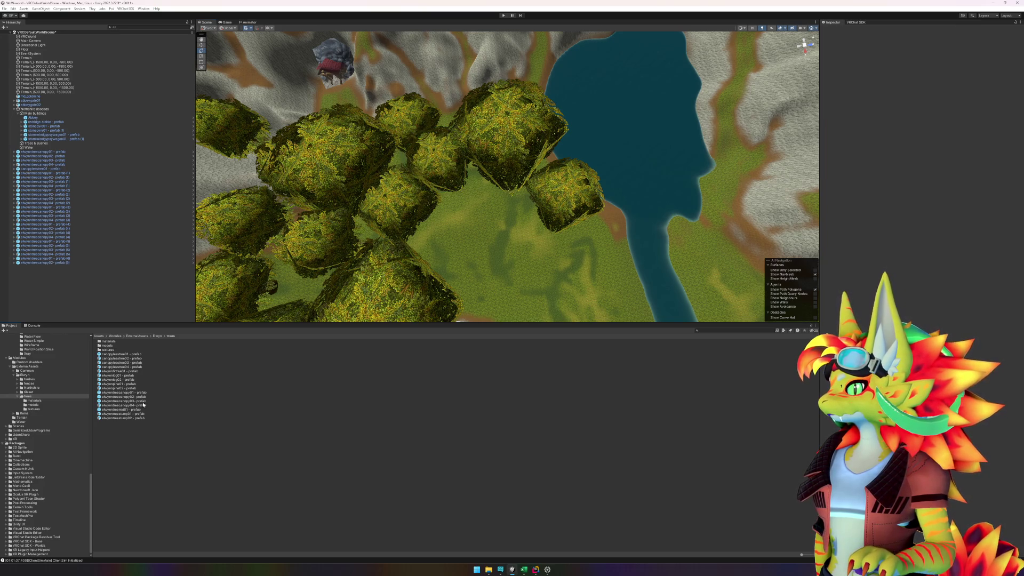
Step: Add a canopy tree shifted toward the river and turned about 62 degrees
mouse_move(138, 402)
left_mouse_down()
mouse_move(530, 339)
mouse_move(534, 251)
mouse_move(503, 259)
mouse_move(554, 276)
left_mouse_up()
scroll(585, 224, "up", 5)
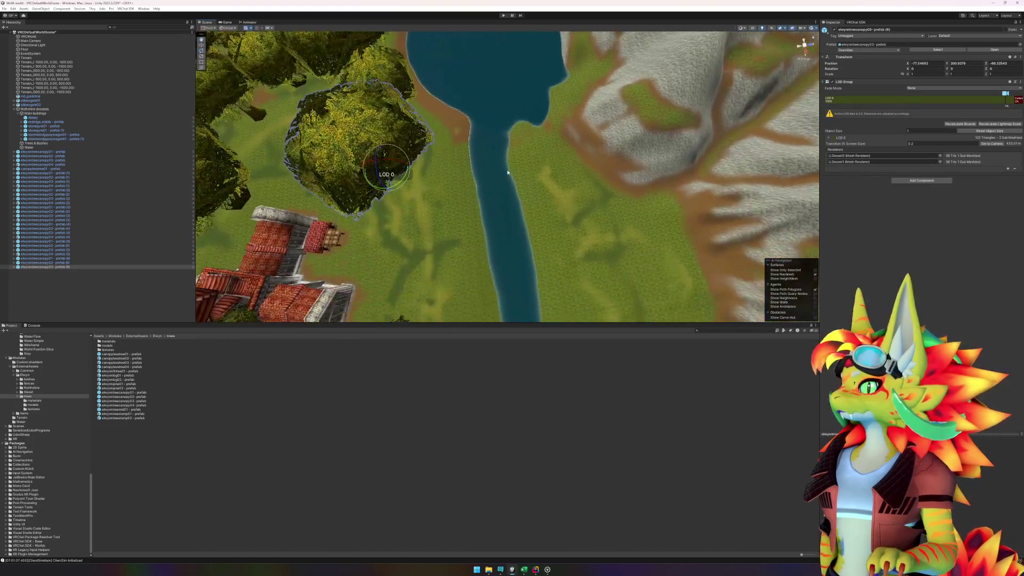
left_click(201, 44)
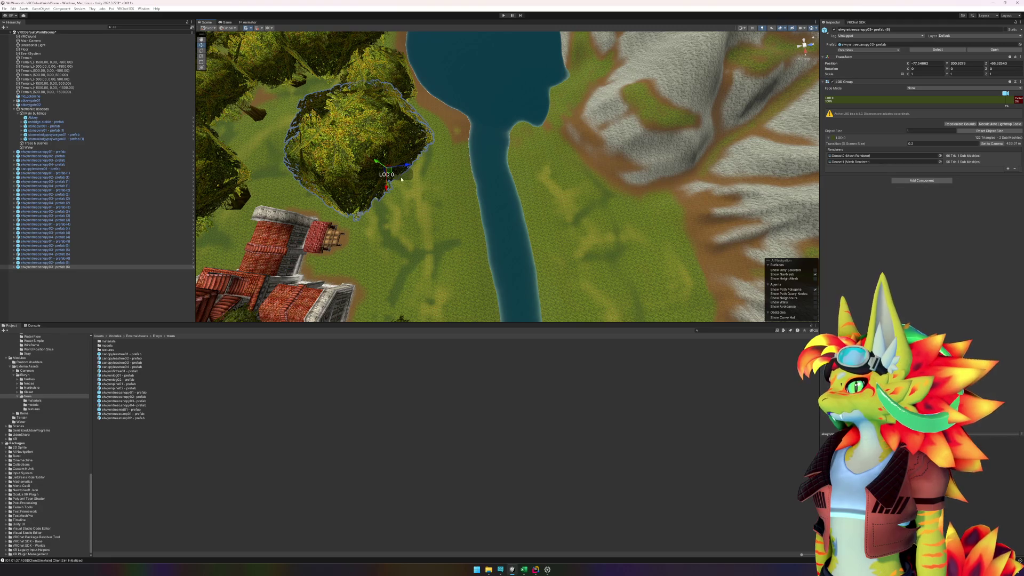
mouse_move(388, 174)
left_mouse_down()
mouse_move(418, 198)
mouse_move(423, 250)
mouse_move(463, 255)
mouse_move(517, 221)
mouse_move(508, 247)
mouse_move(537, 275)
left_mouse_up()
key("e")
left_click_drag(526, 309, 436, 308)
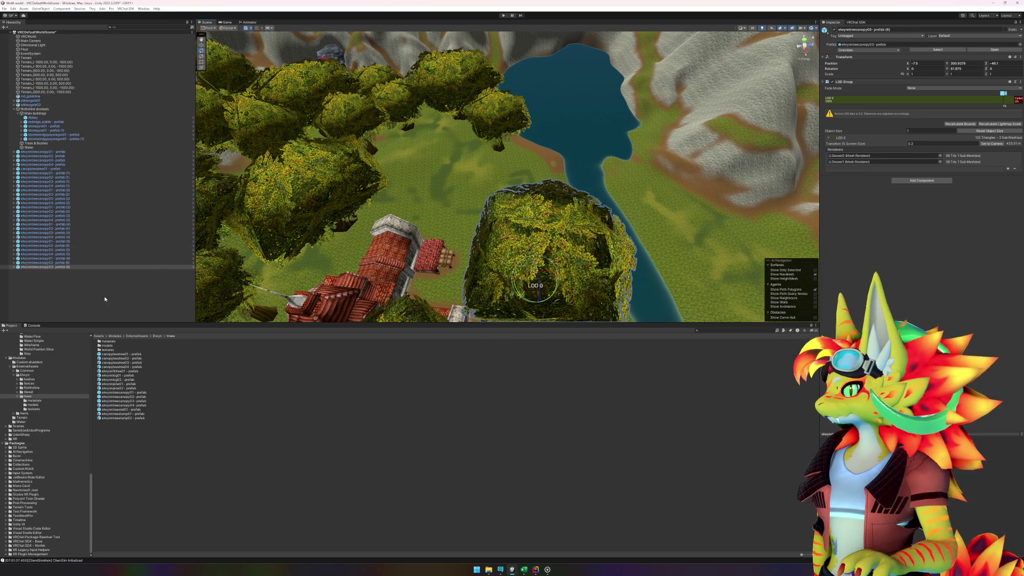
left_click(105, 300)
Step: Place two more canopy trees, view the town, and bring up wow.export
mouse_move(132, 372)
left_mouse_down()
mouse_move(375, 223)
mouse_move(433, 140)
left_mouse_up()
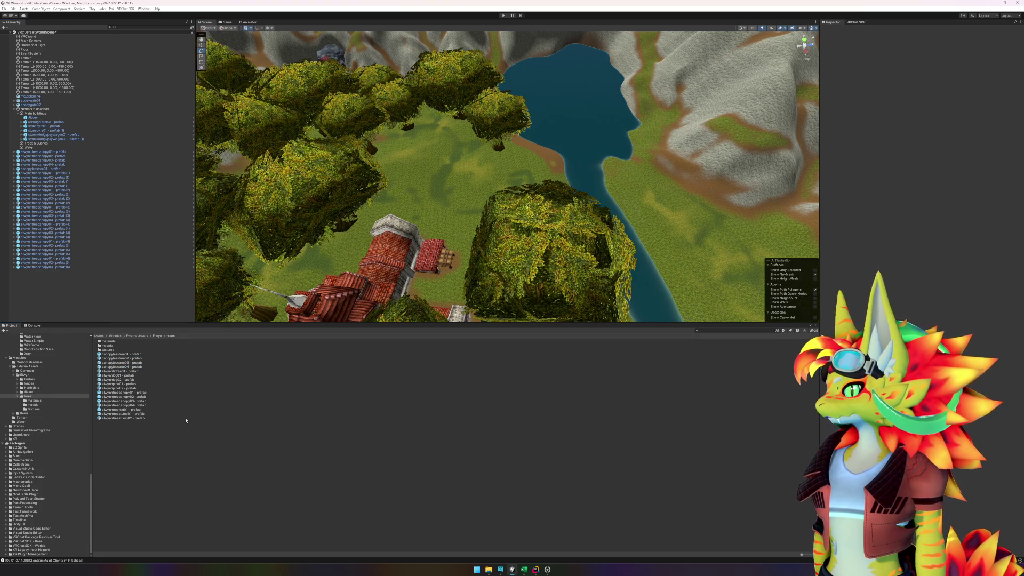
mouse_move(141, 407)
left_mouse_down()
mouse_move(277, 251)
mouse_move(435, 155)
mouse_move(428, 142)
mouse_move(494, 194)
mouse_move(540, 179)
mouse_move(496, 167)
mouse_move(428, 199)
mouse_move(418, 126)
mouse_move(343, 114)
mouse_move(326, 127)
mouse_move(507, 207)
mouse_move(502, 169)
left_mouse_up()
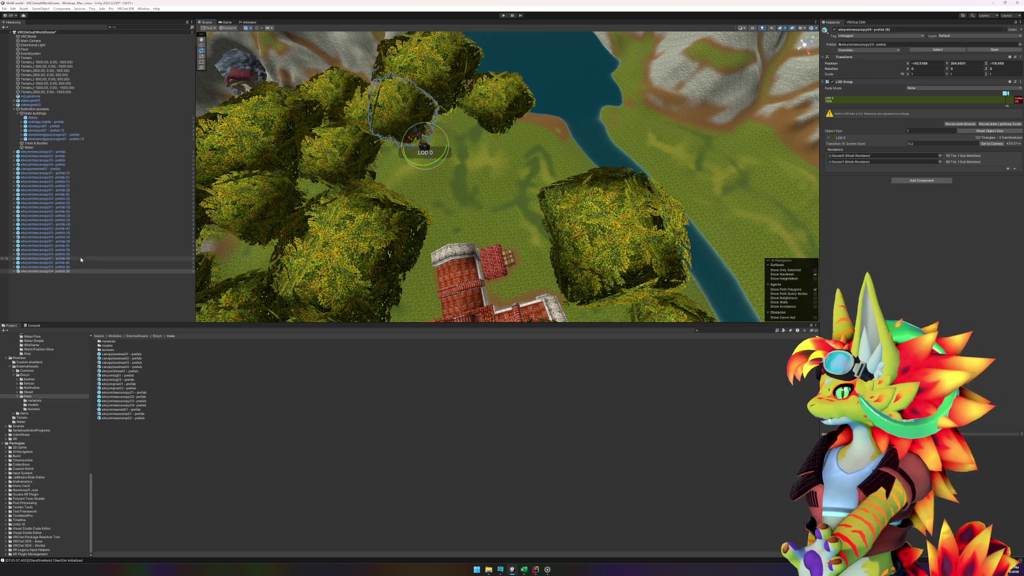
left_click(77, 276)
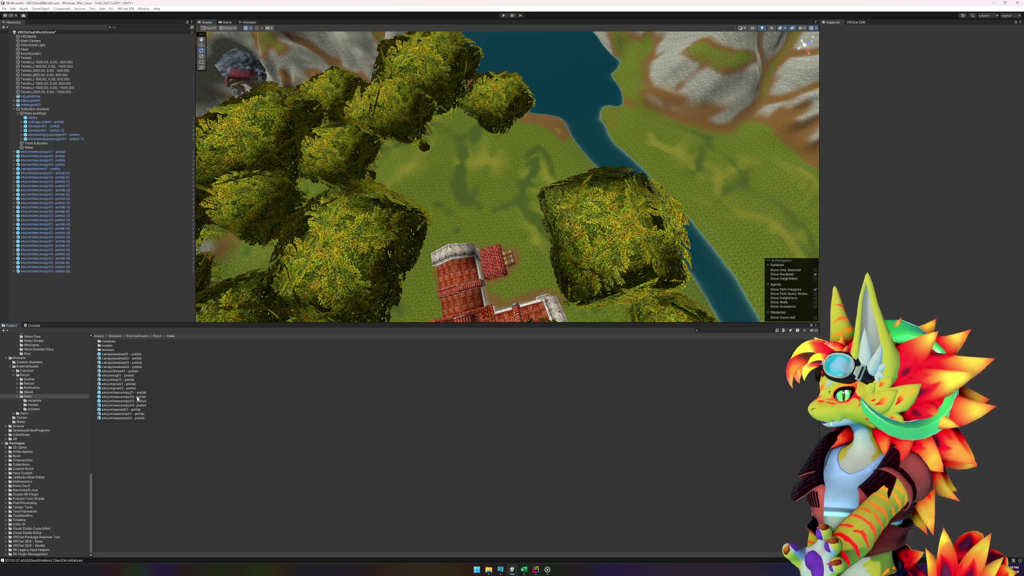
left_click_drag(582, 254, 565, 193)
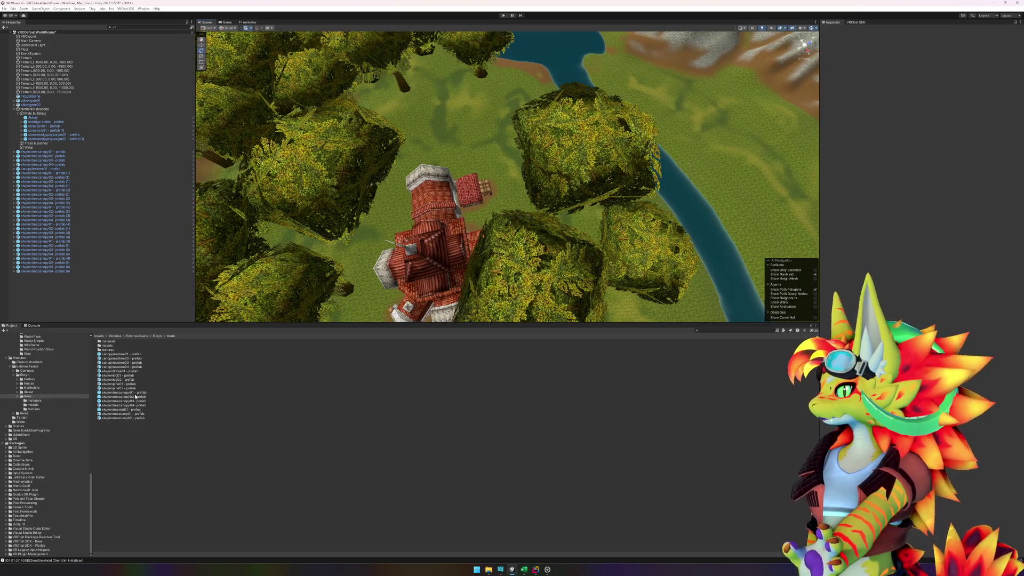
mouse_move(480, 257)
left_mouse_down()
mouse_move(485, 222)
mouse_move(466, 237)
left_mouse_up()
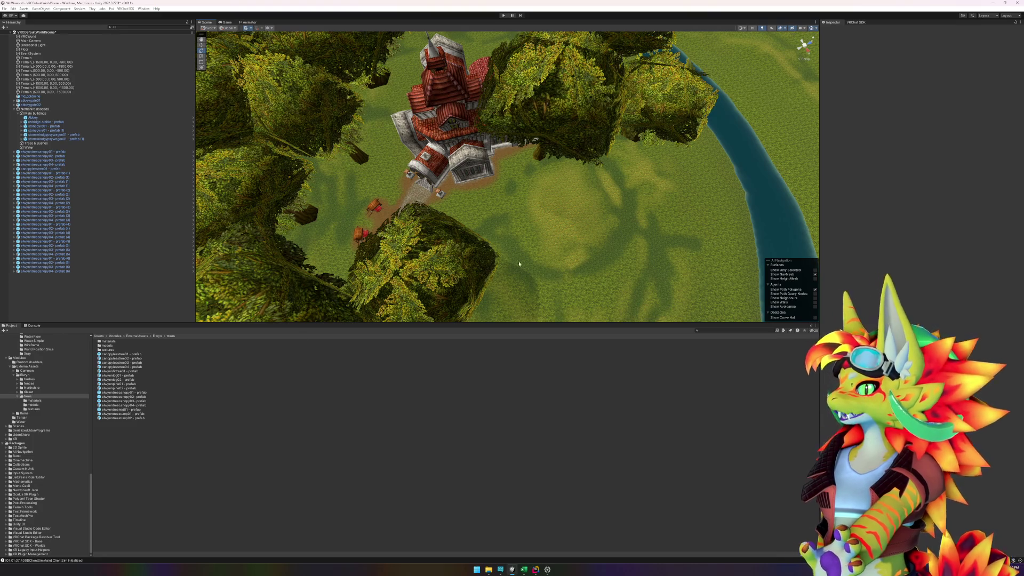
left_click(547, 570)
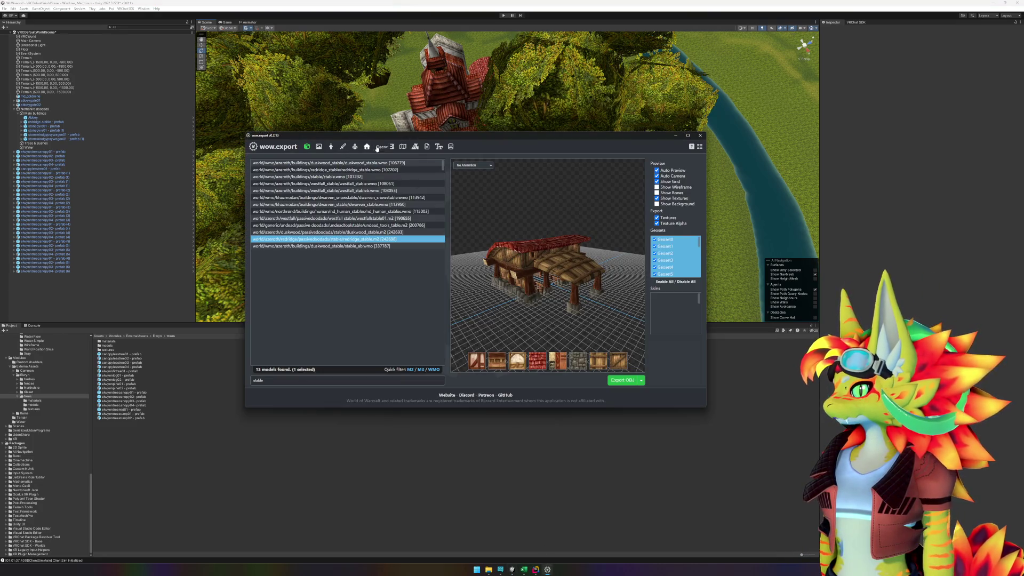
Step: Open the Maps list in wow.export and pick a tile on the map preview
left_click(403, 147)
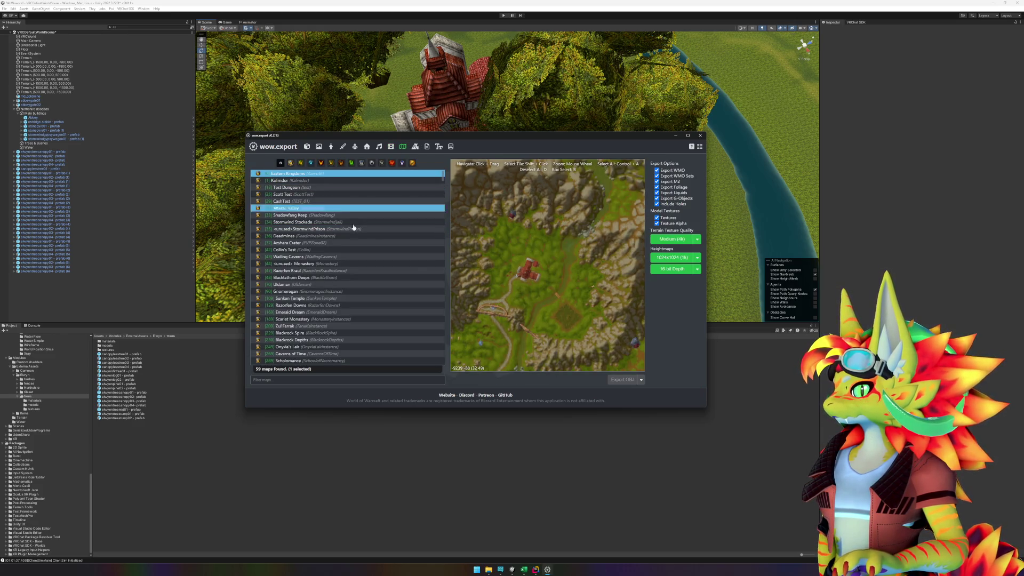
left_click(541, 297, "shift")
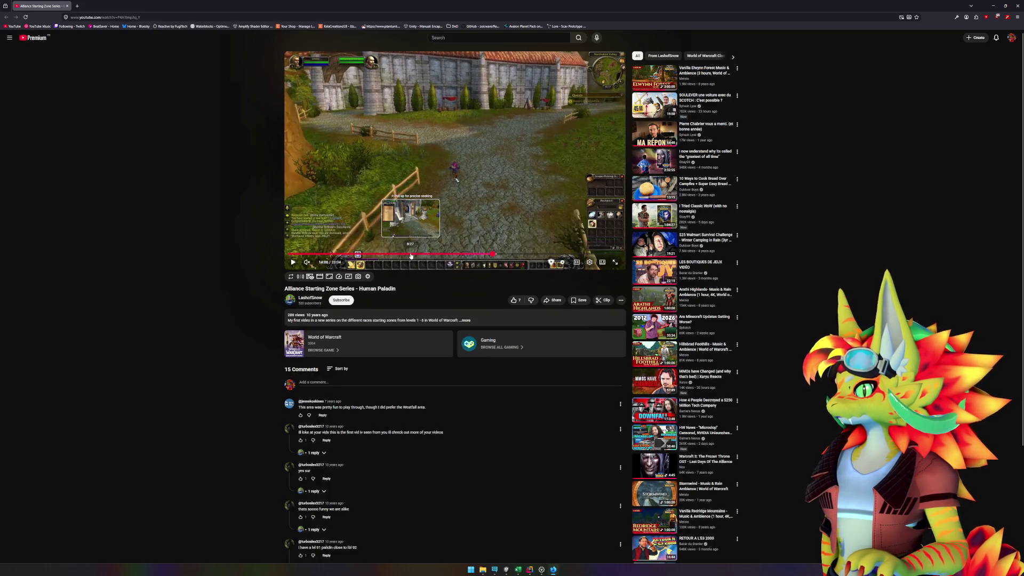
Step: Leave the Human Paladin video paused near 8:28, then go back to Unity
left_click(411, 255)
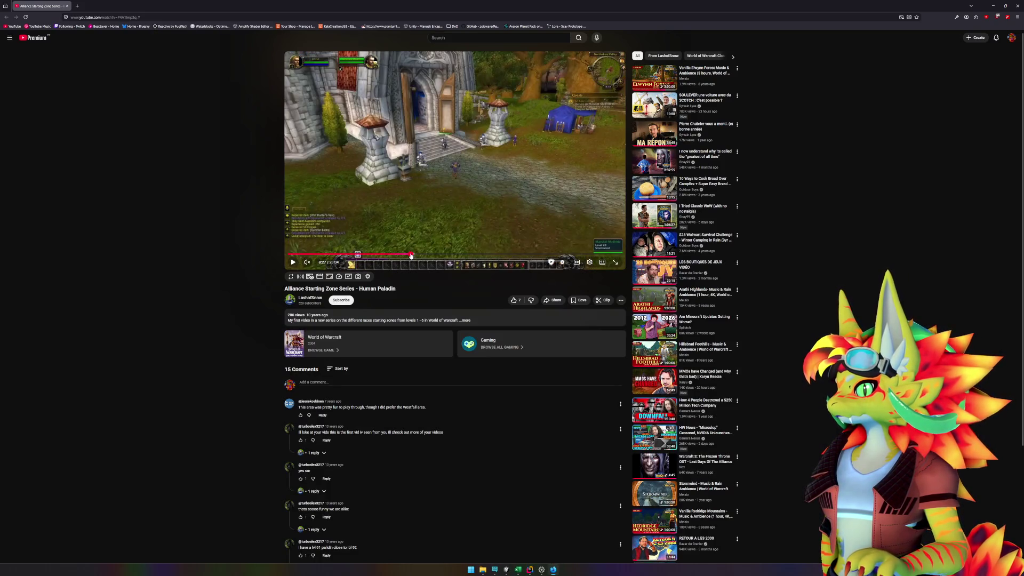
left_click(464, 187)
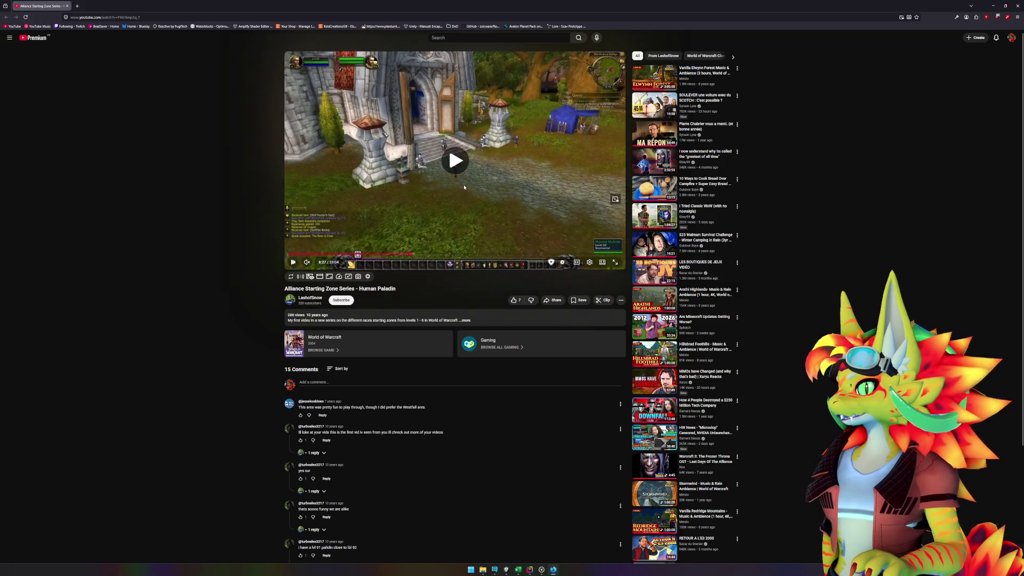
left_click(543, 108)
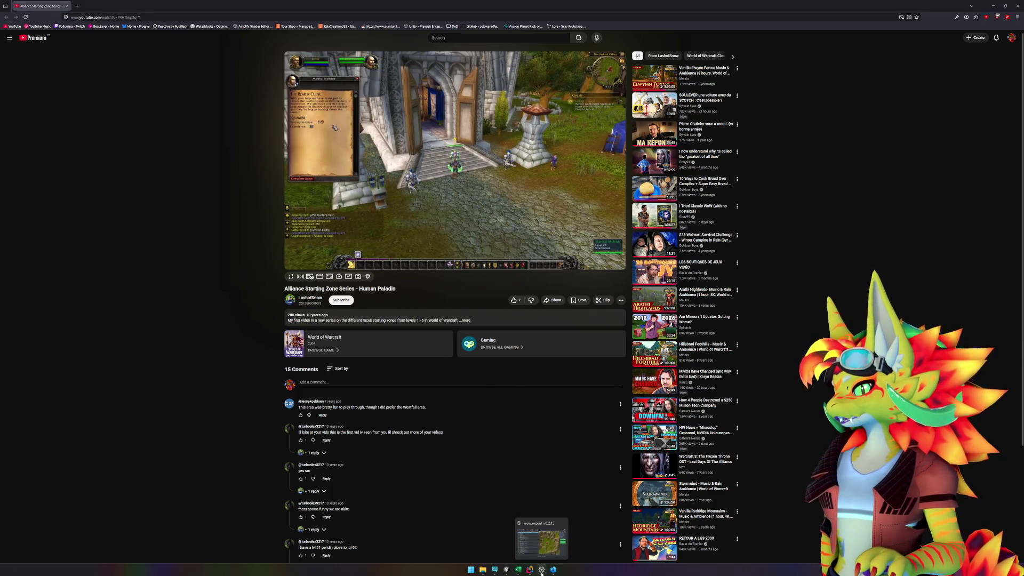
left_click(506, 570)
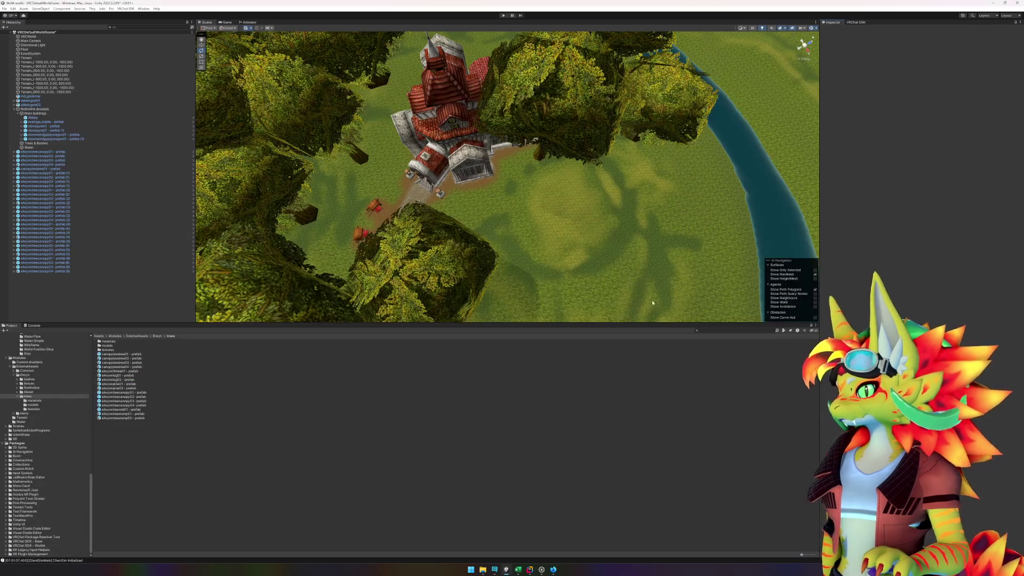
Step: Nudge the lone tree beside the abbey slightly across the ground
mouse_move(596, 231)
left_mouse_down()
mouse_move(581, 231)
mouse_move(599, 235)
left_mouse_up()
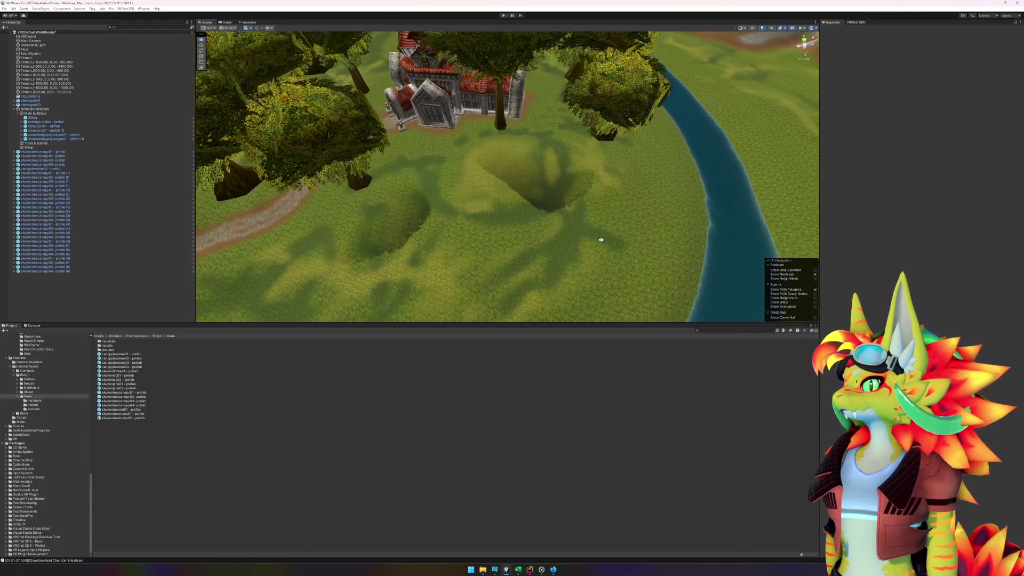
left_click(503, 127)
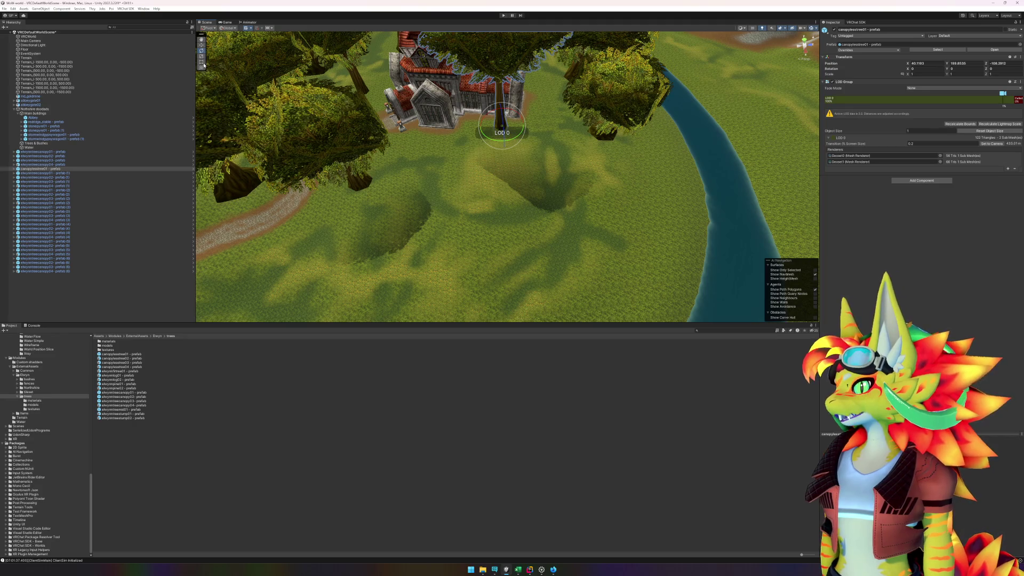
left_click(201, 45)
mouse_move(500, 128)
left_mouse_down()
mouse_move(430, 137)
mouse_move(446, 149)
mouse_move(421, 134)
mouse_move(397, 160)
left_mouse_up()
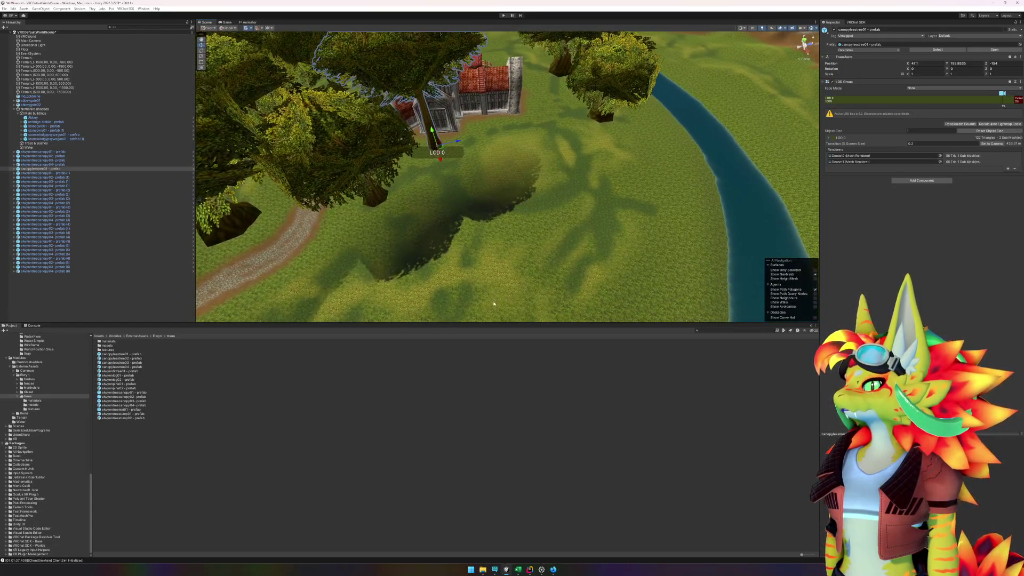
left_click(390, 473)
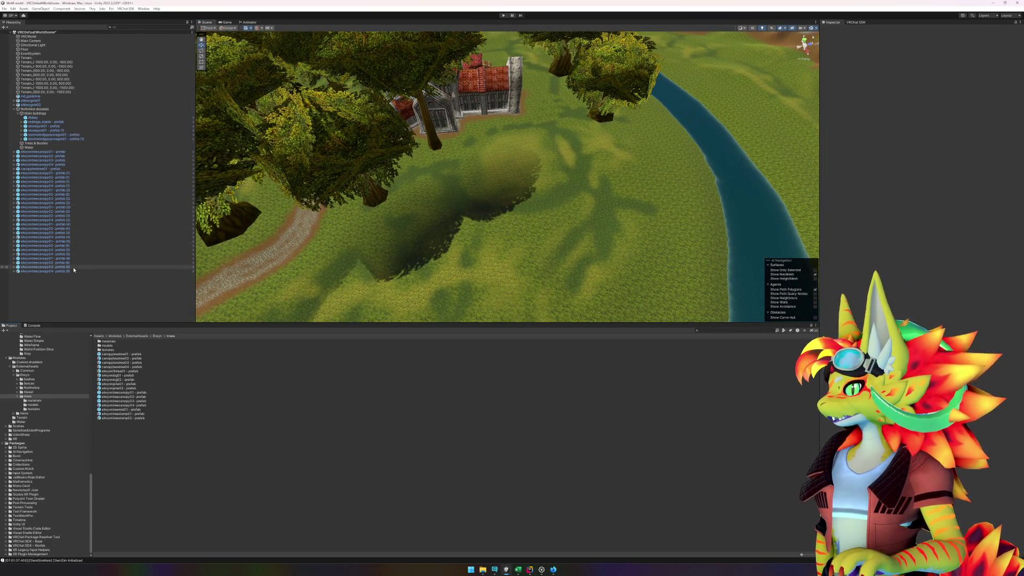
Step: Place an elwynntreecanopy01 tree near the abbey, turned about 82 degrees
left_click(136, 393)
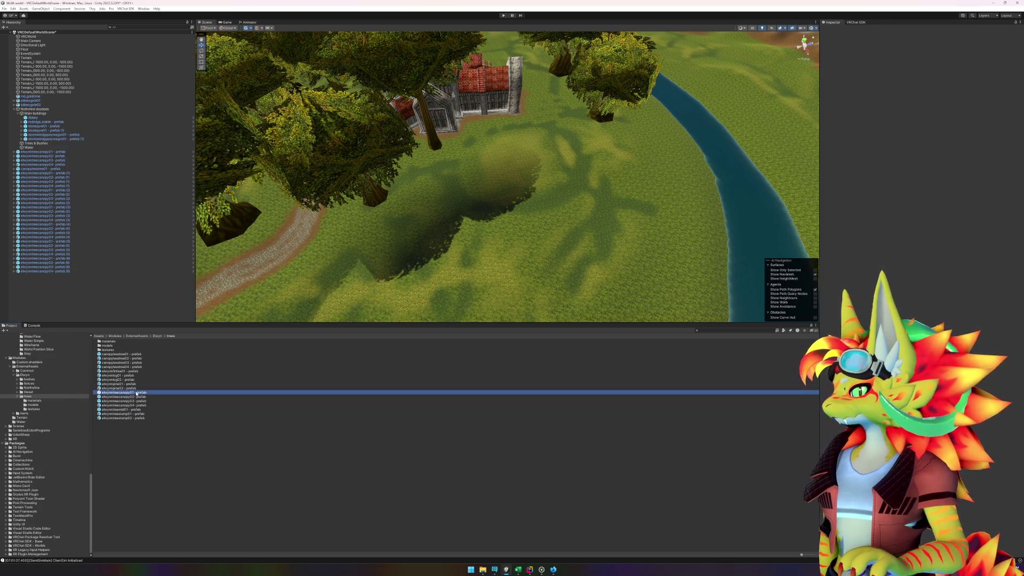
mouse_move(420, 326)
left_mouse_down()
mouse_move(565, 160)
mouse_move(550, 145)
mouse_move(533, 149)
mouse_move(543, 149)
left_mouse_up()
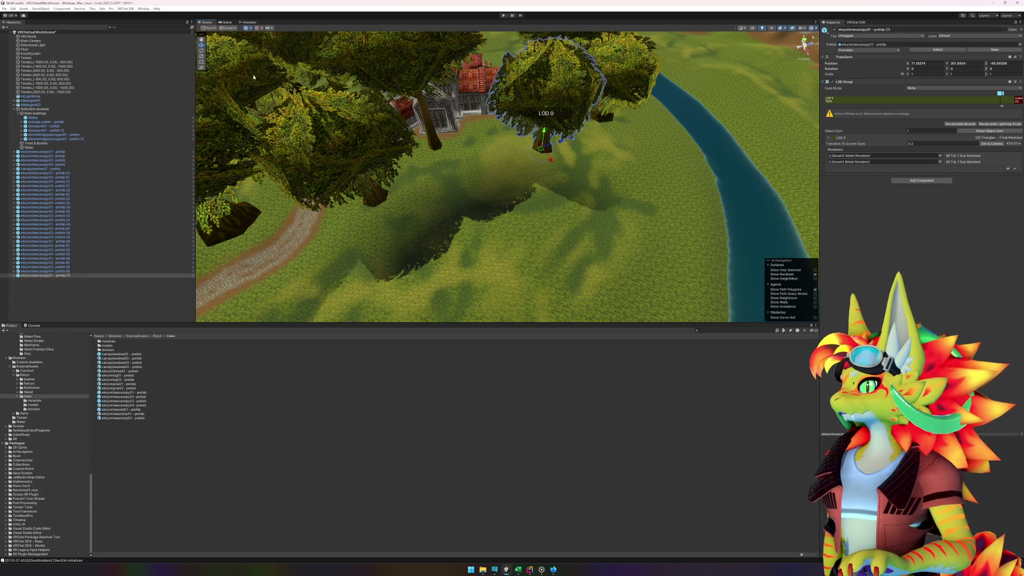
left_click(202, 51)
left_click_drag(522, 149, 482, 136)
left_click(483, 136)
Step: Add another canopy tree plus an elwynntreecanopy03 beside the abbey, turned about 27 degrees
mouse_move(134, 399)
left_mouse_down()
mouse_move(457, 286)
mouse_move(617, 194)
mouse_move(464, 185)
left_mouse_up()
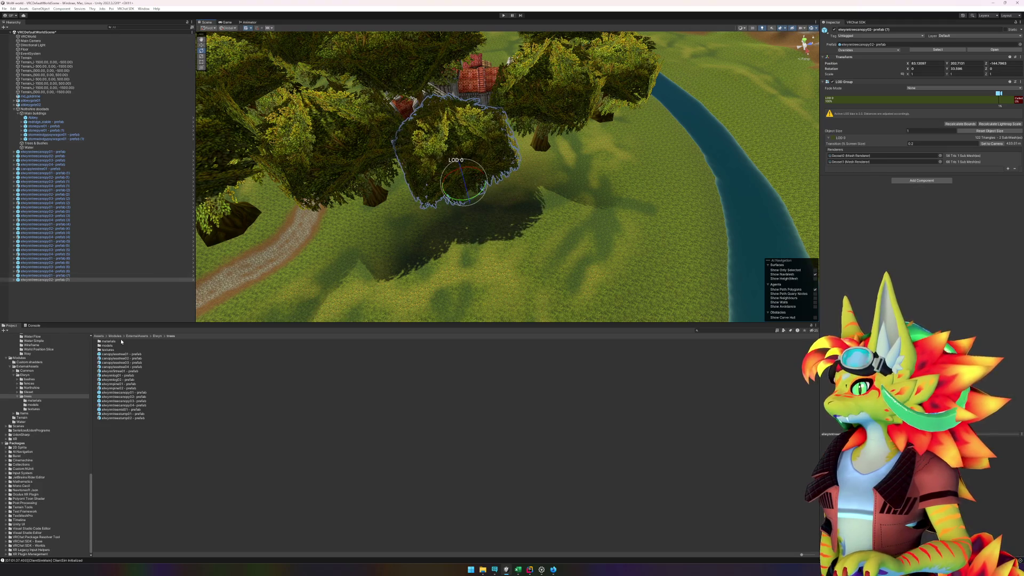
left_click(139, 401)
left_click_drag(437, 320, 576, 257)
scroll(575, 257, "down", 5)
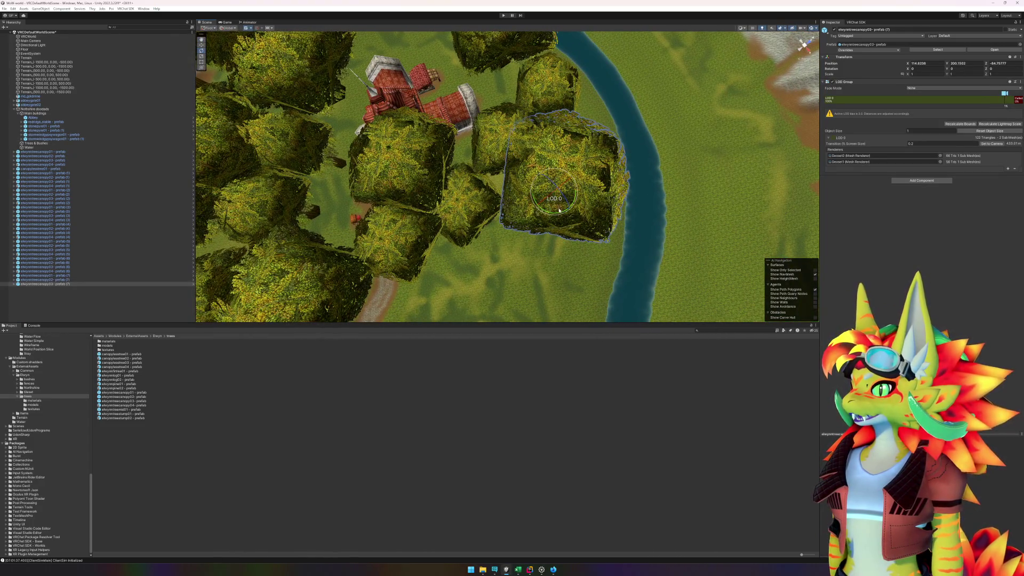
mouse_move(559, 211)
left_mouse_down()
mouse_move(528, 207)
mouse_move(556, 201)
mouse_move(515, 208)
mouse_move(498, 183)
mouse_move(402, 191)
mouse_move(512, 135)
left_mouse_up()
left_click(530, 109)
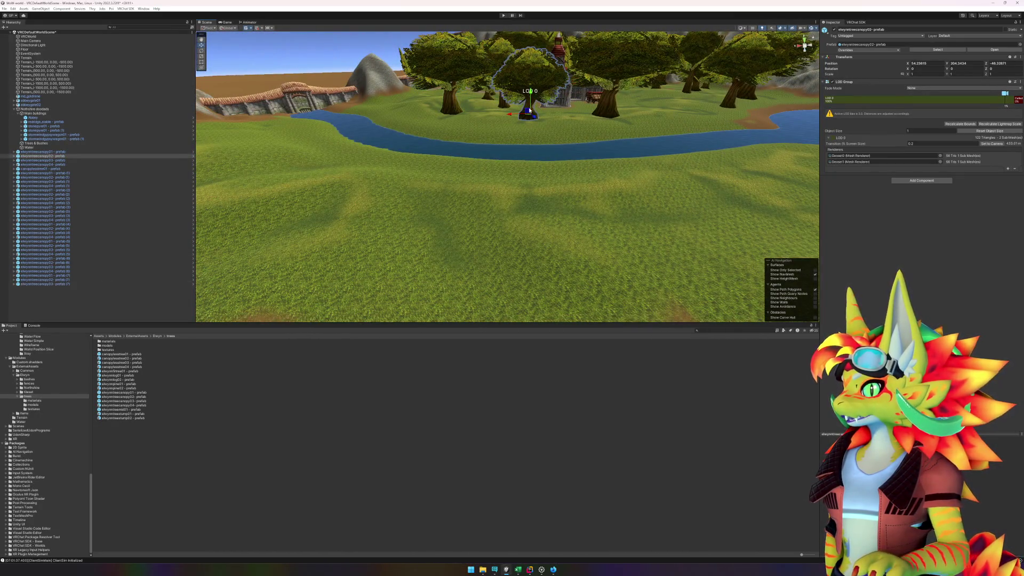
Step: Sink the canopy tree slightly into the ground and place an elwynntreecanopy04 tree along the river
left_click_drag(532, 97, 530, 100)
mouse_move(584, 148)
left_mouse_down()
mouse_move(587, 212)
mouse_move(555, 166)
left_mouse_up()
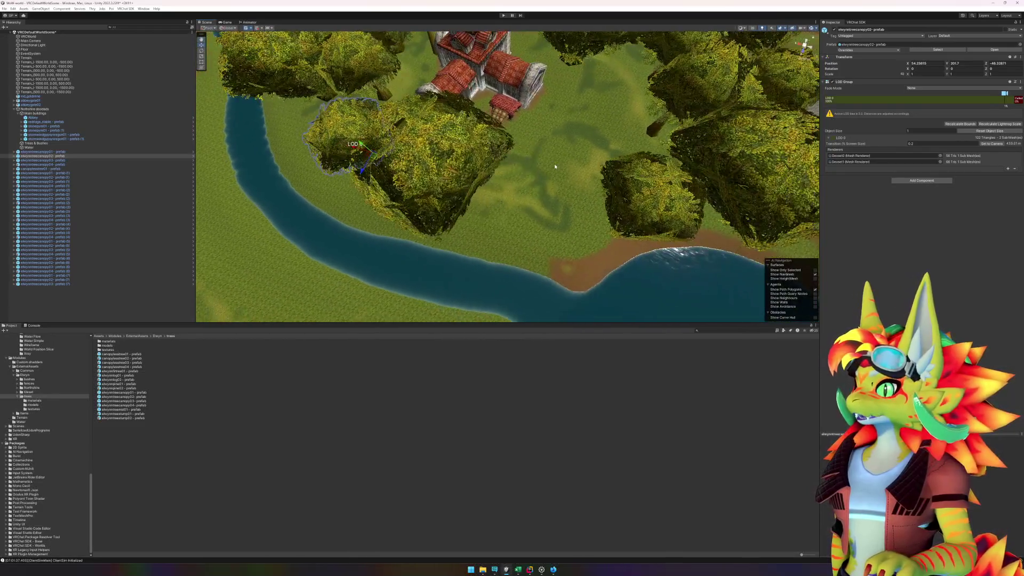
left_click(136, 406)
mouse_move(137, 408)
left_mouse_down()
mouse_move(512, 299)
mouse_move(529, 215)
mouse_move(513, 228)
left_mouse_up()
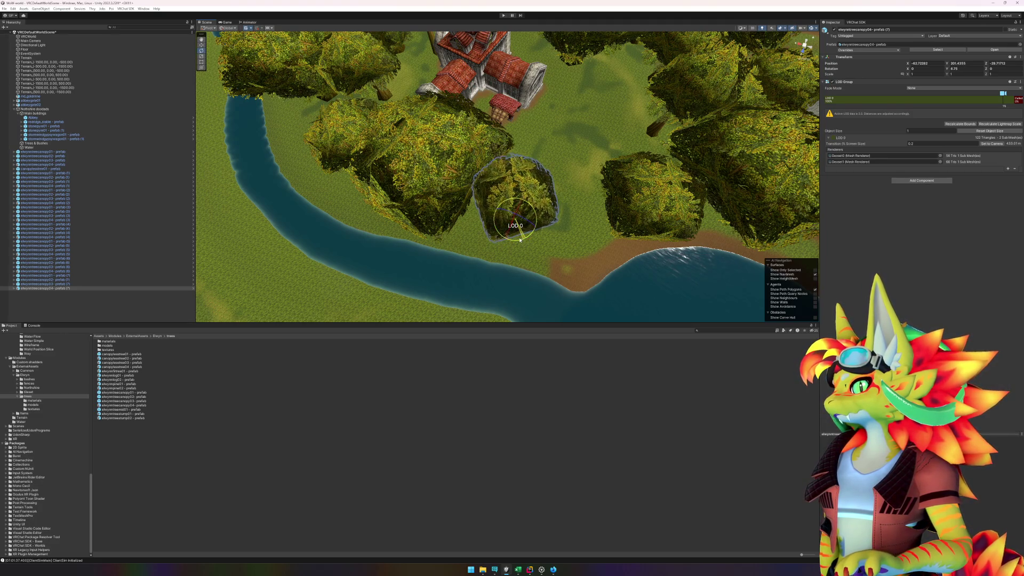
mouse_move(565, 271)
left_mouse_down()
mouse_move(512, 201)
mouse_move(555, 201)
mouse_move(428, 208)
mouse_move(537, 224)
mouse_move(571, 259)
mouse_move(560, 277)
left_mouse_up()
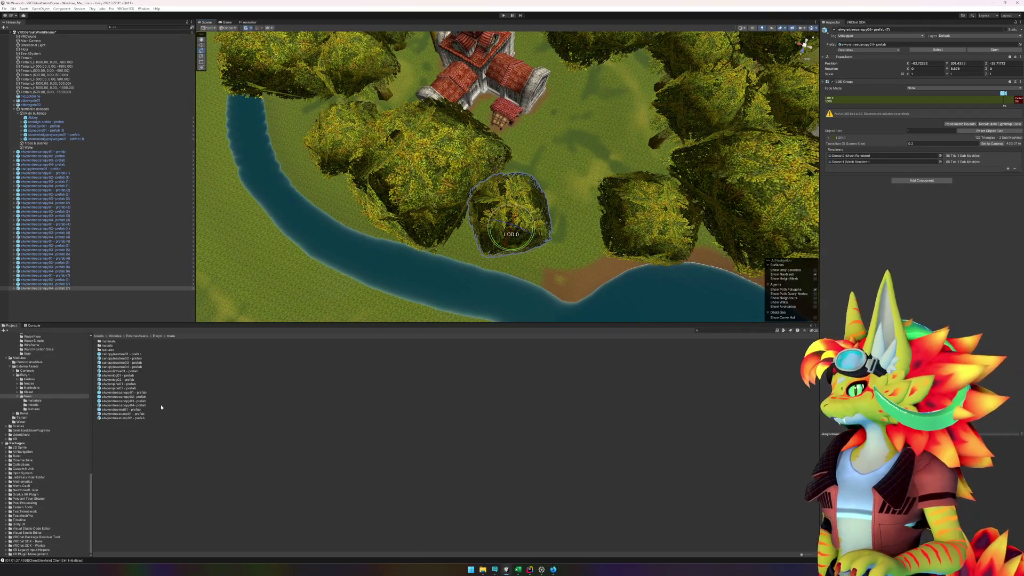
Step: Add a canopy02, another canopy tree and a canopy03 tree to the riverside forest
left_click(198, 465)
mouse_move(142, 395)
left_mouse_down()
mouse_move(480, 310)
mouse_move(560, 240)
mouse_move(572, 163)
mouse_move(607, 119)
mouse_move(628, 145)
left_mouse_up()
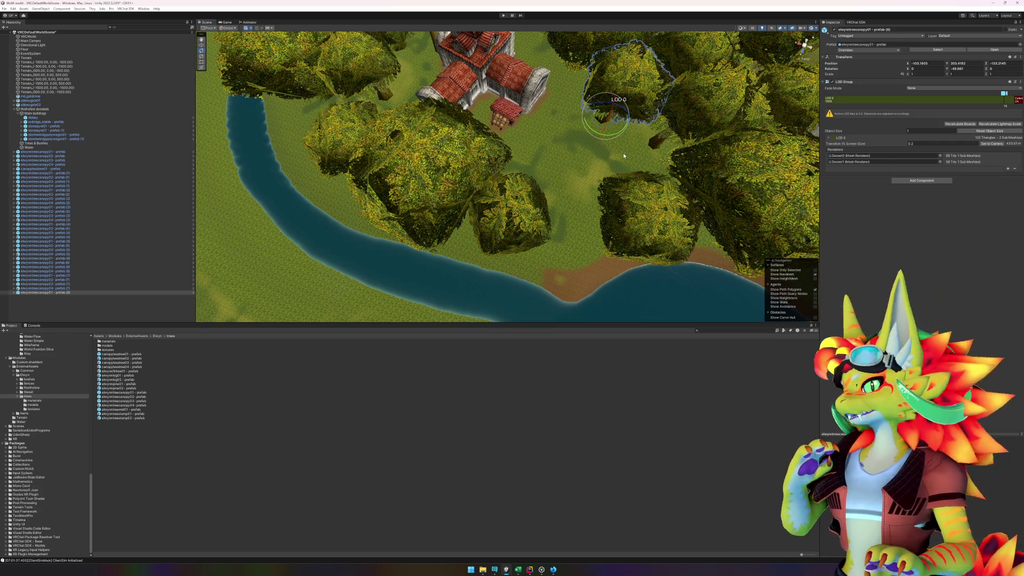
mouse_move(130, 399)
left_mouse_down()
mouse_move(576, 202)
mouse_move(614, 161)
mouse_move(618, 187)
mouse_move(485, 237)
mouse_move(455, 296)
left_mouse_up()
mouse_move(137, 401)
left_mouse_down()
mouse_move(160, 401)
mouse_move(341, 224)
mouse_move(507, 187)
mouse_move(472, 181)
left_mouse_up()
mouse_move(470, 228)
left_mouse_down()
mouse_move(510, 256)
mouse_move(500, 230)
mouse_move(533, 233)
left_mouse_up()
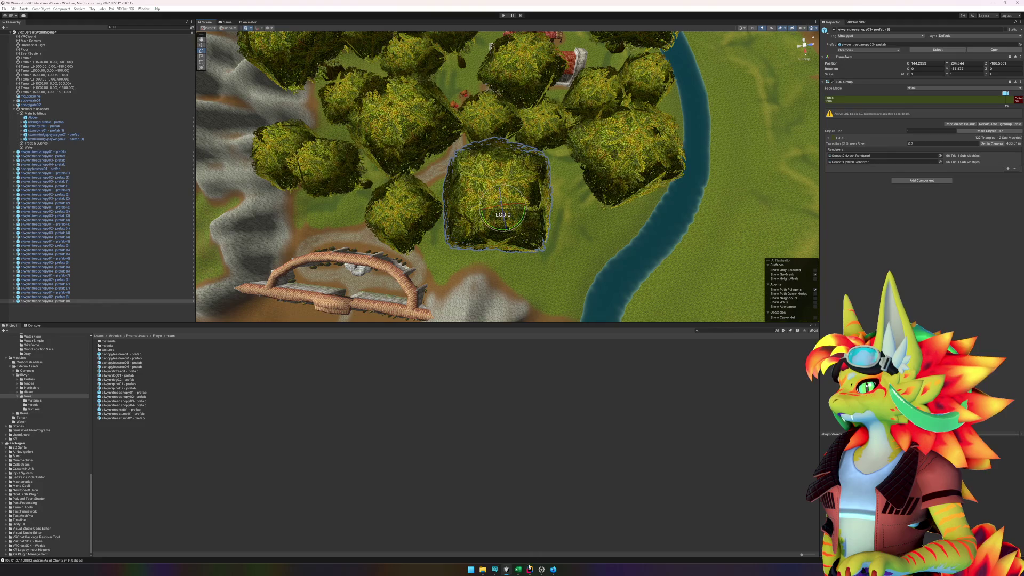
left_click(518, 569)
Step: Review the elwynntreecanopy model counts in the Feuil1 pivot table, then return to the Unity scene
left_click(99, 554)
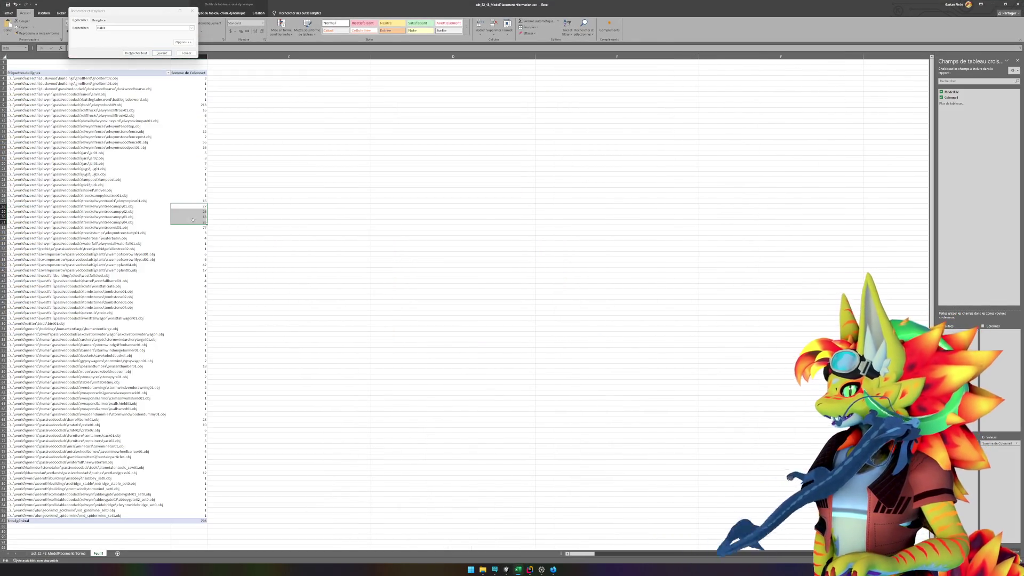
mouse_move(198, 219)
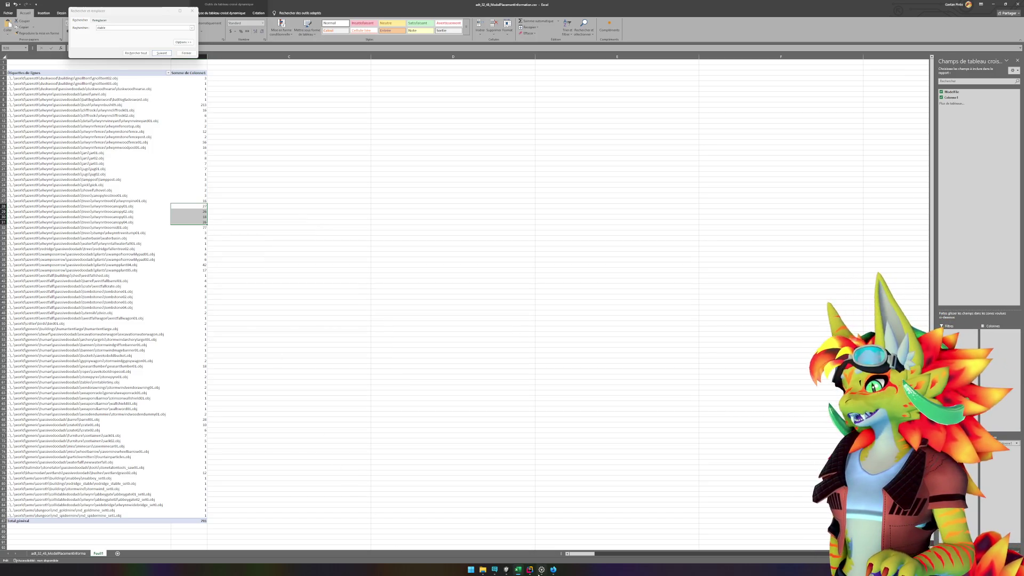
left_click(511, 572)
mouse_move(613, 292)
left_mouse_down()
mouse_move(579, 270)
mouse_move(579, 293)
mouse_move(423, 228)
mouse_move(500, 231)
mouse_move(470, 228)
mouse_move(467, 256)
left_mouse_up()
Step: Nudge the canopy tree near the lake into a new spot
left_click(425, 264)
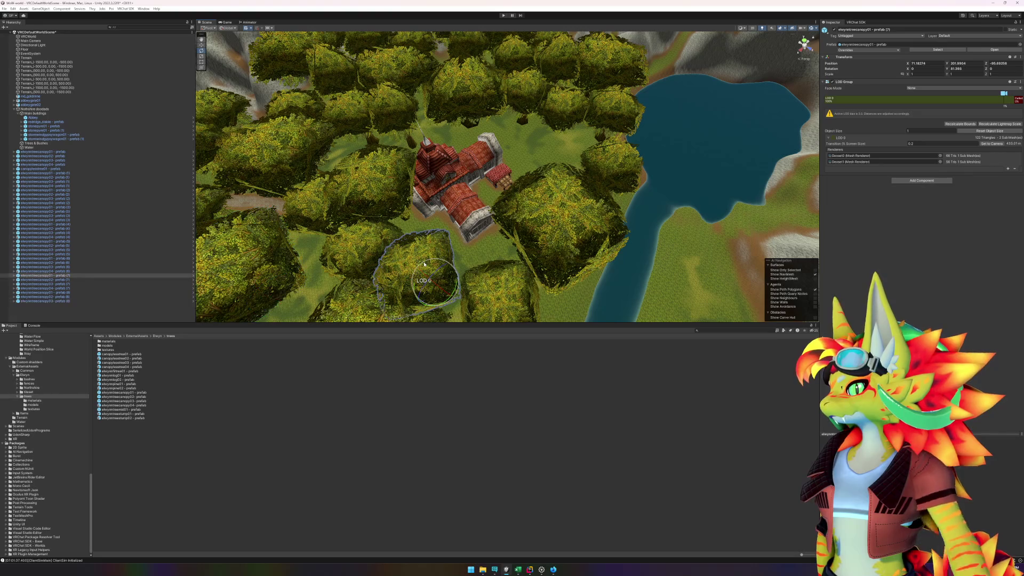
key("w")
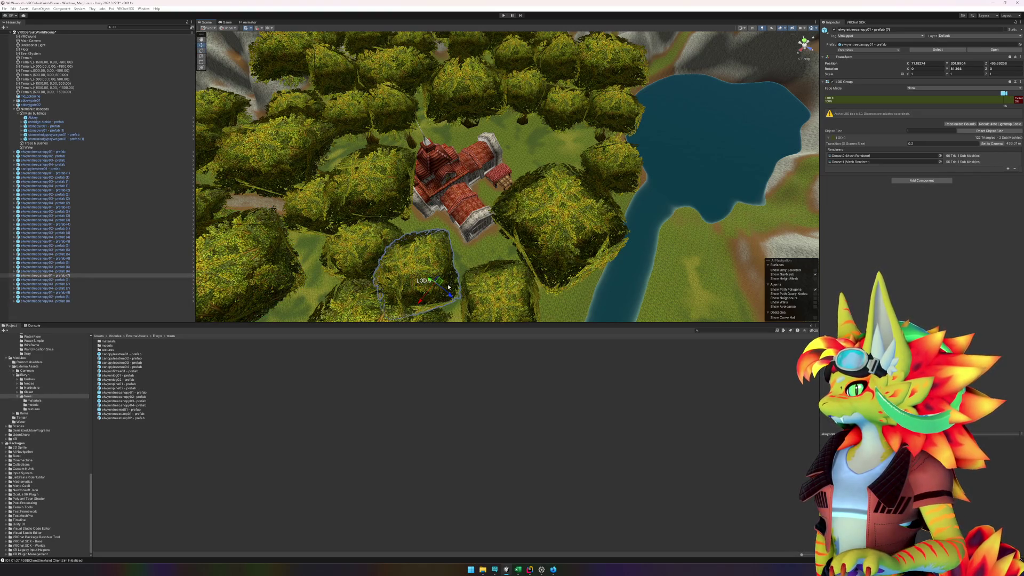
mouse_move(441, 283)
left_mouse_down()
mouse_move(526, 256)
mouse_move(532, 266)
mouse_move(487, 309)
mouse_move(389, 360)
left_mouse_up()
Step: Add an elwynntreecanopy04 tree on the riverside slope beside the abbey
left_click(220, 465)
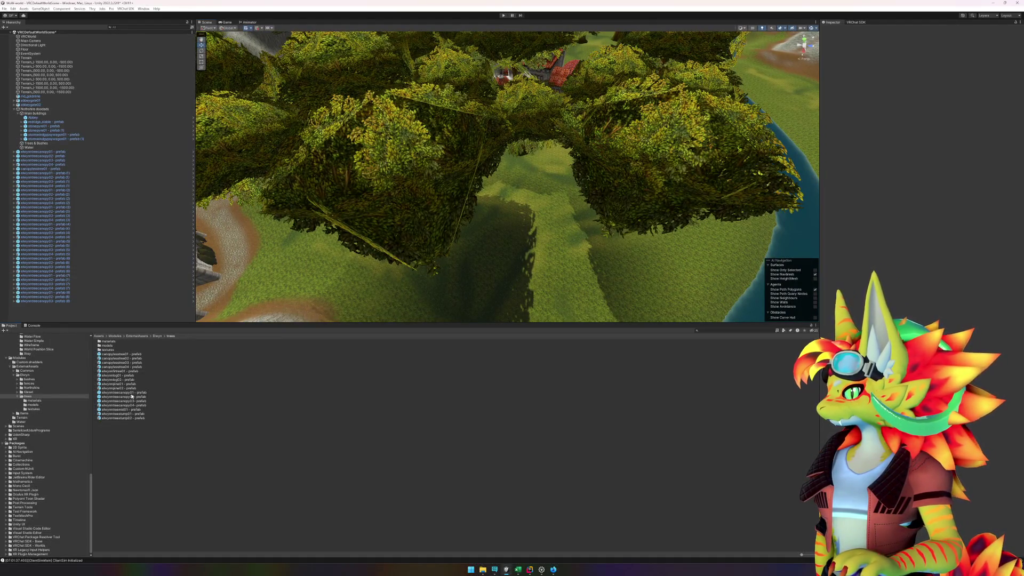
mouse_move(136, 406)
left_mouse_down()
mouse_move(528, 176)
mouse_move(541, 219)
left_mouse_up()
scroll(541, 219, "down", 10)
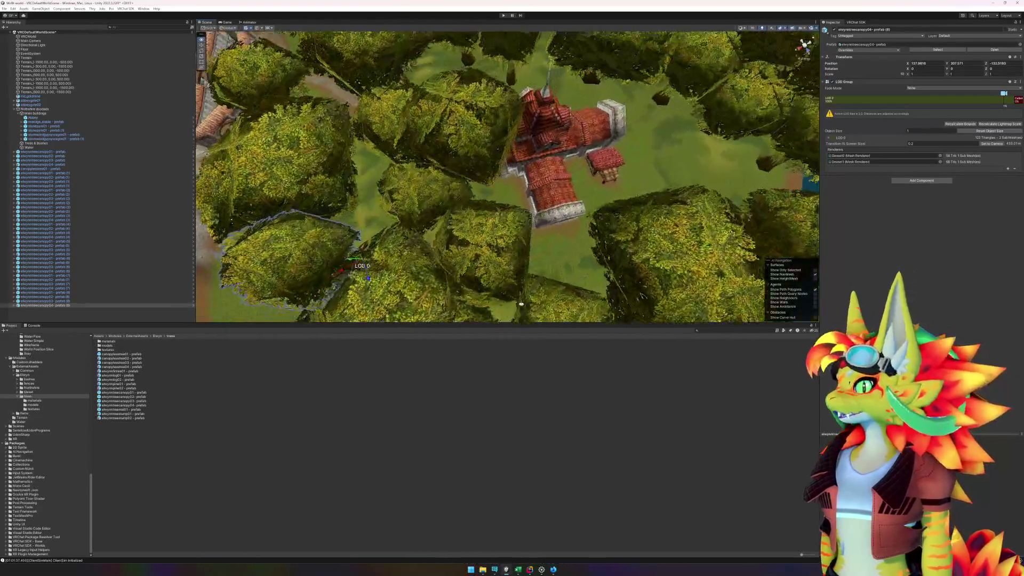
mouse_move(508, 290)
left_mouse_down()
mouse_move(419, 289)
mouse_move(374, 272)
left_mouse_up()
key("f")
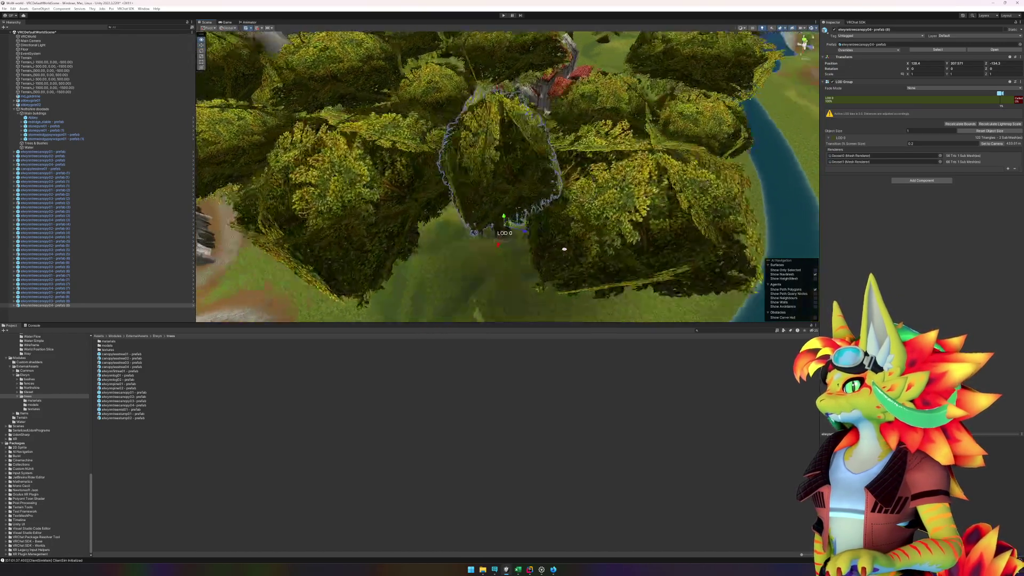
mouse_move(574, 238)
left_mouse_down()
mouse_move(560, 210)
mouse_move(494, 222)
mouse_move(510, 213)
mouse_move(585, 221)
left_mouse_up()
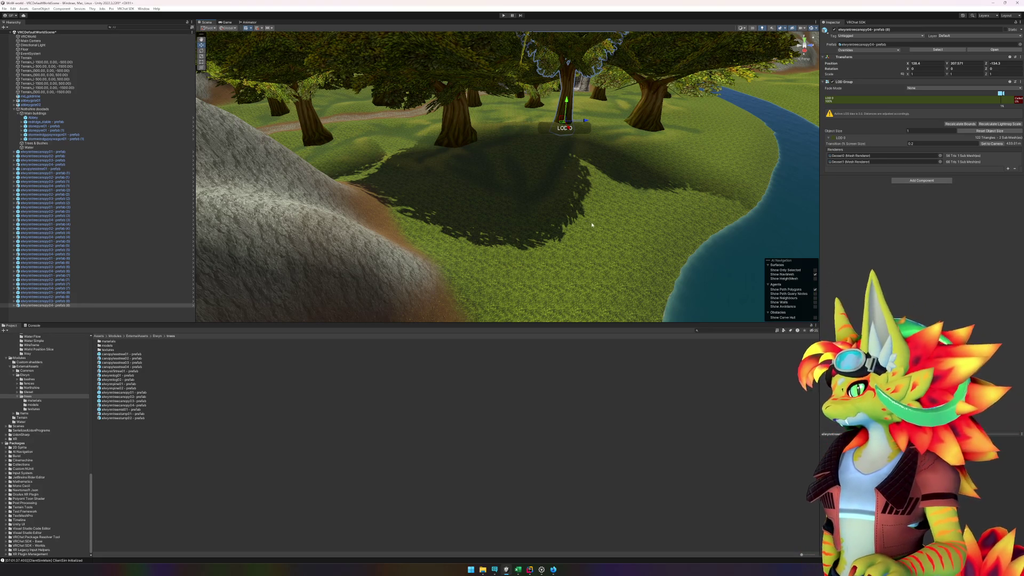
mouse_move(601, 224)
left_mouse_down()
mouse_move(582, 247)
mouse_move(550, 247)
mouse_move(574, 229)
mouse_move(584, 249)
mouse_move(576, 219)
left_mouse_up()
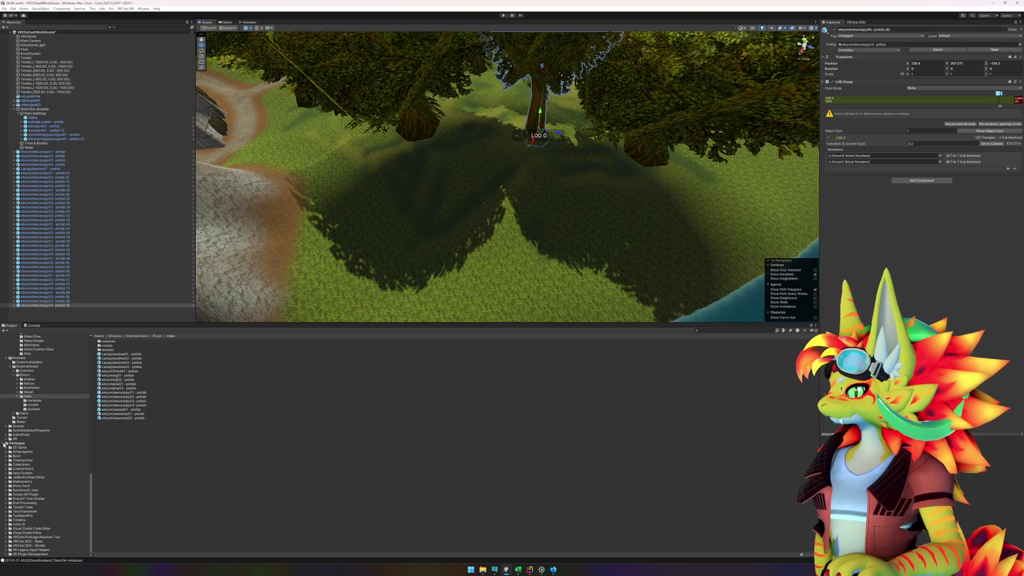
scroll(49, 429, "up", 15)
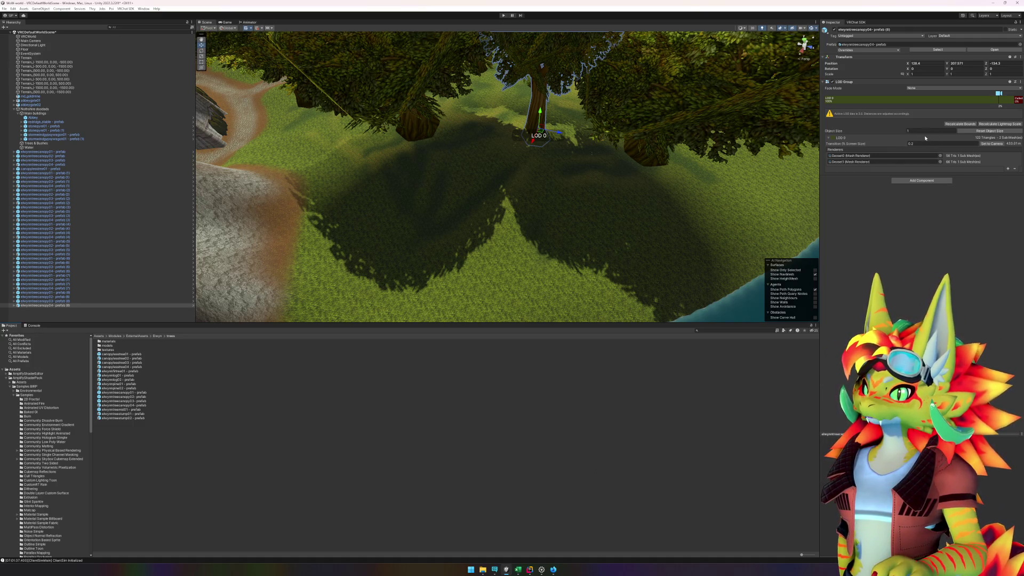
mouse_move(581, 194)
left_mouse_down()
mouse_move(550, 188)
mouse_move(514, 296)
left_mouse_up()
scroll(520, 278, "up", 5)
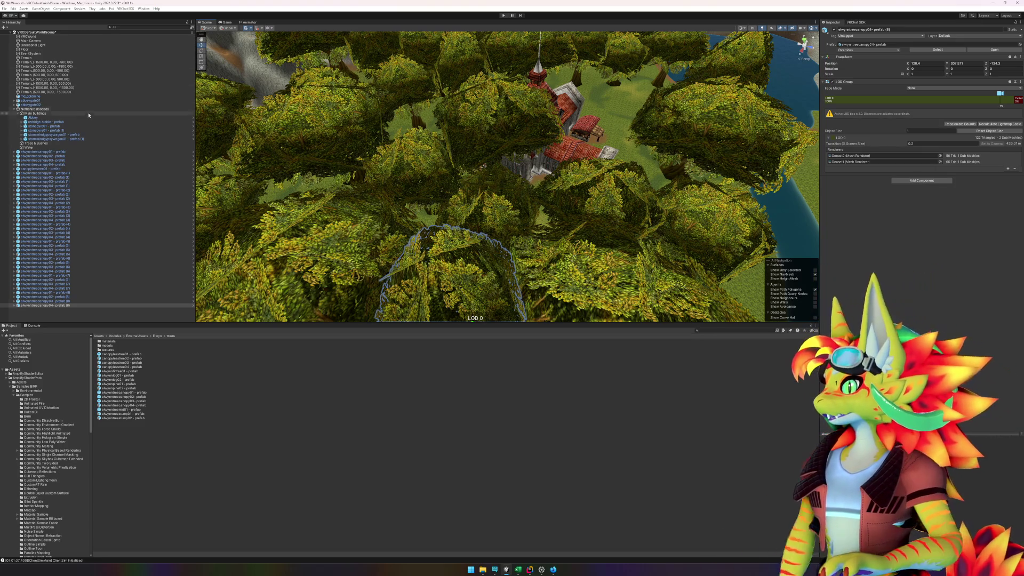
left_click(14, 306)
Step: Inspect the Geoset0 mesh and material, then view the village from above
left_click(30, 310)
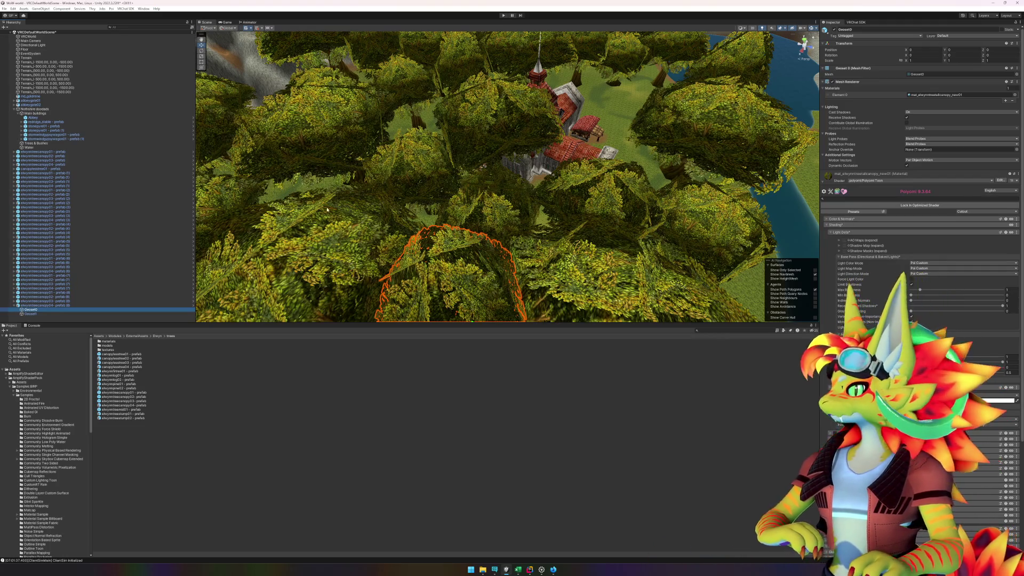
key("f")
mouse_move(436, 236)
left_mouse_down()
mouse_move(546, 247)
mouse_move(468, 256)
left_mouse_up()
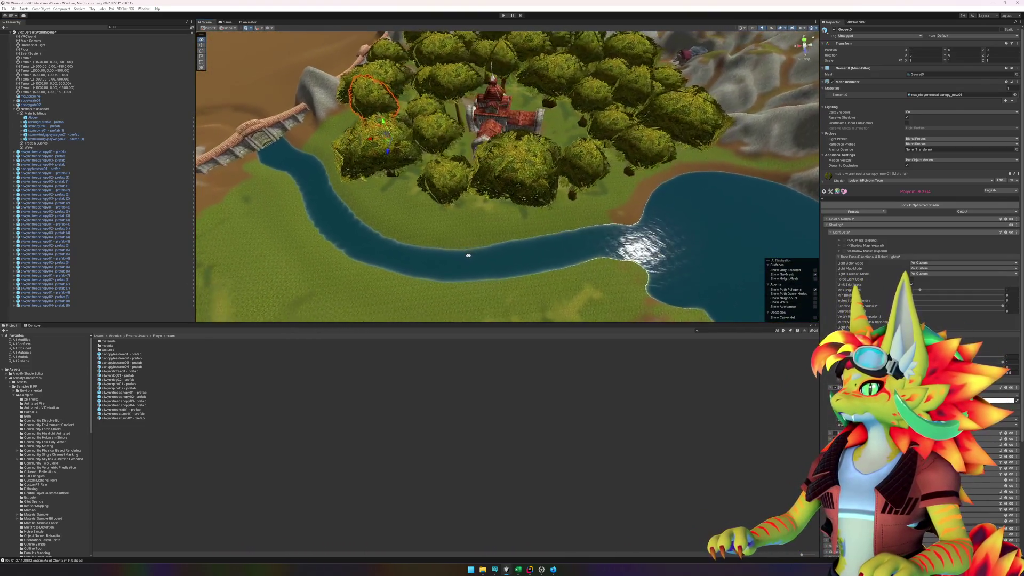
left_click(325, 480)
mouse_move(416, 231)
left_mouse_down()
mouse_move(408, 268)
mouse_move(366, 265)
mouse_move(350, 243)
mouse_move(374, 249)
left_mouse_up()
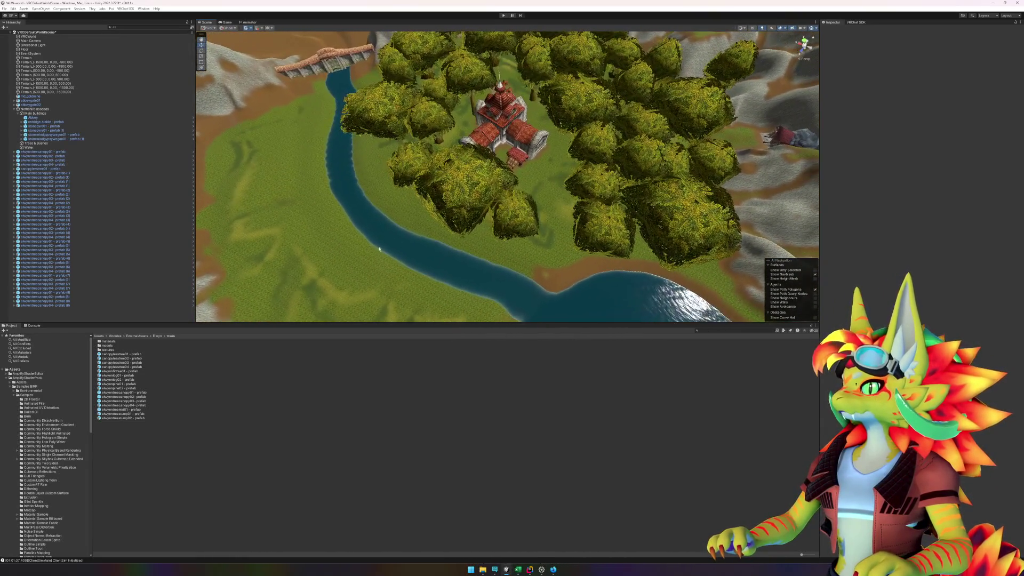
Step: Shift the canopy tree beside the abbey up and right, then turn it to a new angle
left_click(457, 204)
mouse_move(477, 206)
left_mouse_down()
mouse_move(517, 198)
mouse_move(595, 150)
mouse_move(548, 201)
left_mouse_up()
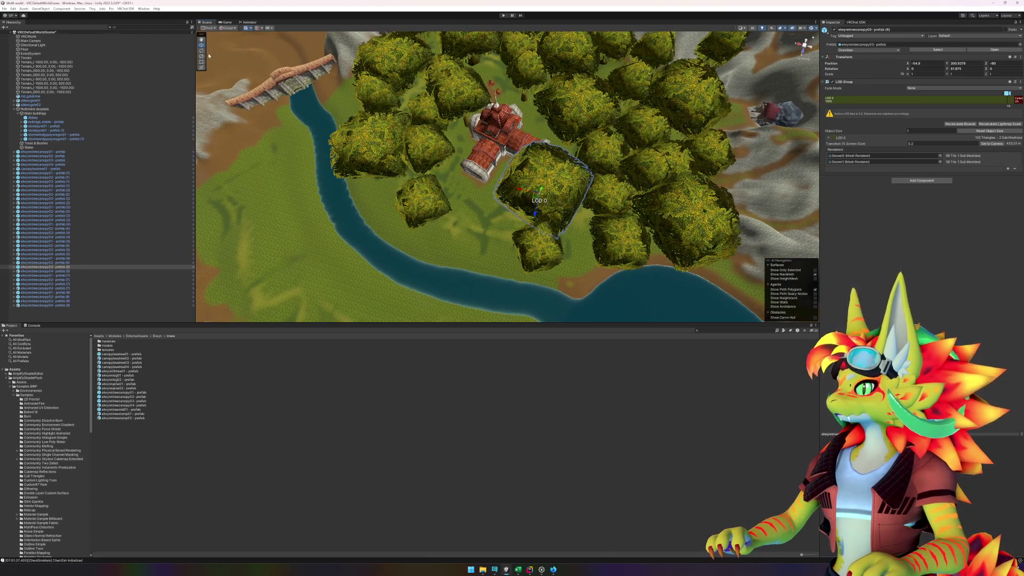
left_click(201, 51)
left_click_drag(549, 212, 564, 225)
Step: Move the small tree below the abbey toward the river bank
left_click(540, 262)
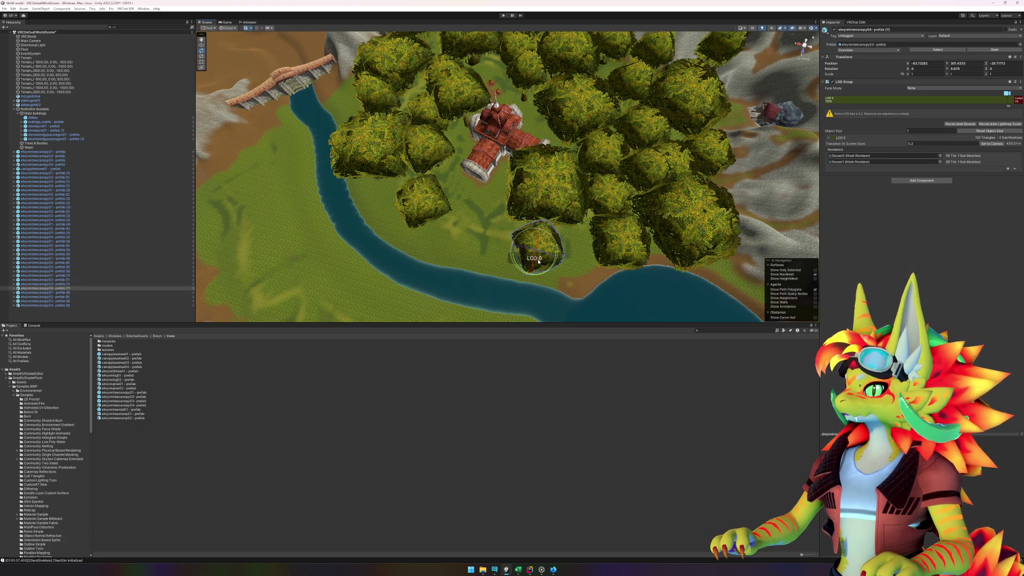
left_click(202, 45)
mouse_move(532, 258)
left_mouse_down()
mouse_move(560, 242)
mouse_move(511, 240)
mouse_move(507, 222)
mouse_move(498, 227)
mouse_move(505, 238)
left_mouse_up()
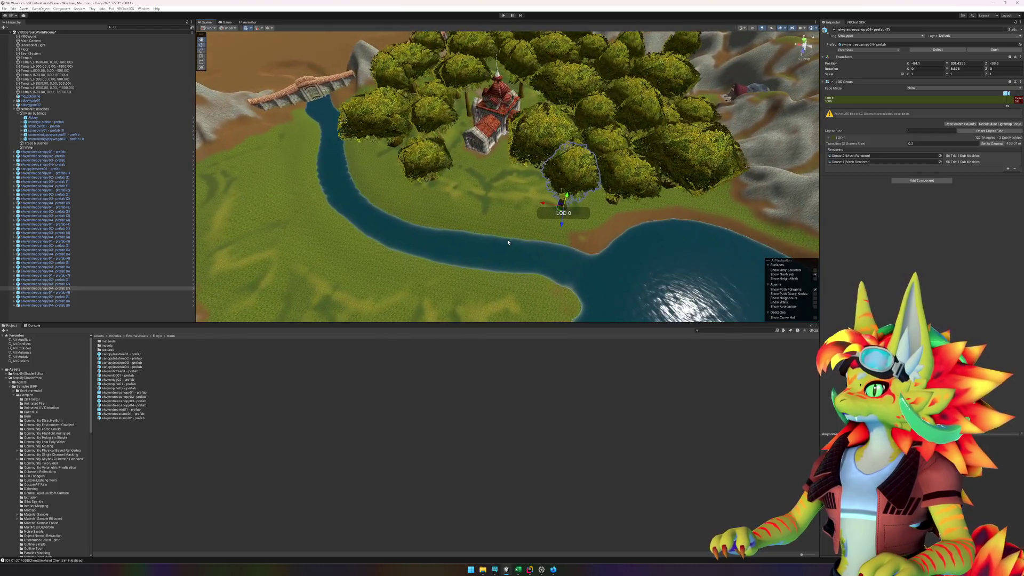
left_click(439, 452)
left_click_drag(412, 257, 392, 266)
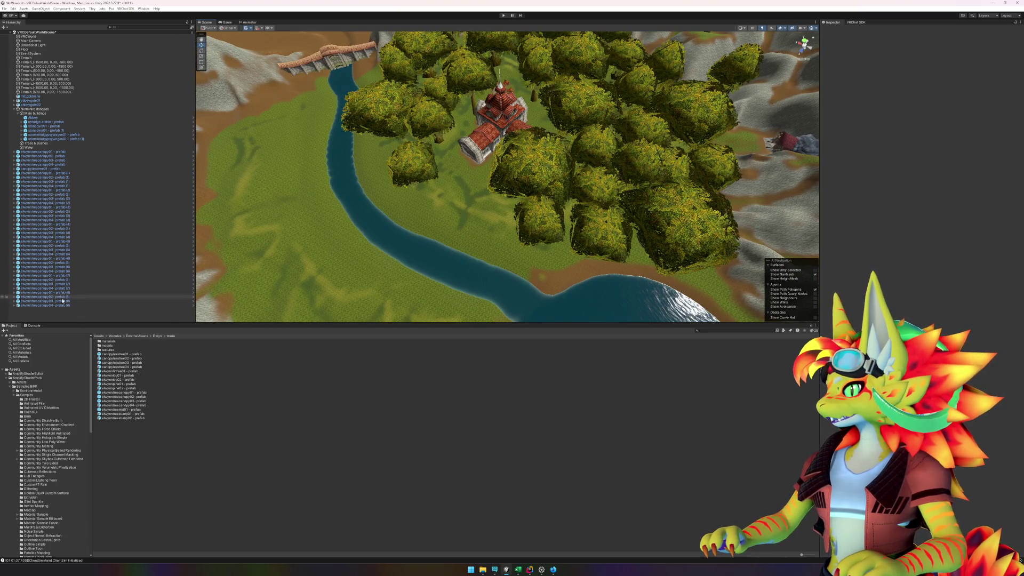
Step: Add a canopy tree near the river and rotate it about 32 degrees
mouse_move(131, 395)
left_mouse_down()
mouse_move(425, 309)
mouse_move(485, 231)
left_mouse_up()
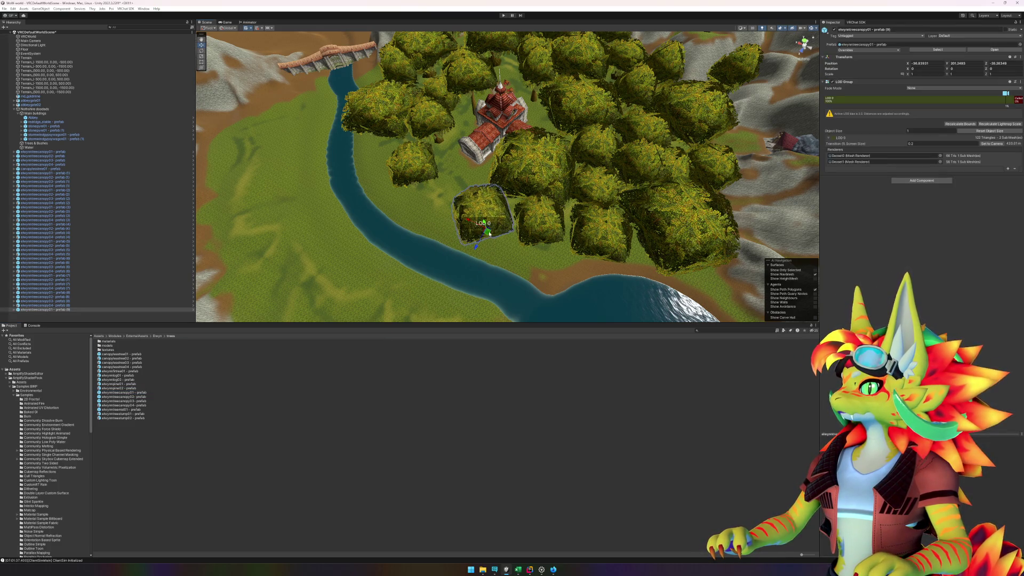
left_click(201, 51)
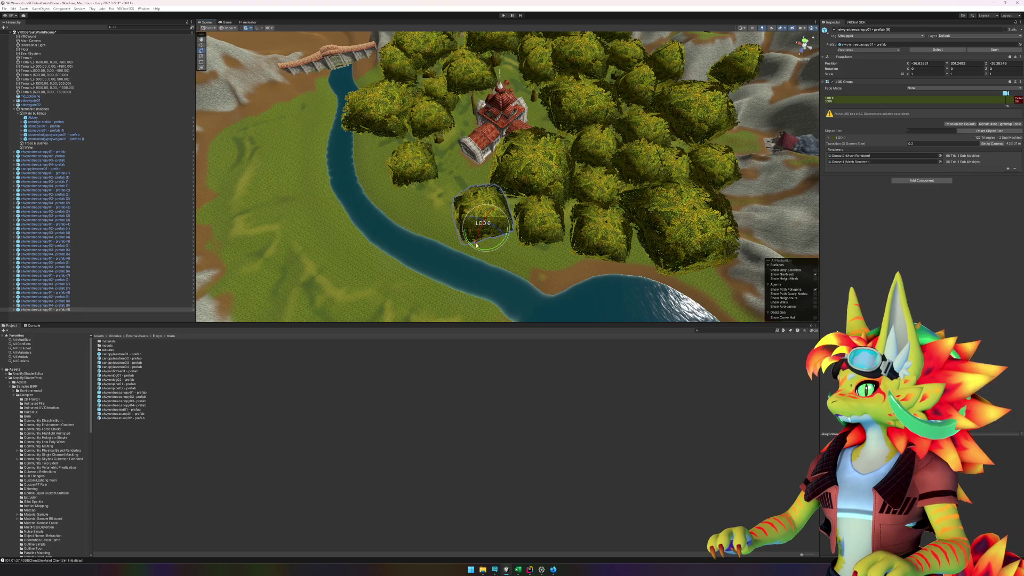
mouse_move(485, 247)
left_mouse_down()
mouse_move(453, 240)
mouse_move(493, 225)
left_mouse_up()
key("w")
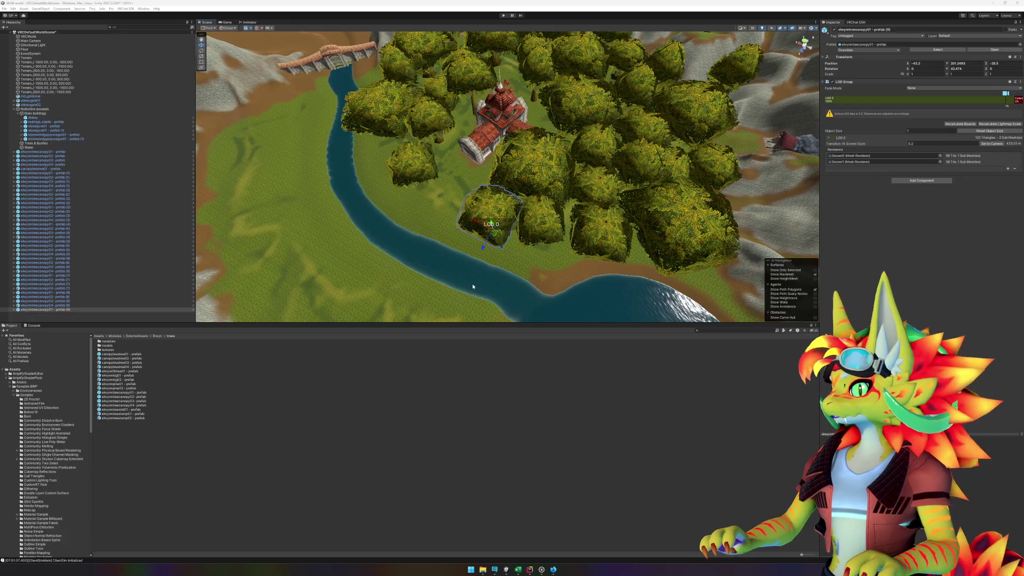
Step: Drop another canopy tree along the river bend below the abbey
left_click(487, 390)
left_click(500, 230)
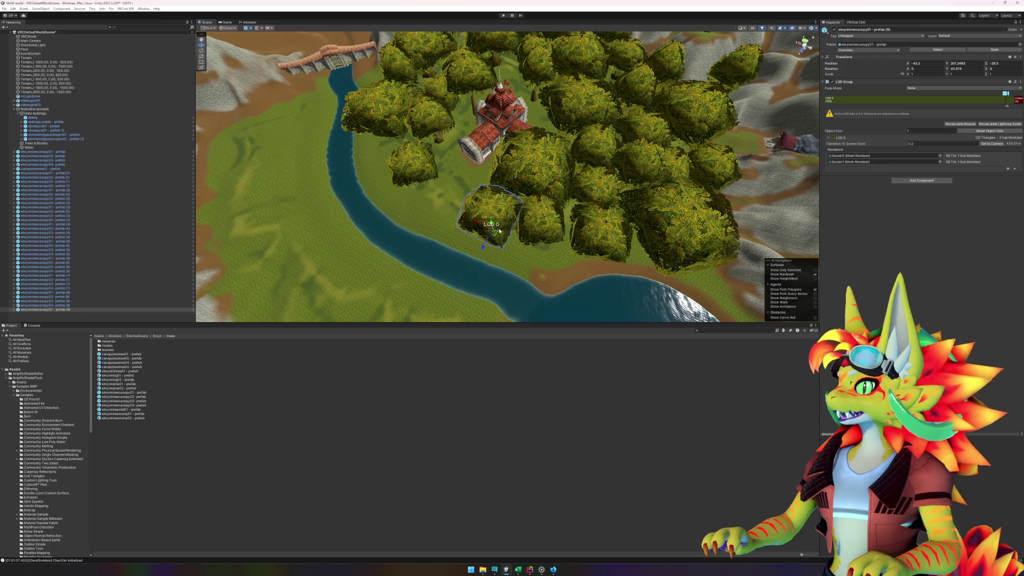
left_click_drag(501, 243, 548, 252)
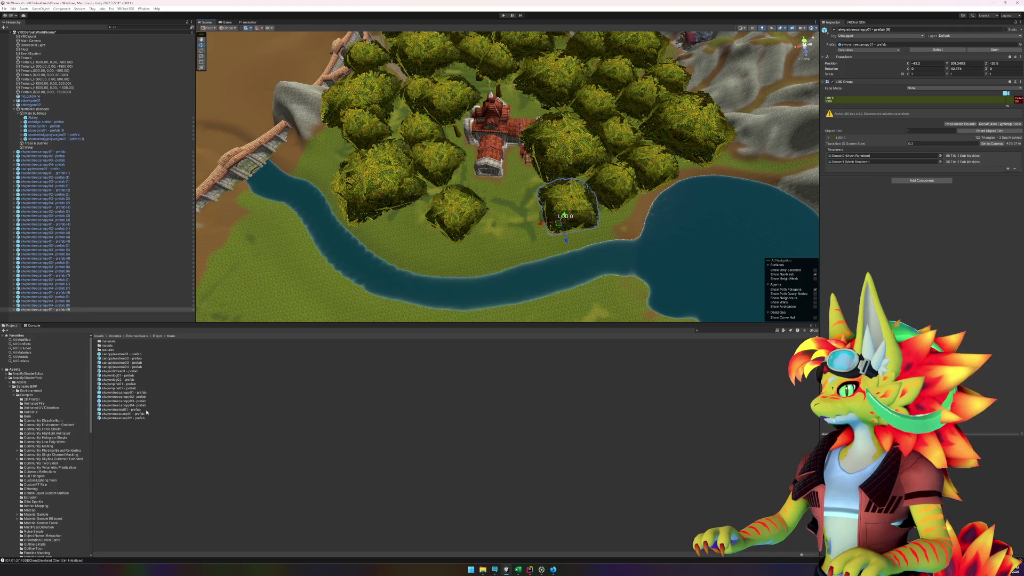
mouse_move(139, 400)
left_mouse_down()
mouse_move(411, 287)
mouse_move(516, 214)
mouse_move(516, 198)
mouse_move(522, 221)
left_mouse_up()
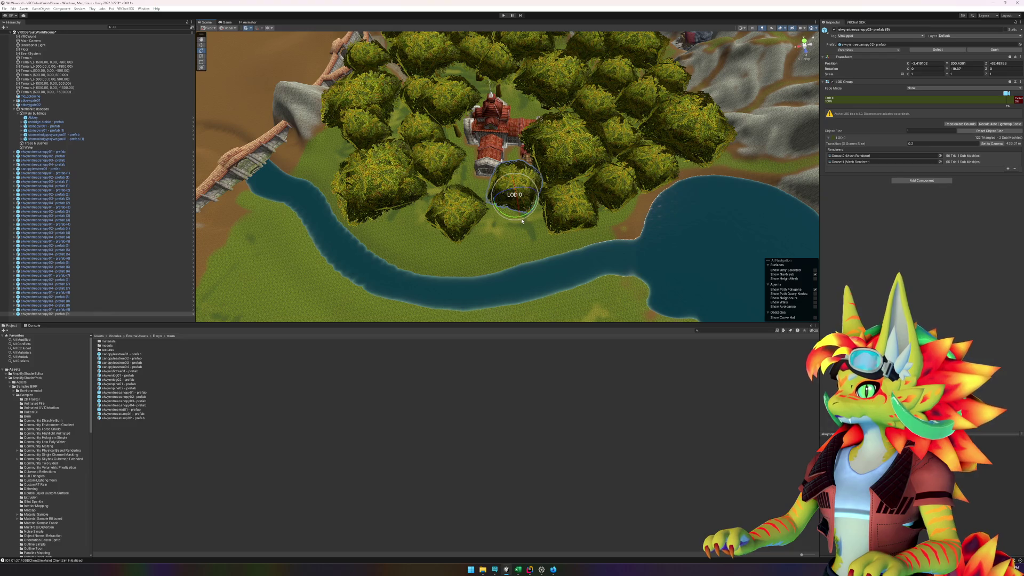
left_click(158, 442)
scroll(384, 258, "up", 5)
mouse_move(433, 271)
left_mouse_down()
mouse_move(450, 247)
mouse_move(441, 214)
mouse_move(430, 210)
mouse_move(445, 224)
left_mouse_up()
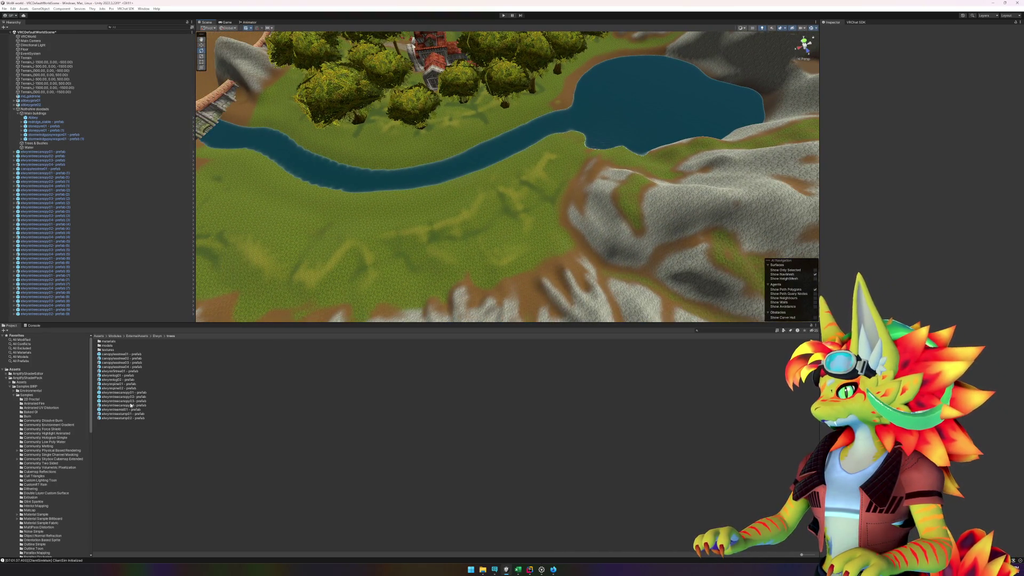
Step: Add a canopy tree near the lake and nudge a lakeside tree along the shore
mouse_move(131, 404)
left_mouse_down()
mouse_move(139, 344)
mouse_move(518, 226)
mouse_move(566, 137)
mouse_move(597, 204)
left_mouse_up()
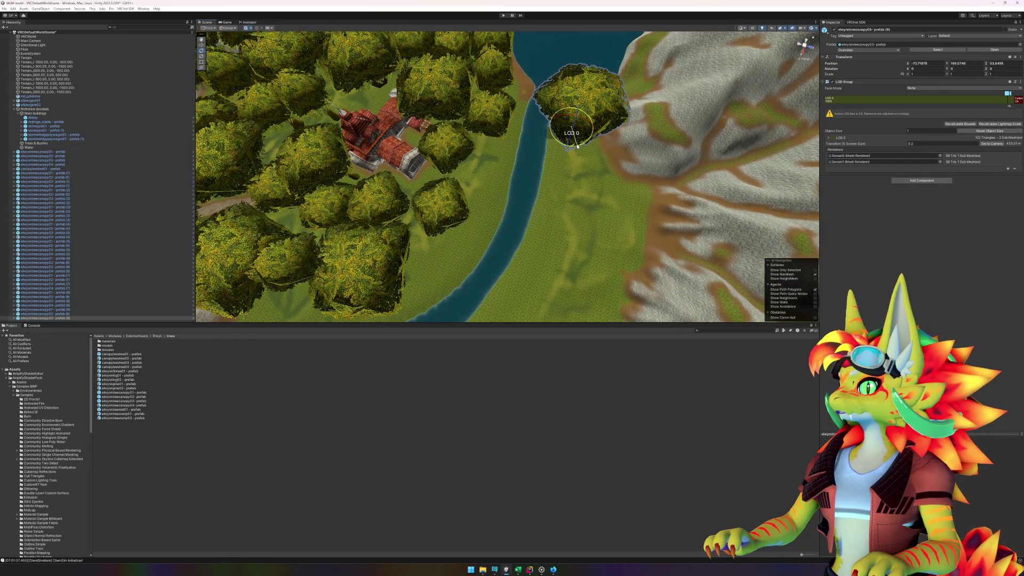
mouse_move(589, 173)
left_mouse_down()
mouse_move(440, 163)
mouse_move(491, 176)
mouse_move(454, 153)
left_mouse_up()
left_click(459, 126)
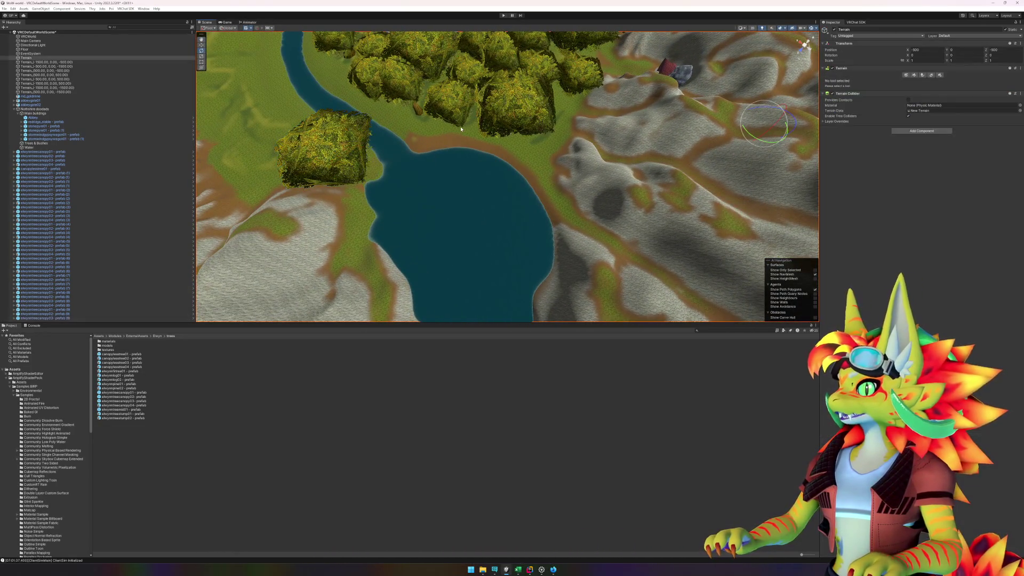
key("w")
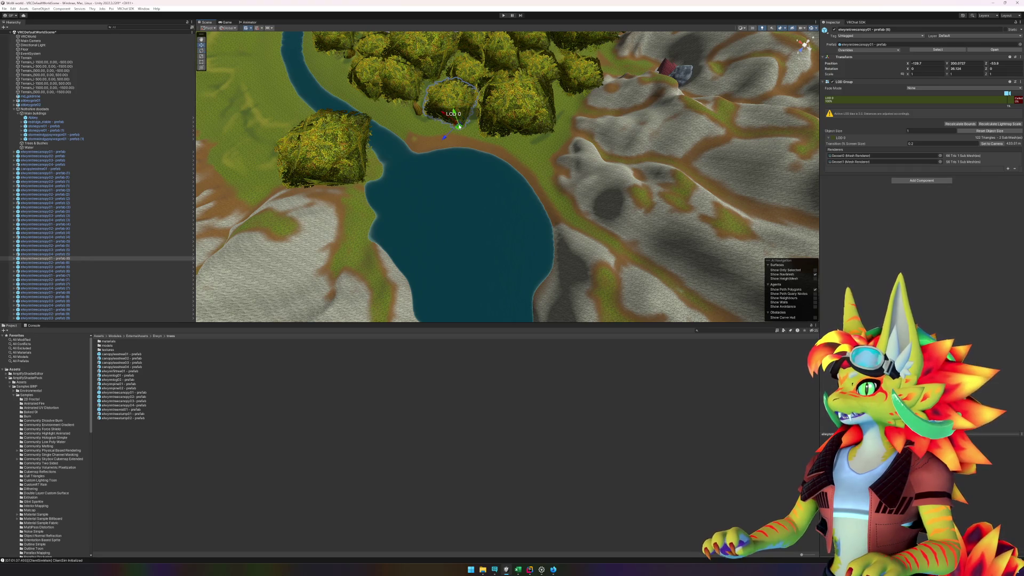
mouse_move(459, 126)
left_mouse_down()
mouse_move(466, 135)
mouse_move(513, 128)
mouse_move(516, 147)
left_mouse_up()
Step: Shift the large canopy tree and a canopy04 tree up toward the water
left_click(526, 120)
scroll(620, 153, "up", 5)
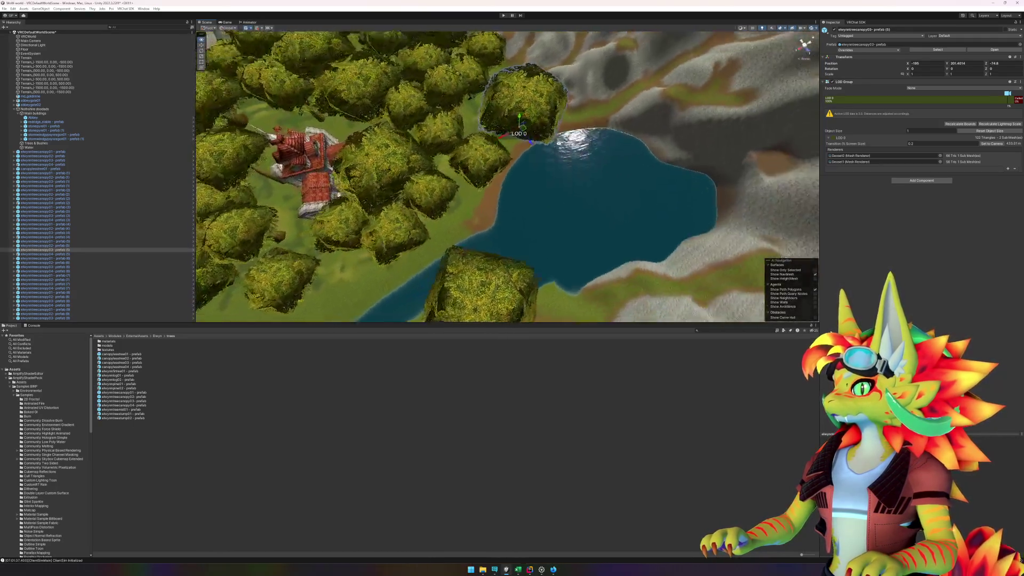
left_click(469, 201)
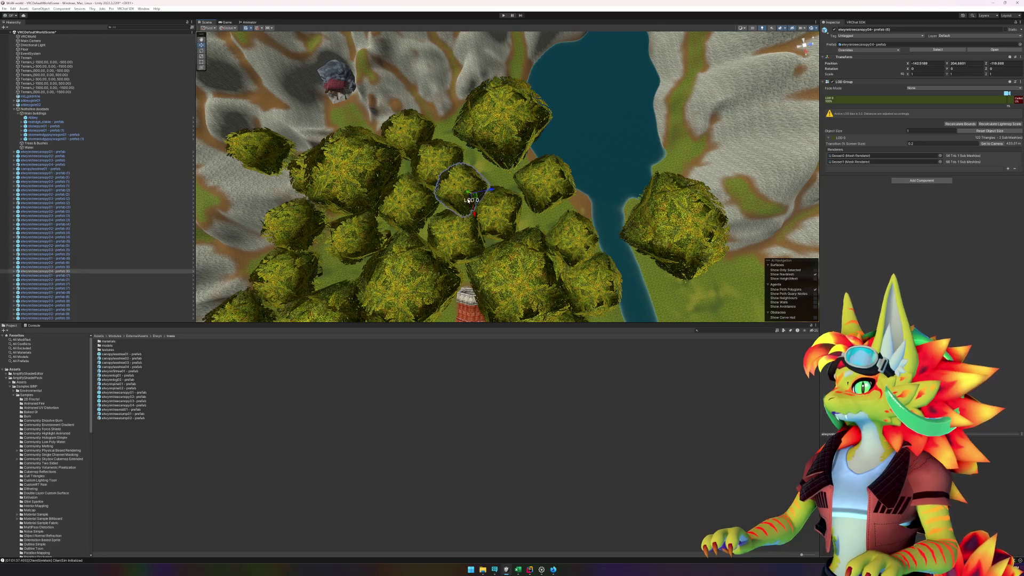
mouse_move(476, 199)
left_mouse_down()
mouse_move(483, 187)
mouse_move(497, 218)
mouse_move(483, 184)
left_mouse_up()
left_click(495, 212)
left_click(486, 203)
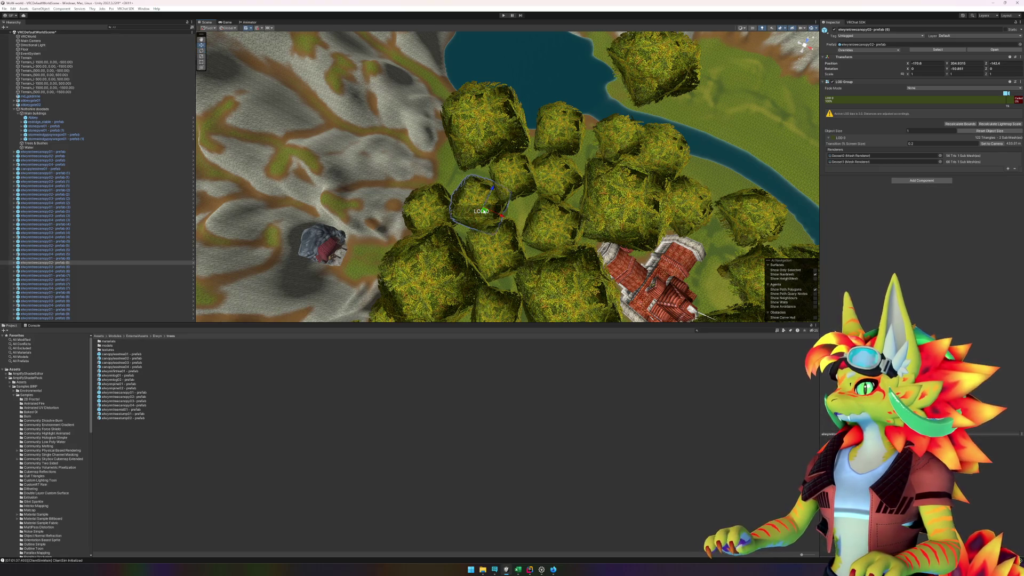
mouse_move(479, 203)
left_mouse_down()
mouse_move(738, 155)
mouse_move(814, 152)
mouse_move(736, 161)
mouse_move(730, 153)
mouse_move(511, 241)
mouse_move(267, 244)
left_mouse_up()
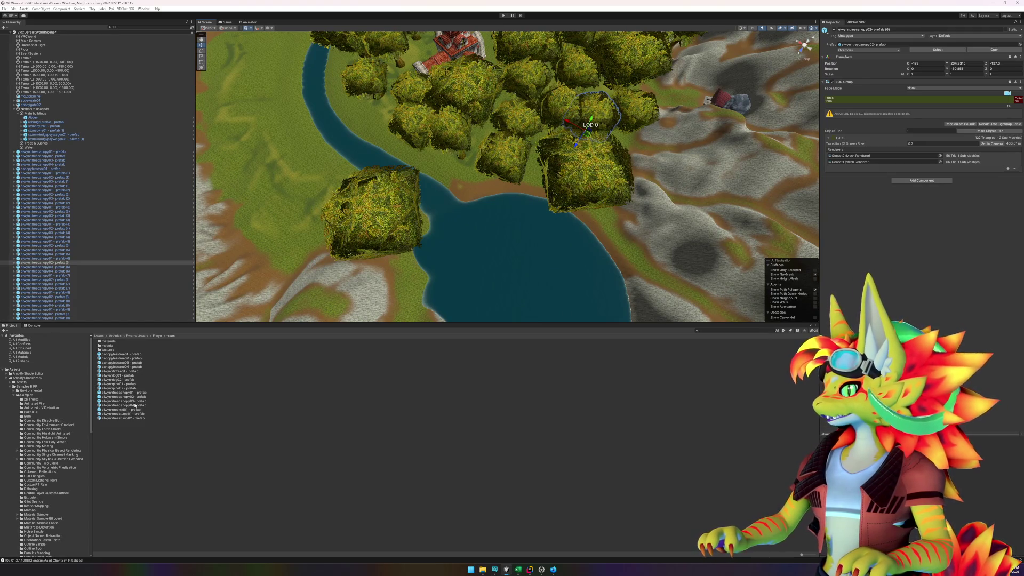
left_click_drag(480, 221, 548, 229)
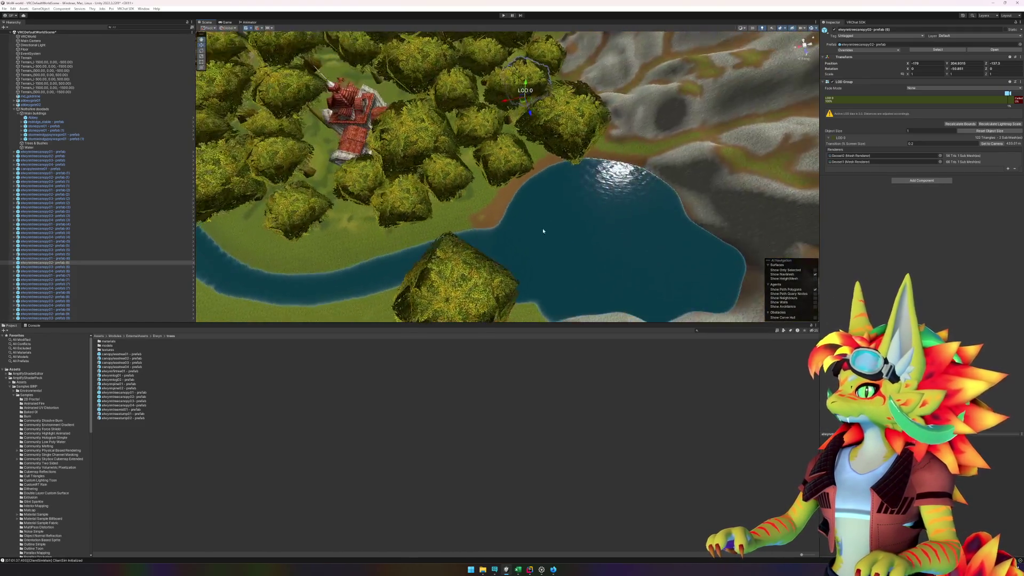
Step: Place a new canopy tree beside the lake
mouse_move(136, 406)
left_mouse_down()
mouse_move(512, 219)
mouse_move(487, 216)
left_mouse_up()
mouse_move(486, 216)
left_mouse_down()
mouse_move(555, 214)
mouse_move(493, 219)
mouse_move(377, 270)
mouse_move(410, 275)
left_mouse_up()
key("e")
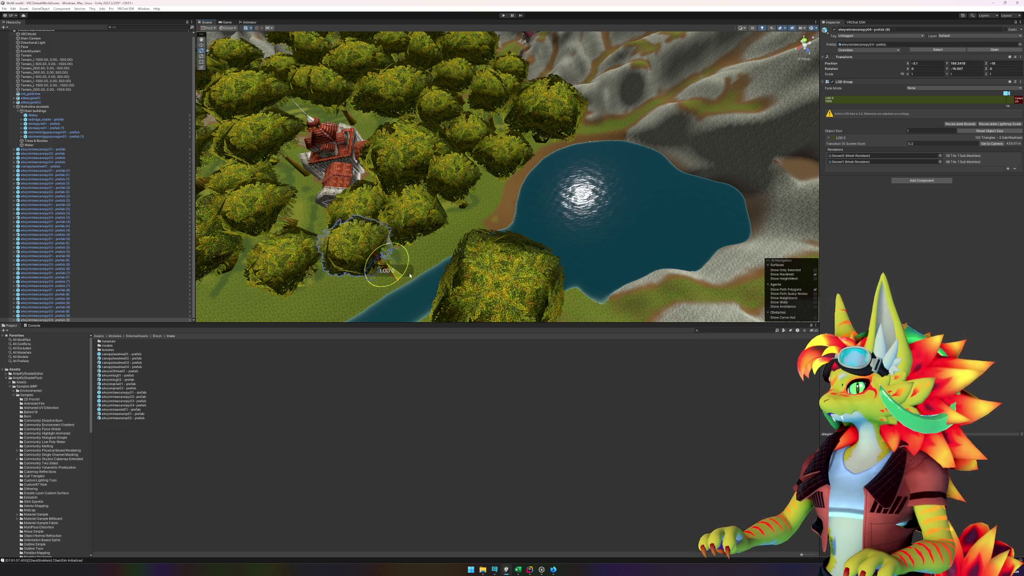
Step: Place an elwynntreecanopy02 and a canopylesstree01 tree at the lake's edge
left_click(221, 454)
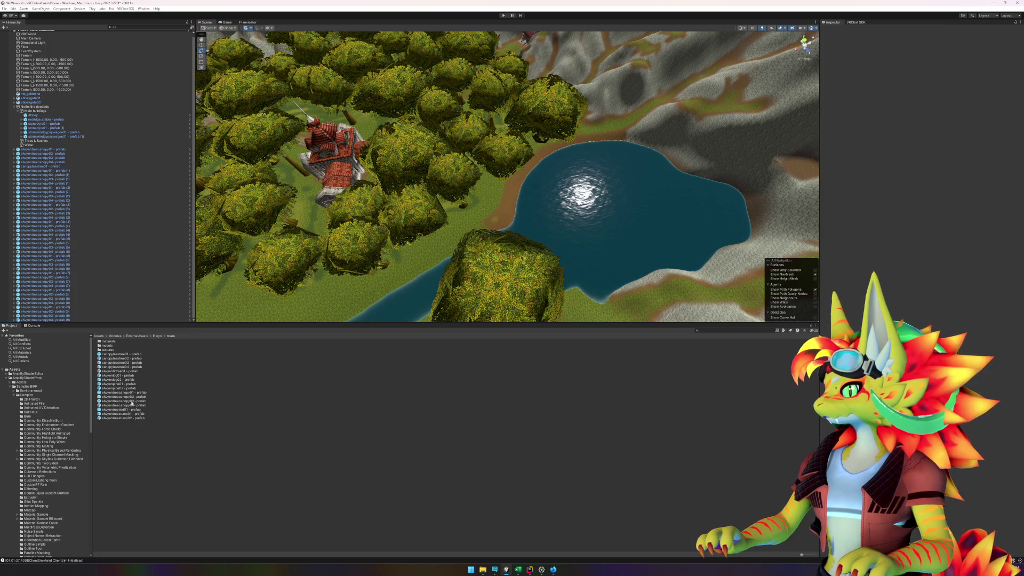
mouse_move(135, 396)
left_mouse_down()
mouse_move(270, 359)
mouse_move(508, 210)
mouse_move(496, 197)
mouse_move(305, 491)
left_mouse_up()
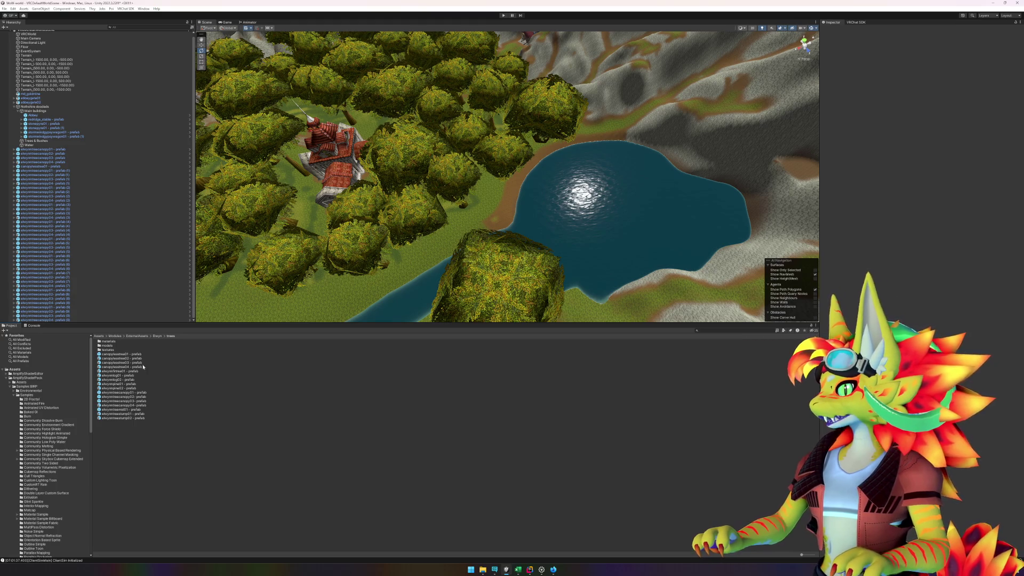
mouse_move(136, 355)
left_mouse_down()
mouse_move(501, 213)
mouse_move(446, 194)
mouse_move(503, 217)
mouse_move(465, 196)
left_mouse_up()
key("f")
key("w")
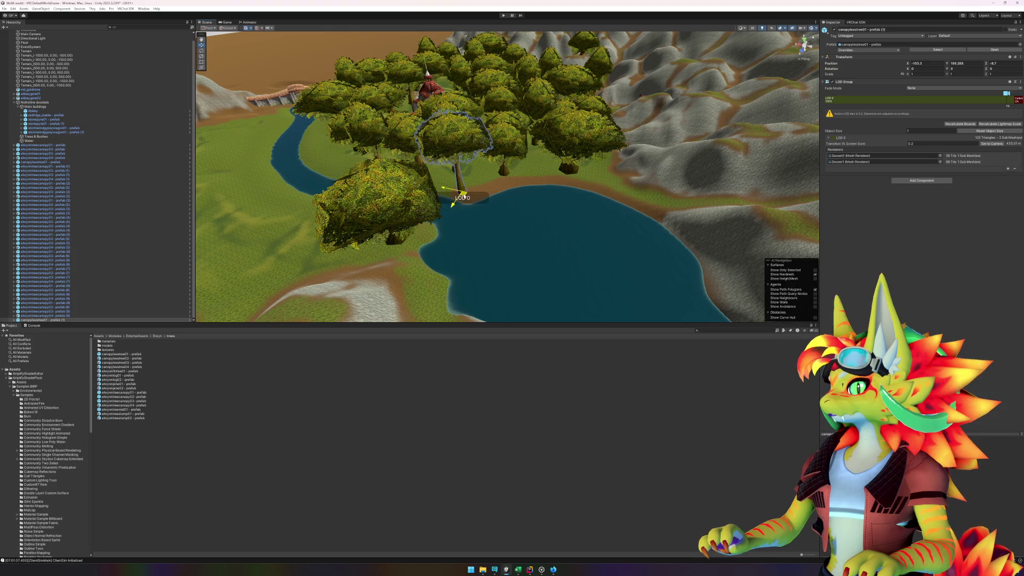
Step: Rotate the canopyless tree about 22 degrees
mouse_move(511, 238)
left_mouse_down()
mouse_move(609, 208)
mouse_move(611, 217)
mouse_move(502, 216)
mouse_move(487, 228)
mouse_move(567, 268)
mouse_move(637, 211)
left_mouse_up()
left_click(501, 216)
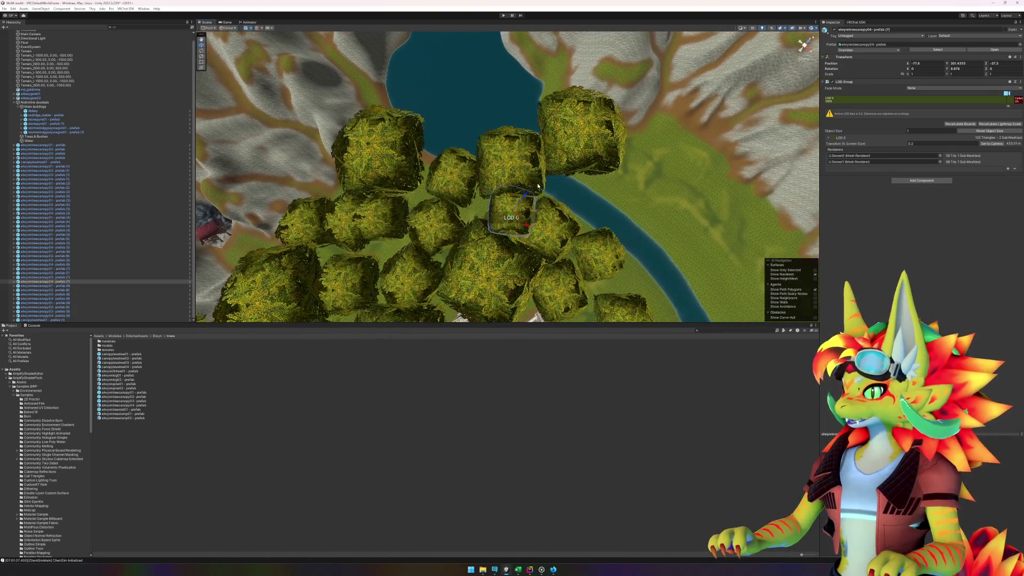
left_click(506, 197)
left_click_drag(505, 198, 518, 204)
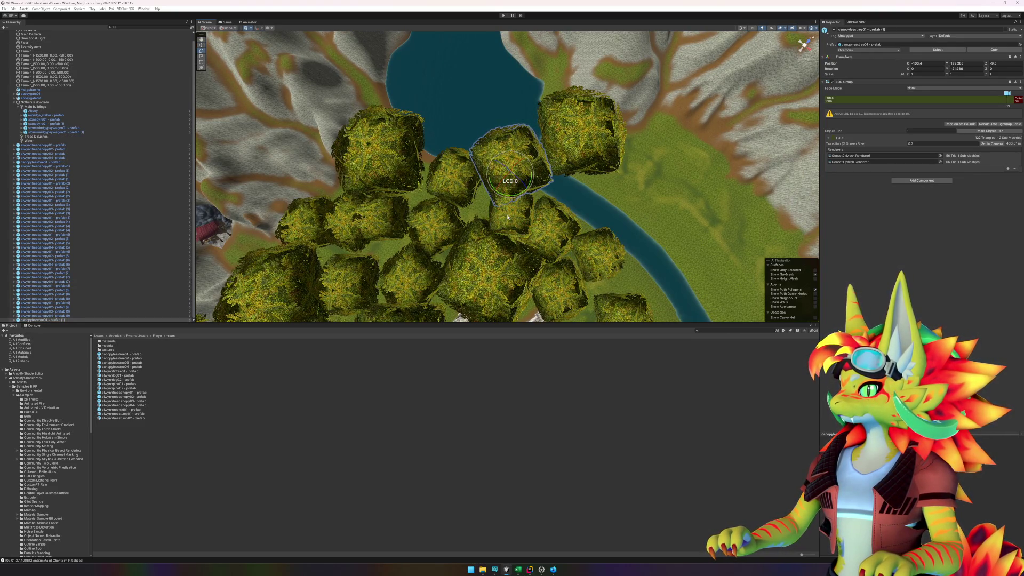
left_click(511, 214)
key("w")
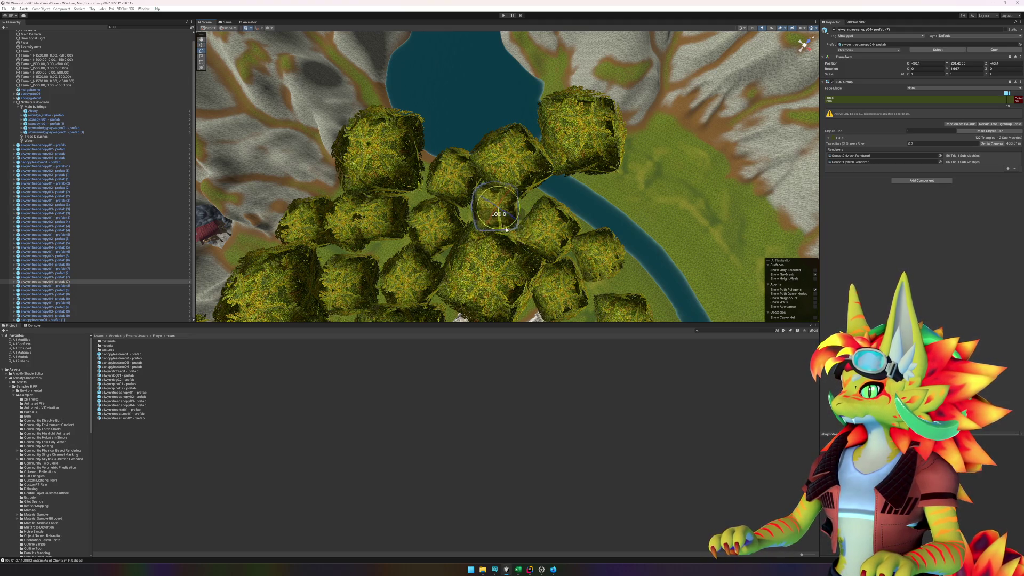
Step: Move canopylesstree01 higher in the Hierarchy order
mouse_move(506, 230)
left_mouse_down()
mouse_move(494, 132)
mouse_move(481, 126)
mouse_move(509, 154)
mouse_move(527, 208)
left_mouse_up()
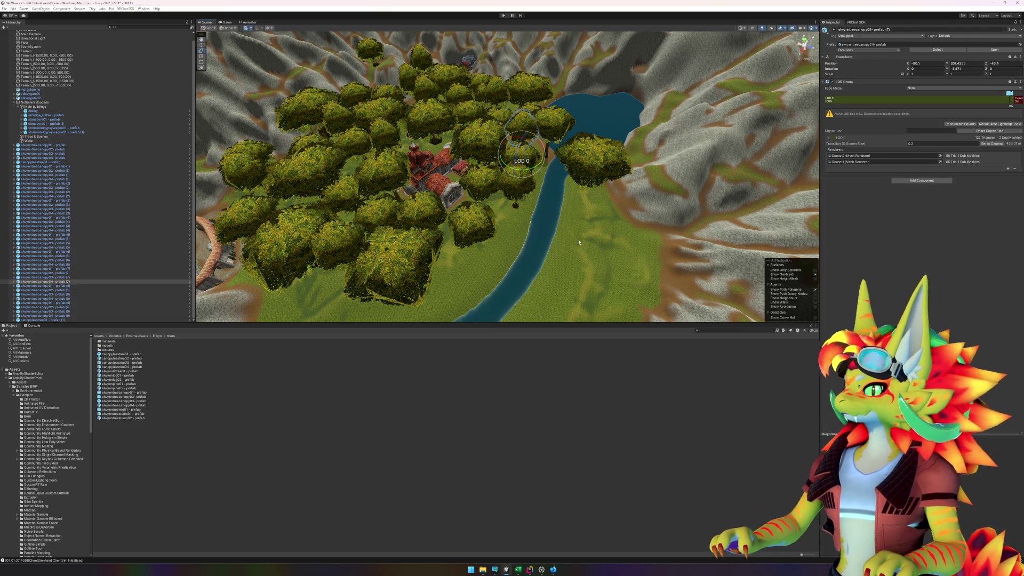
scroll(578, 243, "up", 5)
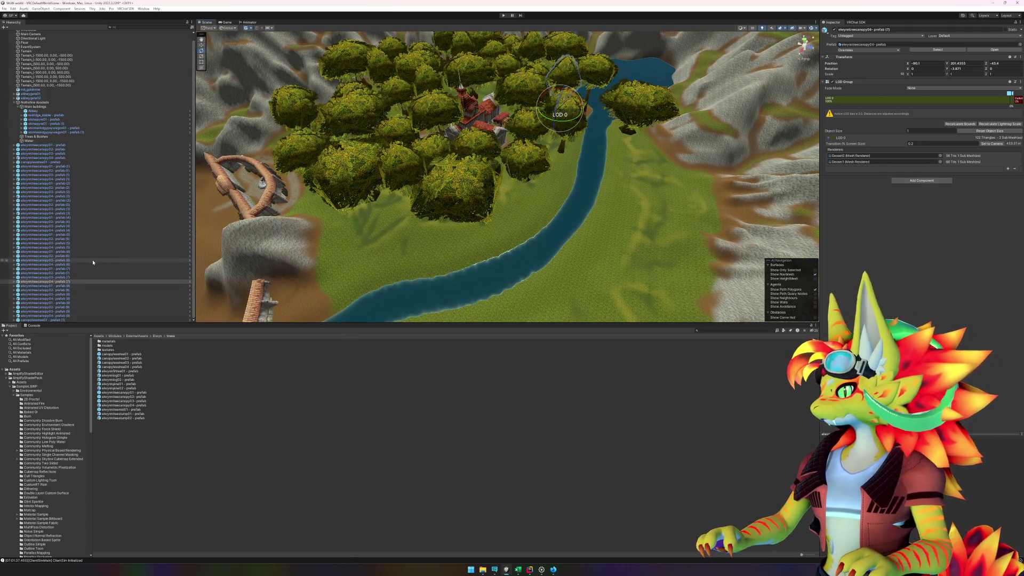
left_click(63, 320)
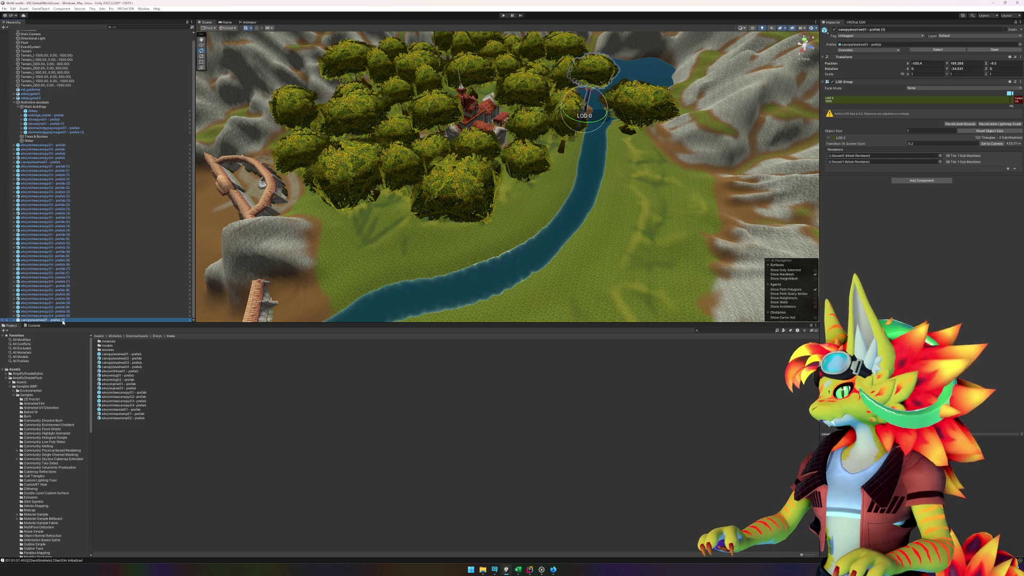
mouse_move(60, 322)
left_mouse_down()
mouse_move(75, 312)
mouse_move(79, 184)
left_mouse_up()
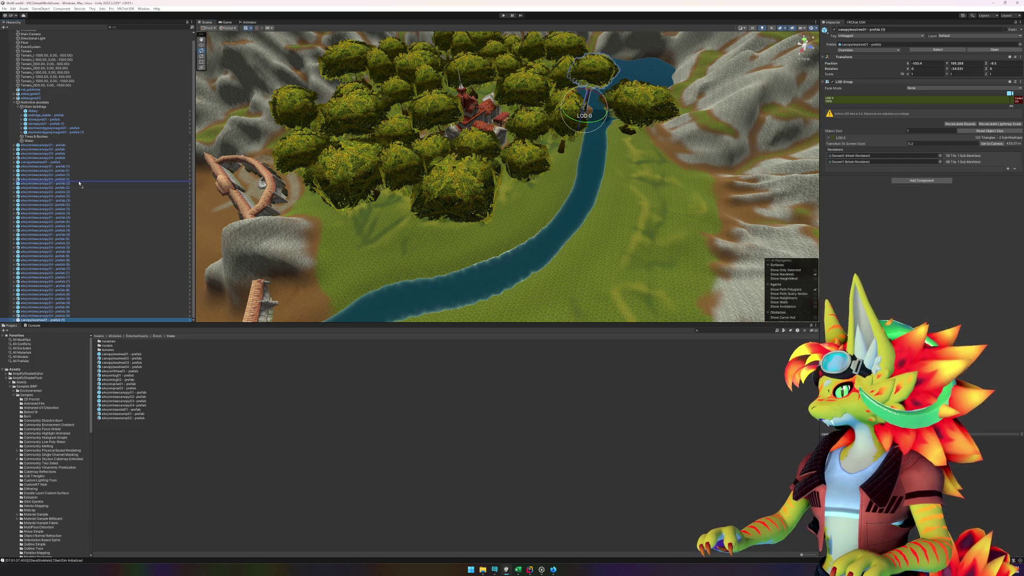
left_click(379, 462)
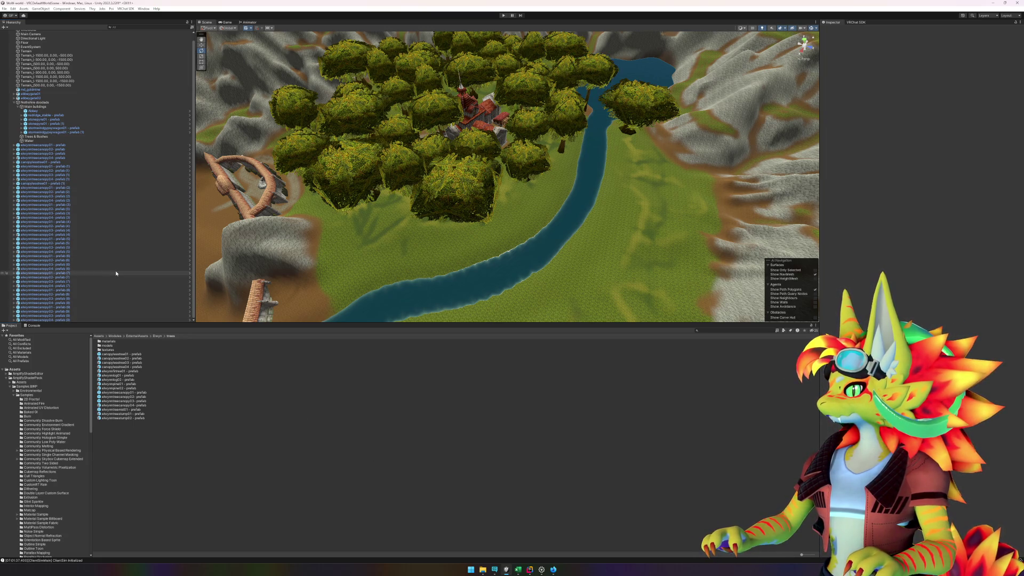
scroll(468, 249, "up", 3)
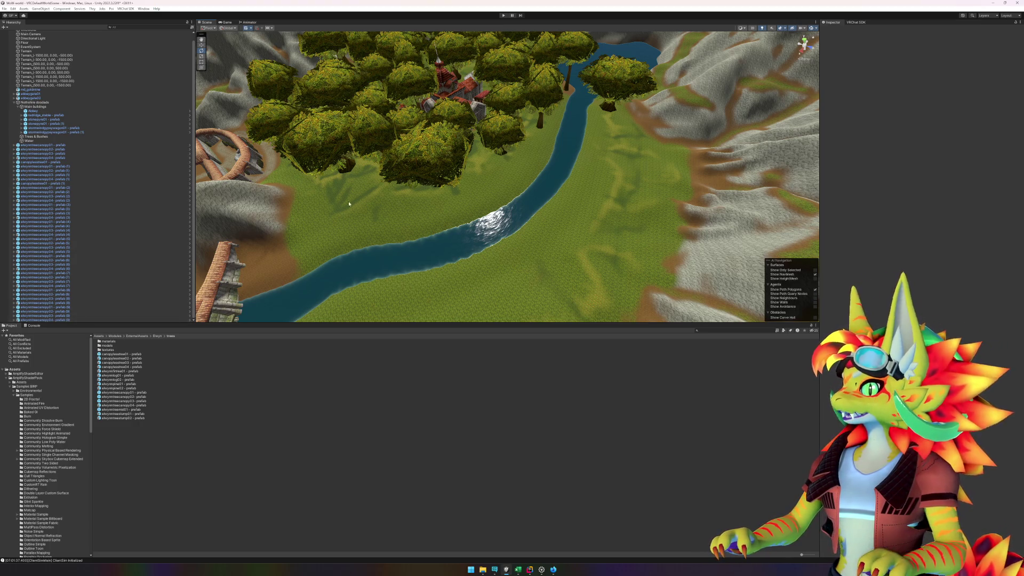
Step: Plant two elwynntreecanopy02 trees and one elwynntreecanopy03 tree along the river bank
scroll(510, 210, "down", 5)
scroll(509, 210, "up", 5)
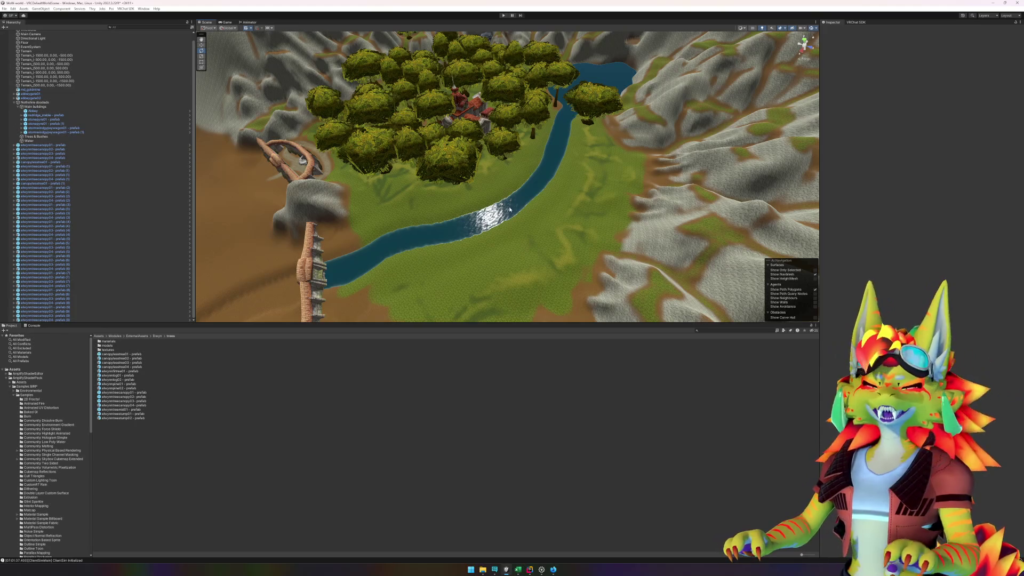
scroll(509, 209, "up", 3)
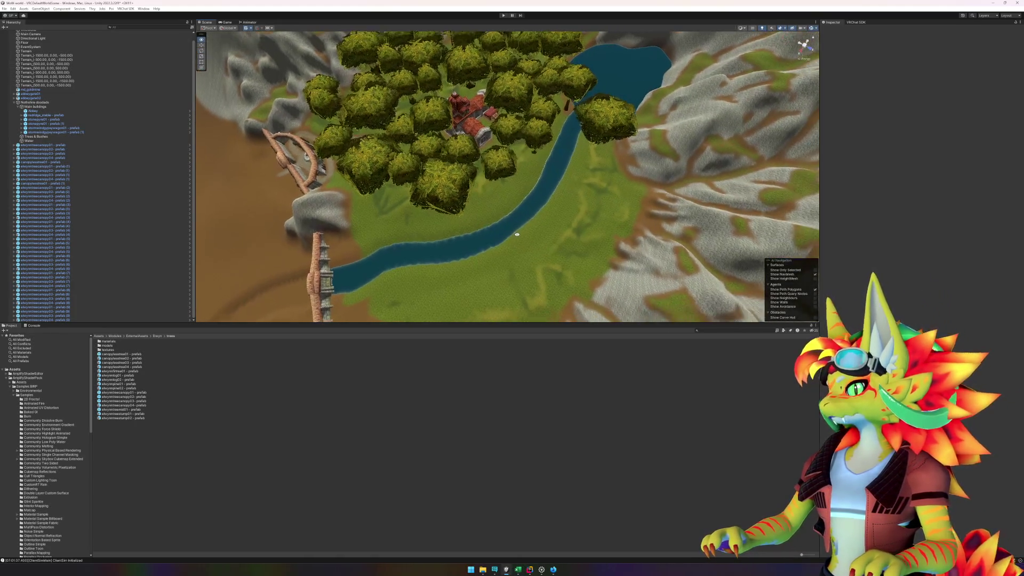
mouse_move(137, 396)
left_mouse_down()
mouse_move(330, 341)
mouse_move(543, 177)
mouse_move(531, 175)
mouse_move(494, 211)
left_mouse_up()
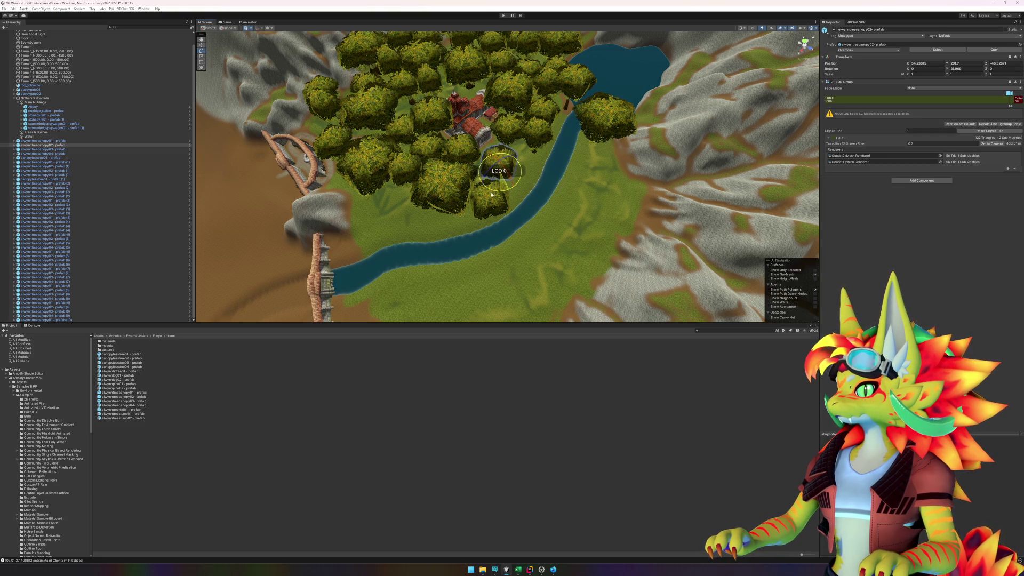
left_click(215, 452)
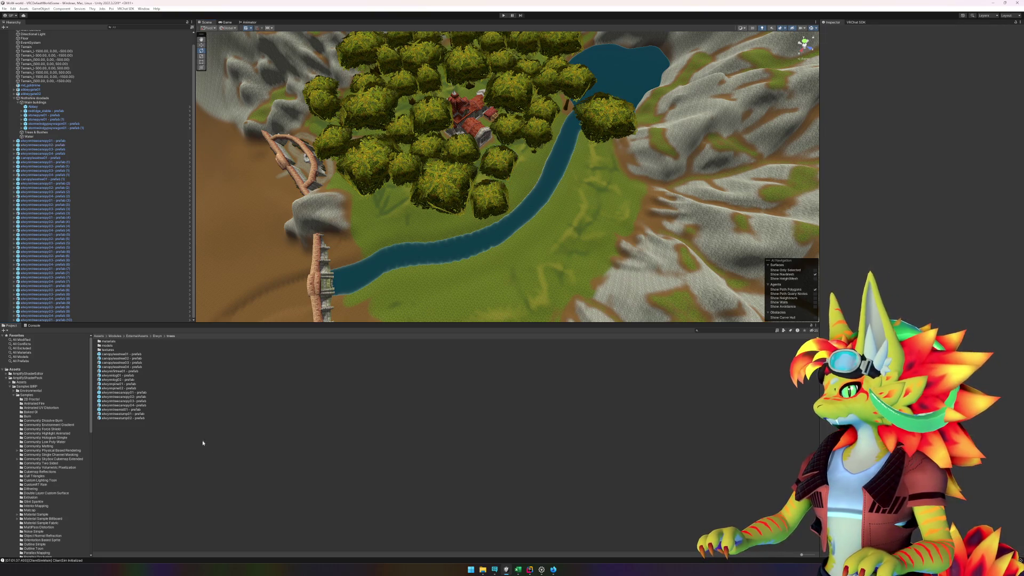
mouse_move(135, 400)
left_mouse_down()
mouse_move(412, 256)
mouse_move(412, 227)
mouse_move(435, 231)
left_mouse_up()
left_click(238, 477)
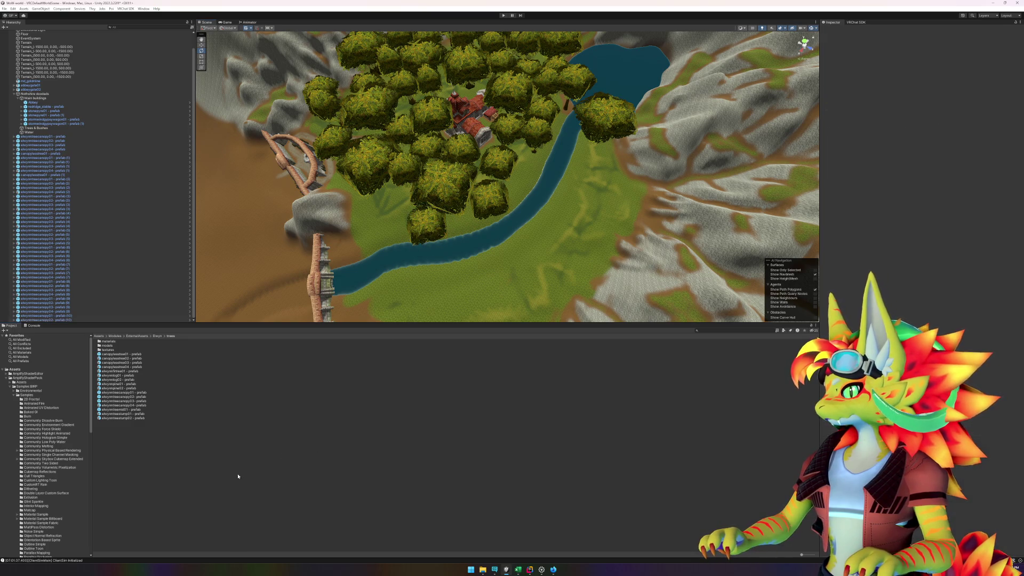
left_click(136, 402)
mouse_move(436, 331)
left_mouse_down()
mouse_move(421, 297)
mouse_move(390, 287)
mouse_move(411, 307)
left_mouse_up()
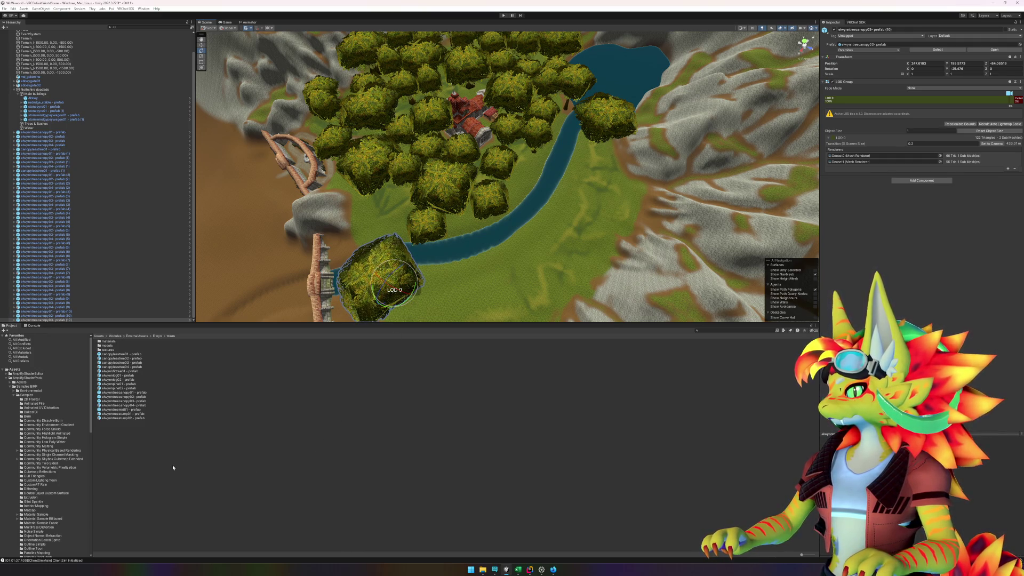
left_click(153, 431)
Step: Place two elwynntreecanopy04 trees by the river, turning the second slightly
left_click(140, 405)
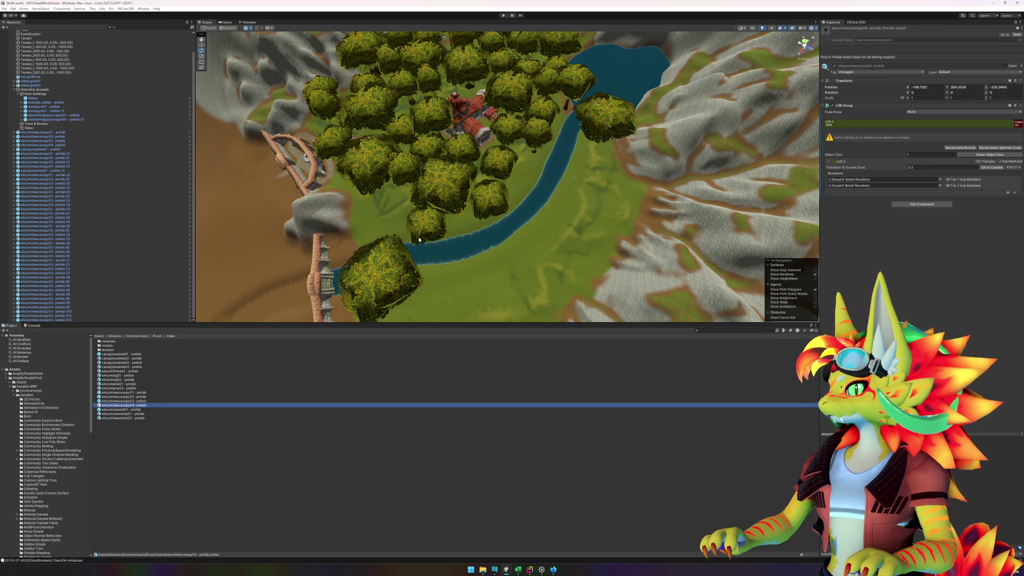
mouse_move(137, 409)
left_mouse_down()
mouse_move(402, 213)
mouse_move(572, 174)
mouse_move(521, 197)
left_mouse_up()
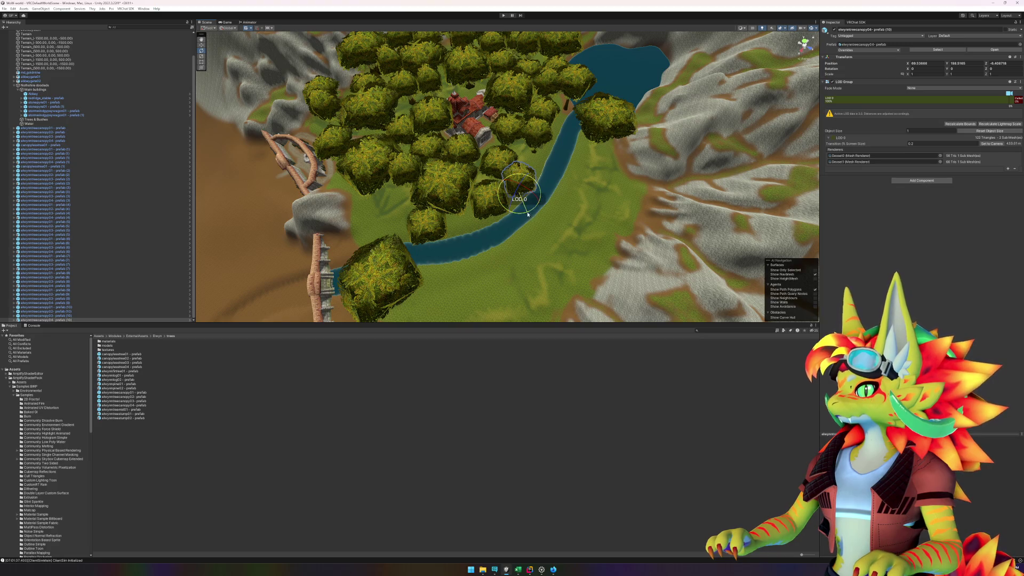
left_click(274, 453)
mouse_move(127, 393)
left_mouse_down()
mouse_move(297, 404)
mouse_move(530, 240)
mouse_move(532, 173)
left_mouse_up()
key("f")
left_click_drag(507, 211, 511, 198)
key("w")
Step: Add two more canopy trees along the river near the wooden bridge
mouse_move(497, 264)
left_mouse_down()
mouse_move(590, 258)
mouse_move(640, 269)
left_mouse_up()
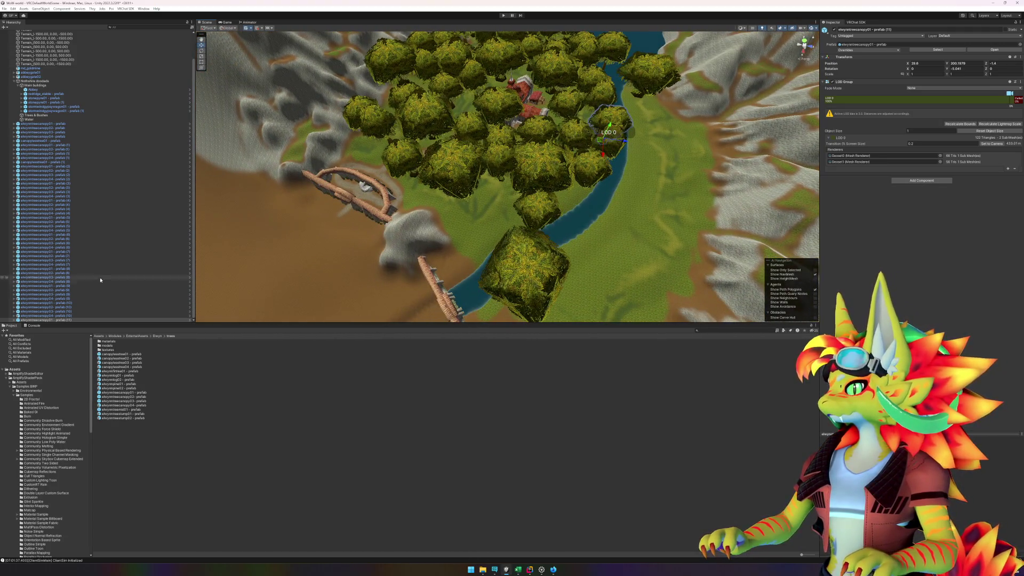
left_click_drag(138, 397, 496, 208)
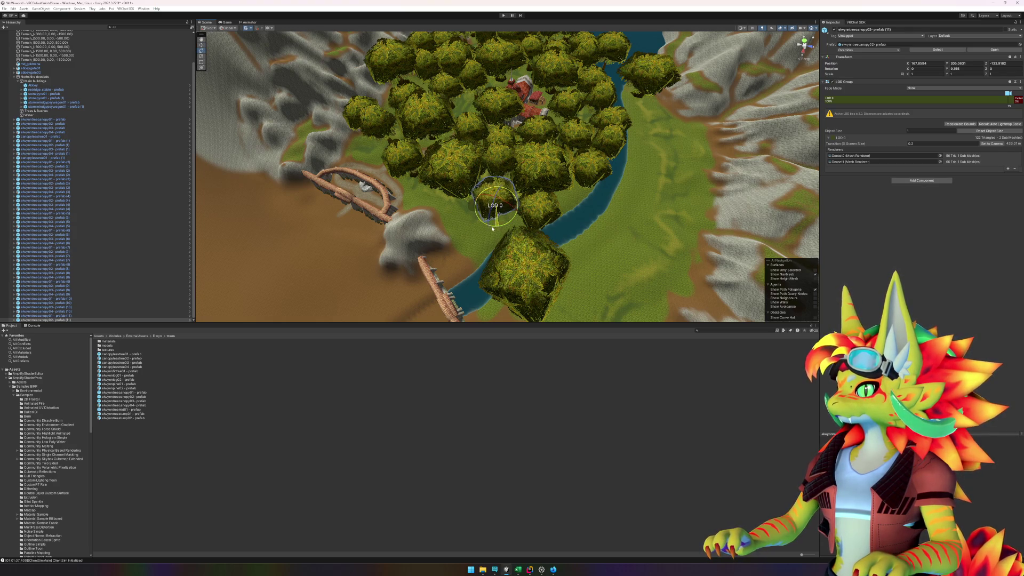
left_click(144, 414)
mouse_move(142, 406)
left_mouse_down()
mouse_move(465, 245)
mouse_move(534, 250)
mouse_move(645, 220)
mouse_move(551, 247)
mouse_move(563, 238)
mouse_move(554, 236)
left_mouse_up()
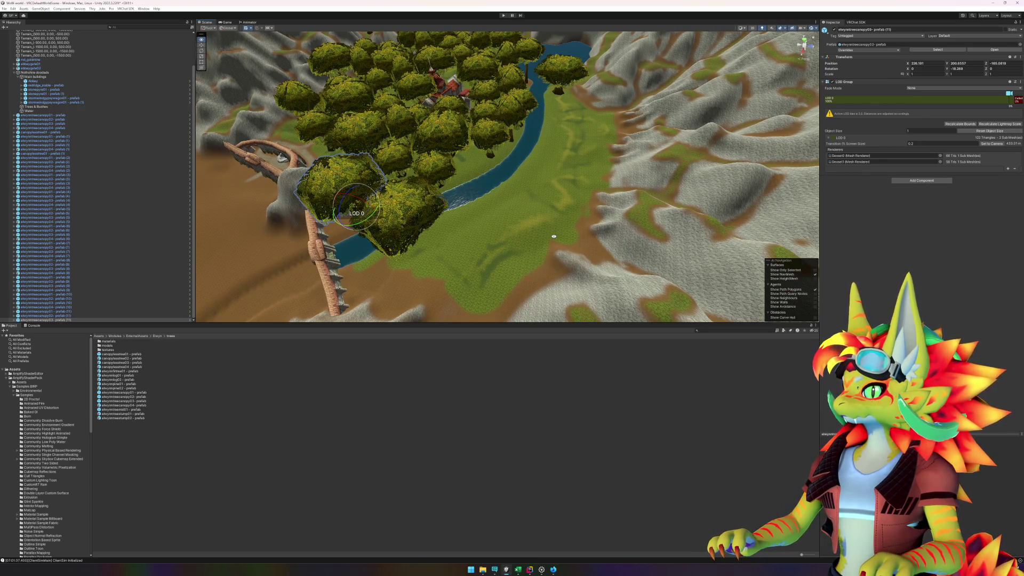
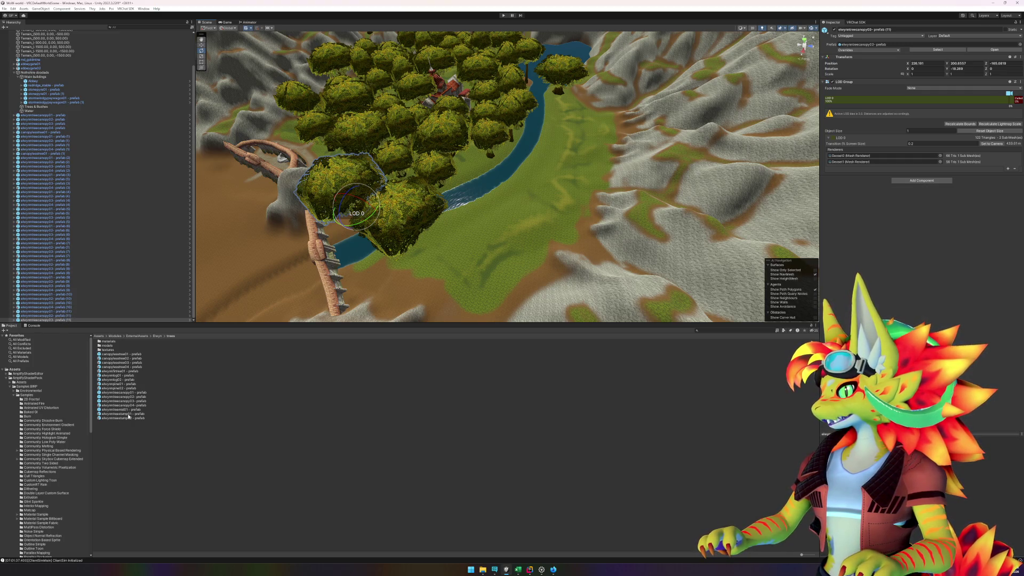
Step: Drop another canopy tree into the forest and rotate the neighbouring canopy04 tree for variety
mouse_move(133, 406)
left_mouse_down()
mouse_move(437, 224)
mouse_move(478, 181)
left_mouse_up()
scroll(533, 214, "up", 5)
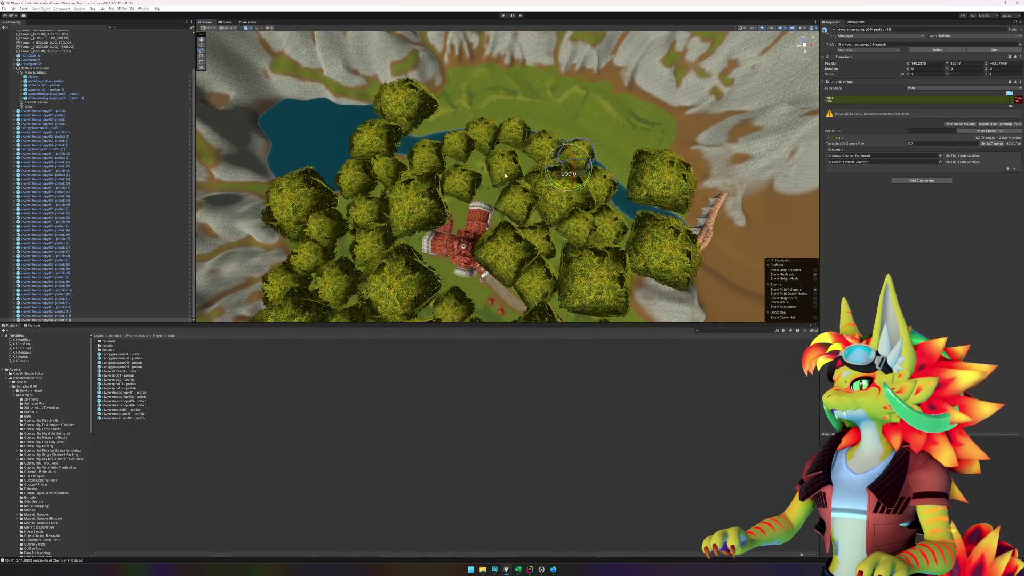
left_click(503, 175)
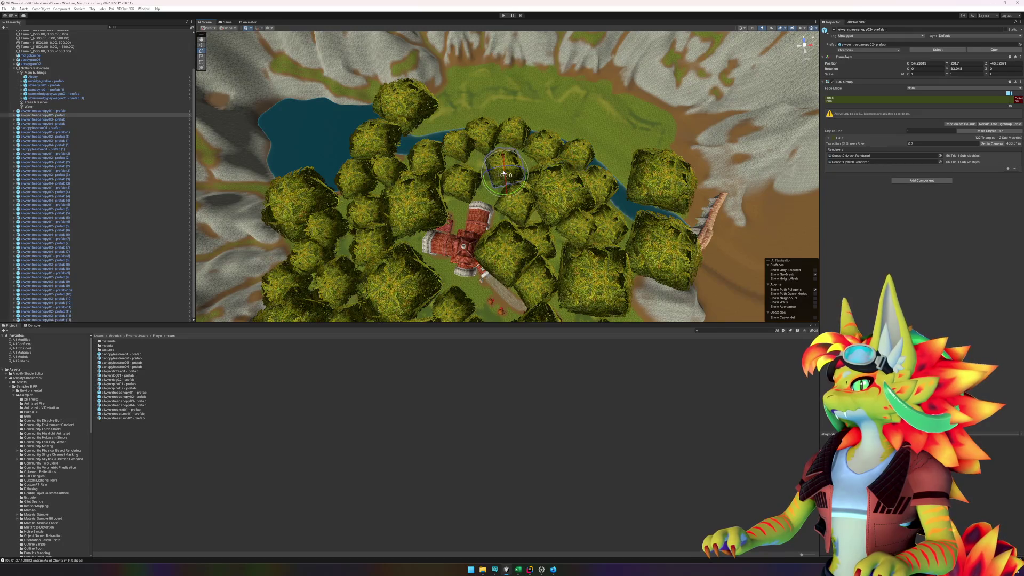
left_click(468, 150)
mouse_move(452, 183)
left_mouse_down()
mouse_move(438, 185)
mouse_move(467, 166)
left_mouse_up()
Step: Nudge a canopy01 tree slightly to close the gap beside the canopy04 tree
key("w")
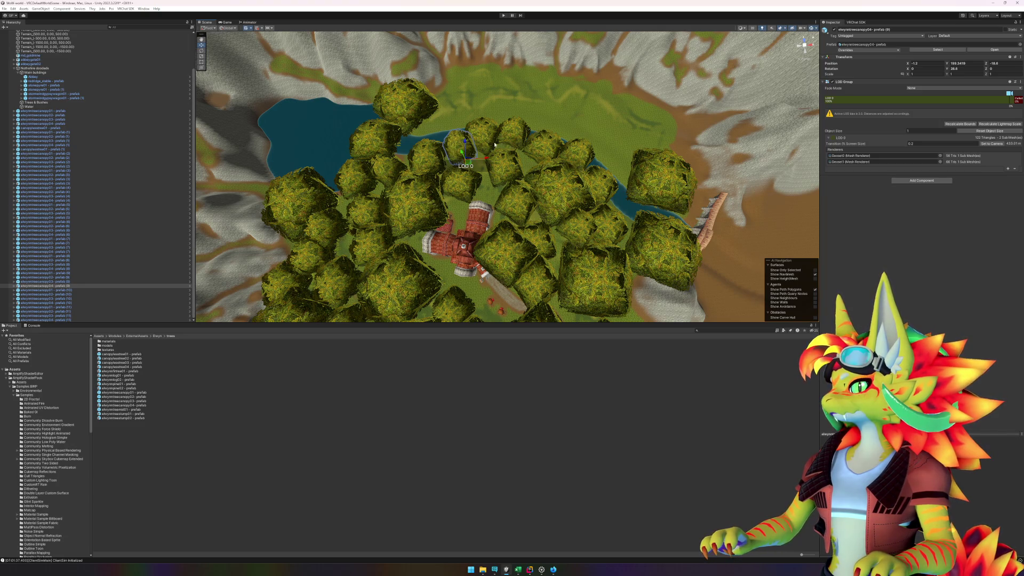
left_click(489, 144)
left_click_drag(489, 150, 489, 147)
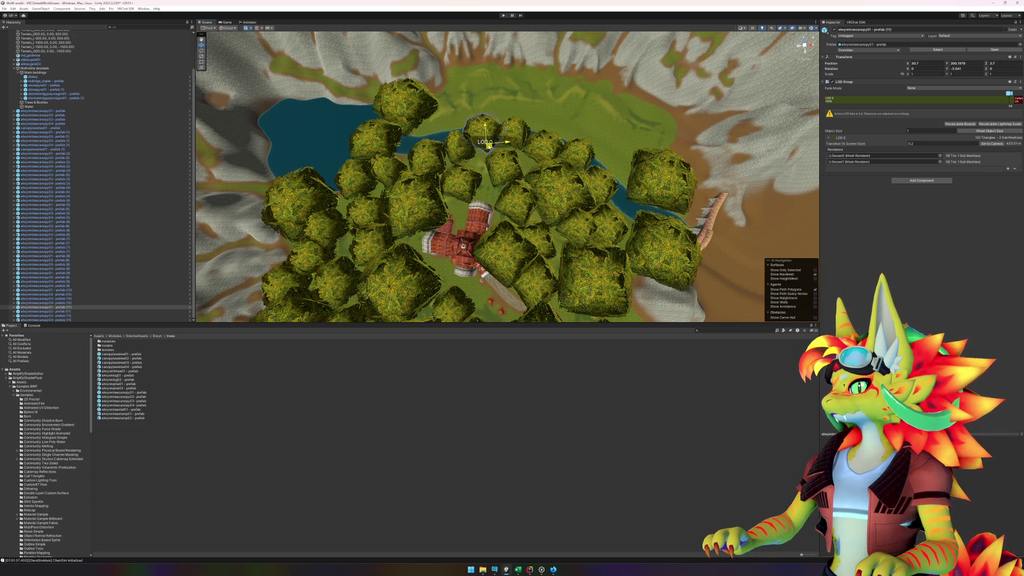
left_click(516, 142)
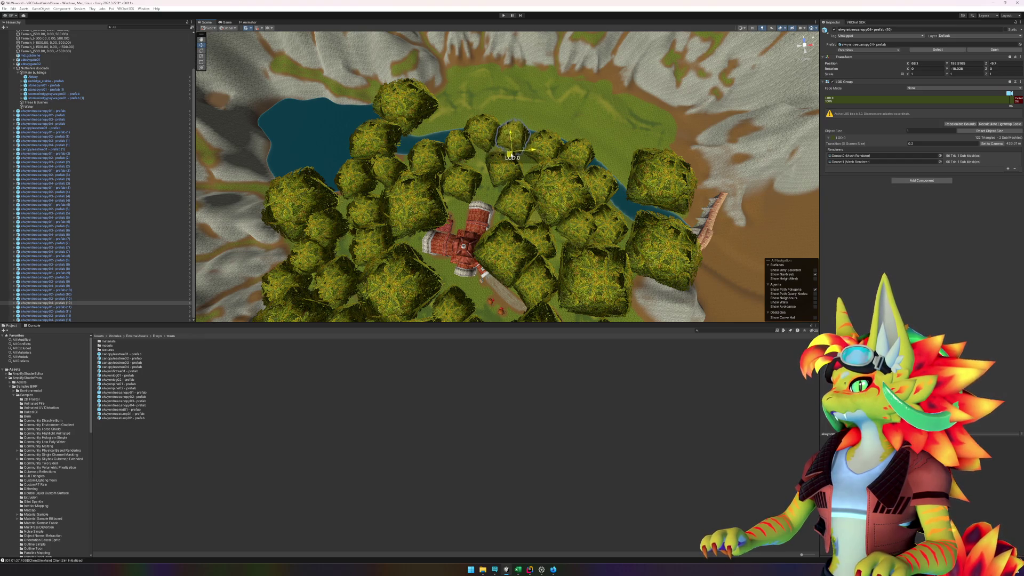
mouse_move(517, 142)
left_mouse_down()
mouse_move(324, 105)
mouse_move(299, 122)
left_mouse_up()
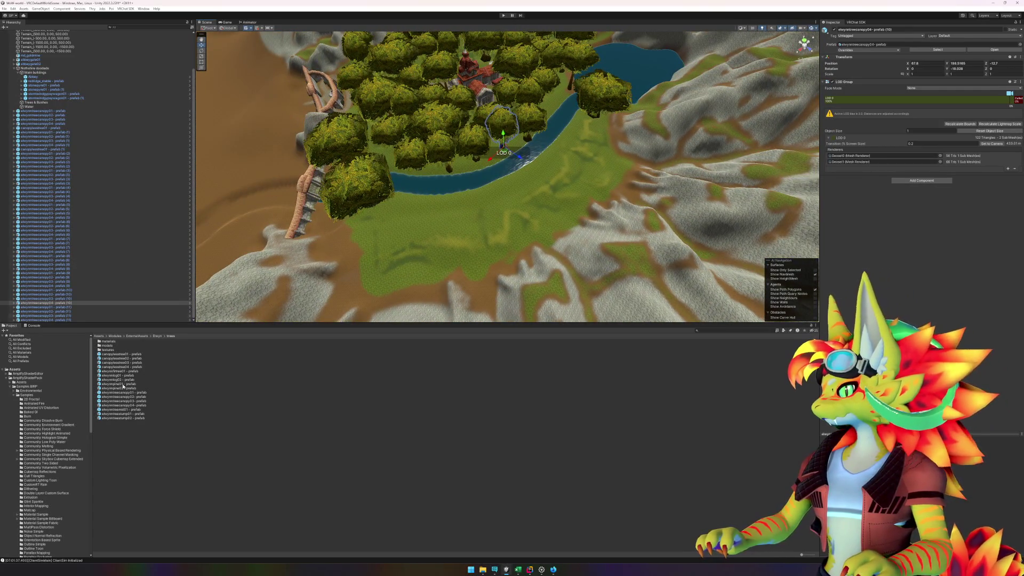
left_click(184, 480)
Step: Place three more canopy trees near the river and move one further down the bank
mouse_move(138, 394)
left_mouse_down()
mouse_move(256, 373)
mouse_move(443, 224)
mouse_move(417, 199)
mouse_move(424, 210)
mouse_move(409, 237)
mouse_move(426, 219)
left_mouse_up()
mouse_move(143, 398)
left_mouse_down()
mouse_move(466, 299)
mouse_move(464, 216)
mouse_move(578, 139)
mouse_move(573, 133)
left_mouse_up()
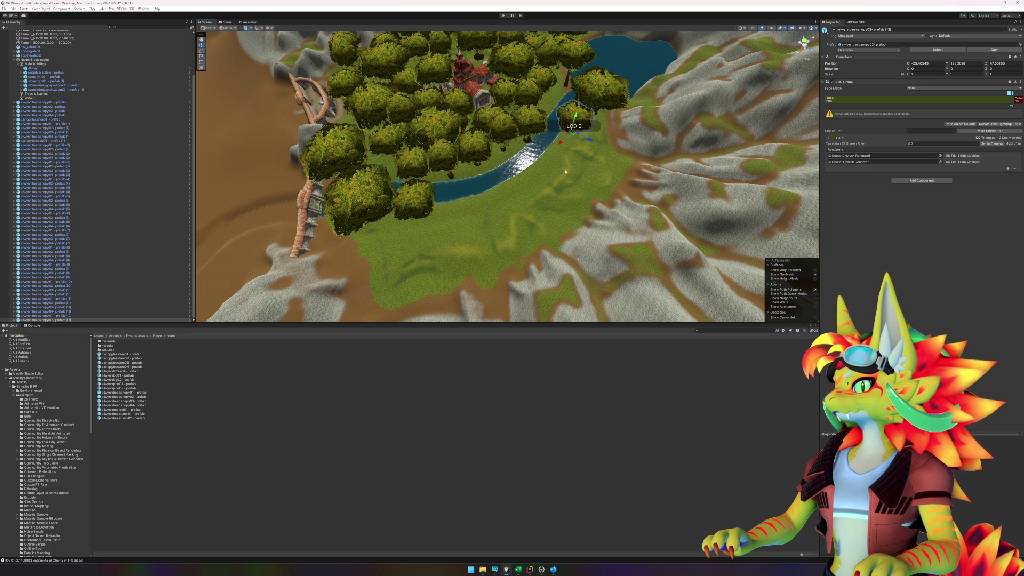
mouse_move(134, 398)
left_mouse_down()
mouse_move(504, 261)
mouse_move(600, 150)
mouse_move(561, 166)
mouse_move(601, 181)
left_mouse_up()
scroll(572, 137, "up", 2)
mouse_move(568, 141)
left_mouse_down()
mouse_move(576, 159)
mouse_move(533, 174)
mouse_move(408, 196)
mouse_move(561, 192)
mouse_move(606, 170)
mouse_move(582, 199)
mouse_move(579, 237)
mouse_move(612, 270)
mouse_move(389, 269)
mouse_move(669, 258)
left_mouse_up()
Step: Add canopy04 and canopy02 trees beside the river next to canopy tree (9)
left_click(605, 172)
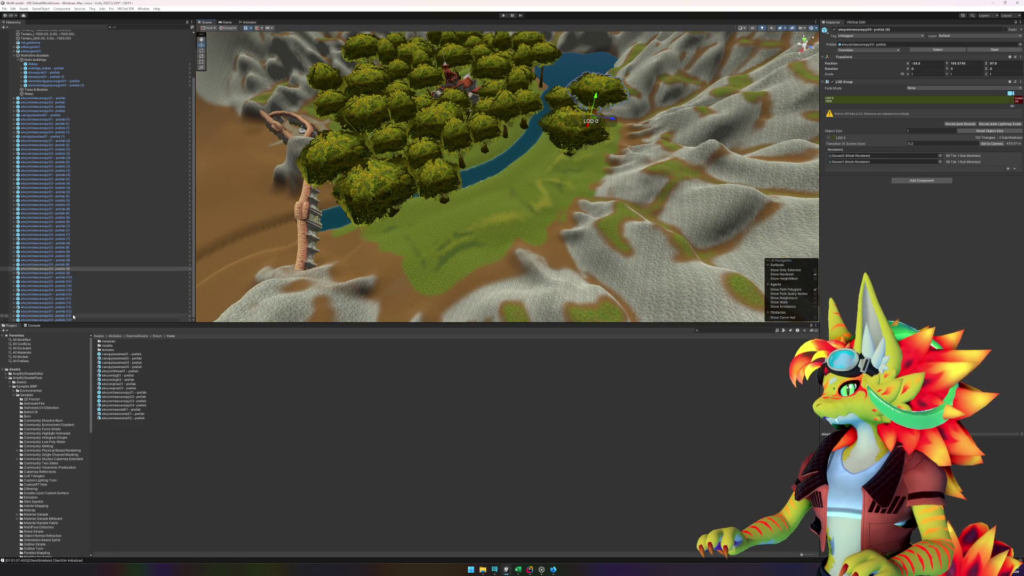
mouse_move(143, 410)
left_mouse_down()
mouse_move(251, 395)
mouse_move(535, 159)
left_mouse_up()
mouse_move(513, 197)
left_mouse_down()
mouse_move(551, 213)
mouse_move(522, 226)
left_mouse_up()
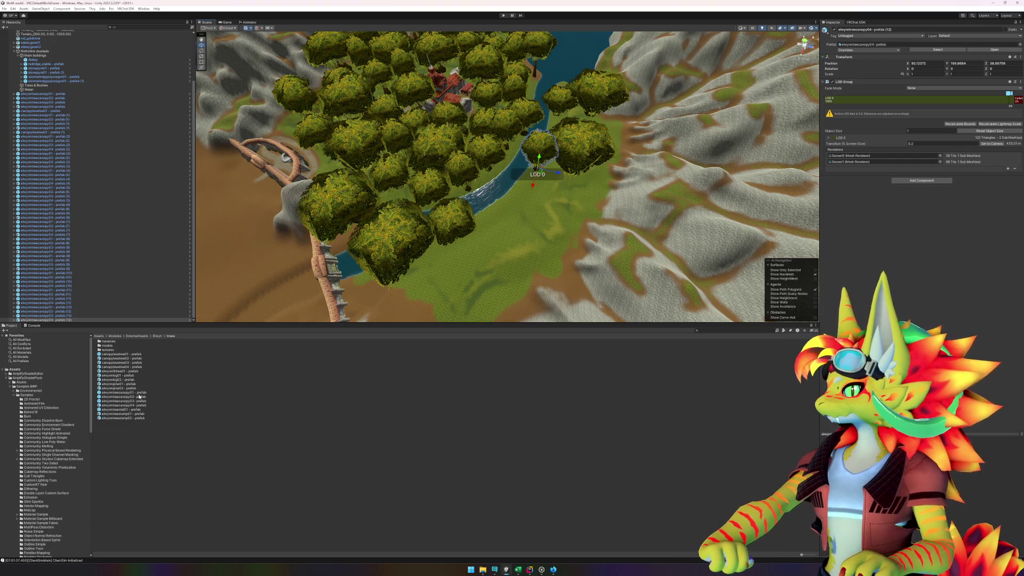
mouse_move(136, 396)
left_mouse_down()
mouse_move(537, 272)
mouse_move(549, 191)
mouse_move(558, 203)
mouse_move(544, 190)
mouse_move(538, 249)
mouse_move(550, 239)
mouse_move(520, 225)
mouse_move(570, 281)
mouse_move(625, 266)
mouse_move(613, 213)
mouse_move(616, 254)
left_mouse_up()
Step: Turn the new canopy02 tree for variety, then bring up the browser reference video
key("e")
key("w")
left_click_drag(591, 265, 448, 198)
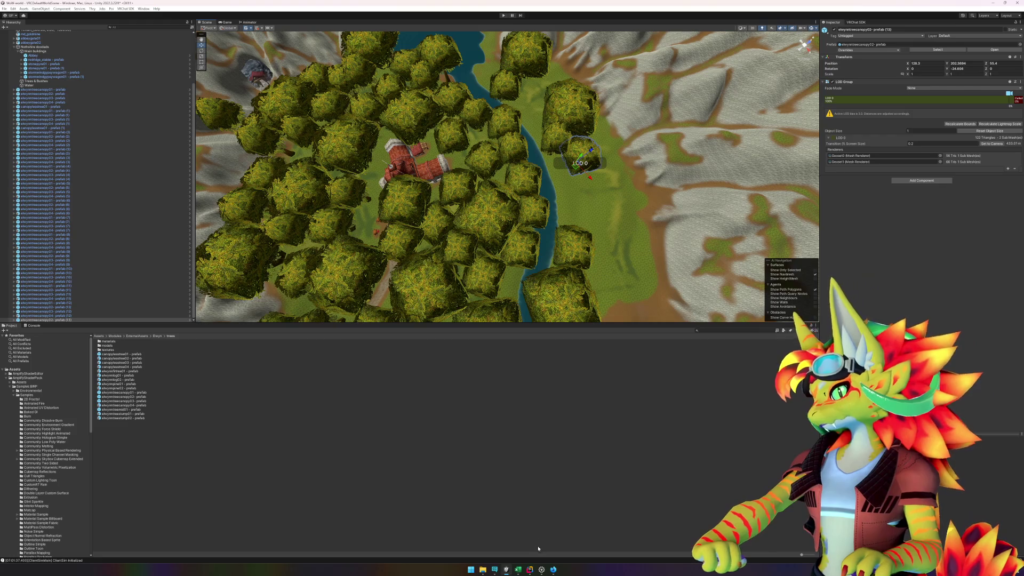
key("alt+Tab")
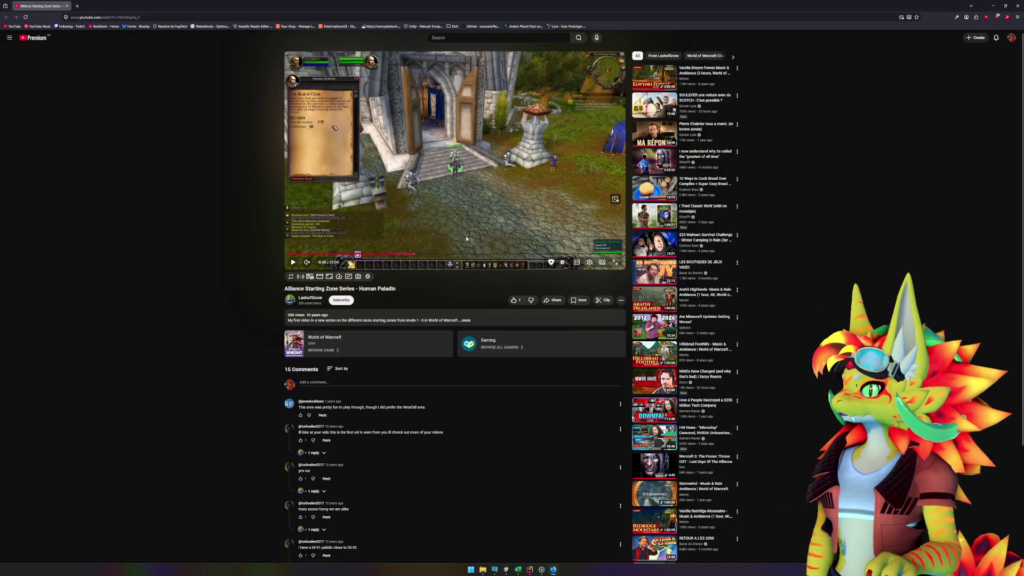
Step: Jump the reference video to 6:37, then return to Unity's riverside forest
left_click_drag(393, 255, 380, 256)
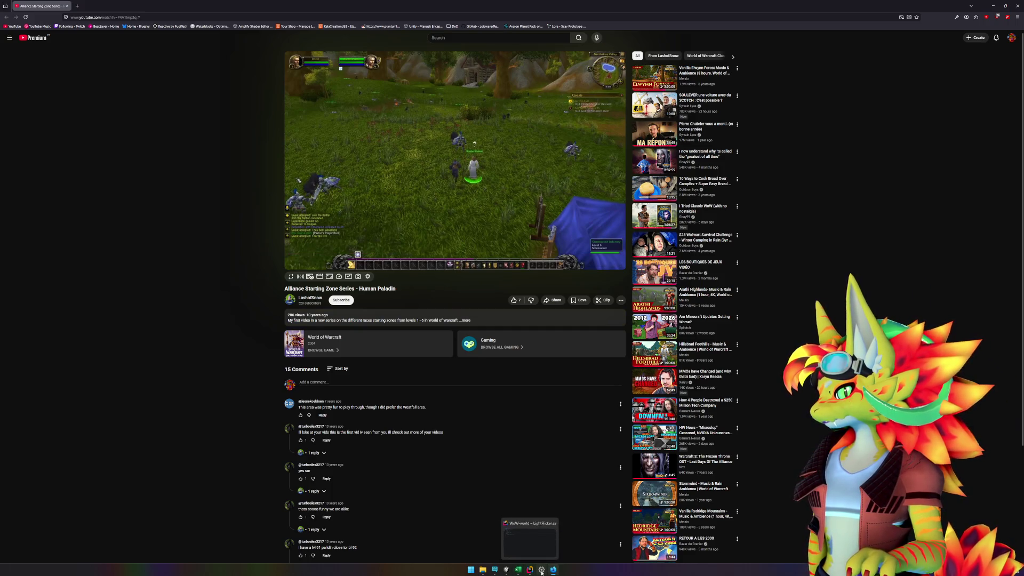
left_click(507, 570)
left_click_drag(552, 265, 482, 231)
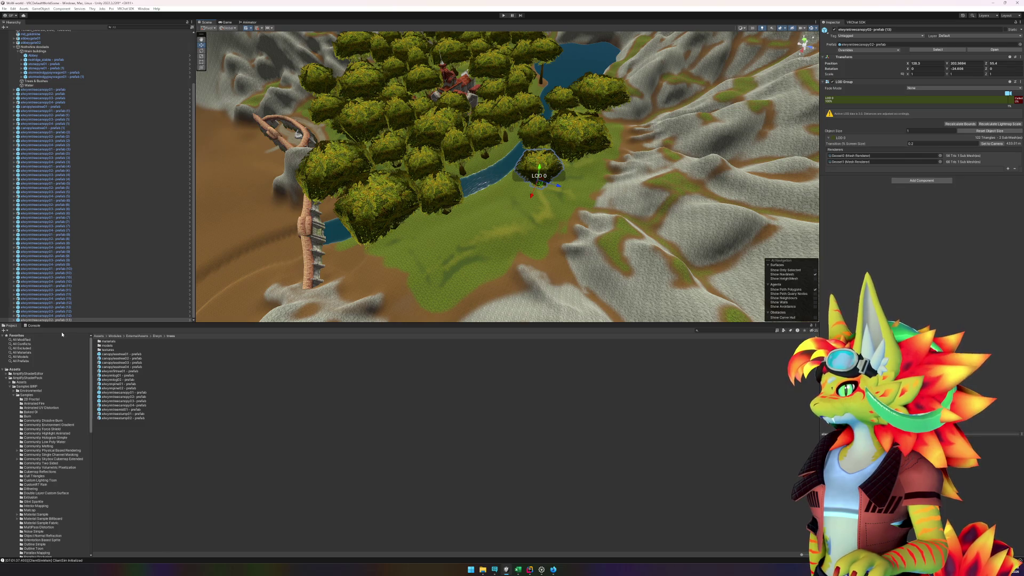
Step: Place a new tree, rotate it about 28 degrees, and reorder the canopy02 tree in the Hierarchy
left_click(142, 475)
mouse_move(123, 393)
left_mouse_down()
mouse_move(494, 338)
mouse_move(579, 200)
left_mouse_up()
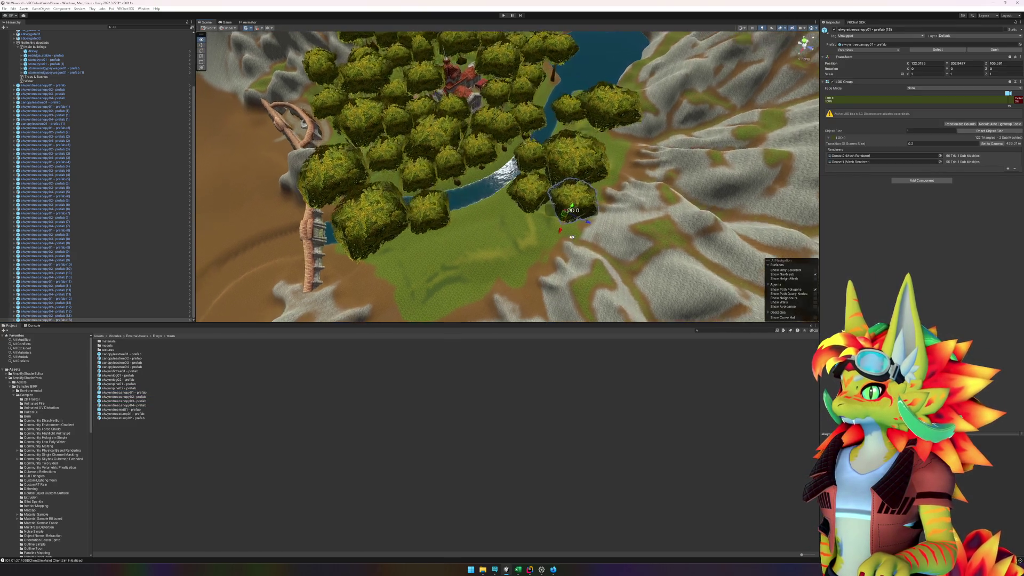
key("e")
left_click_drag(566, 235, 557, 239)
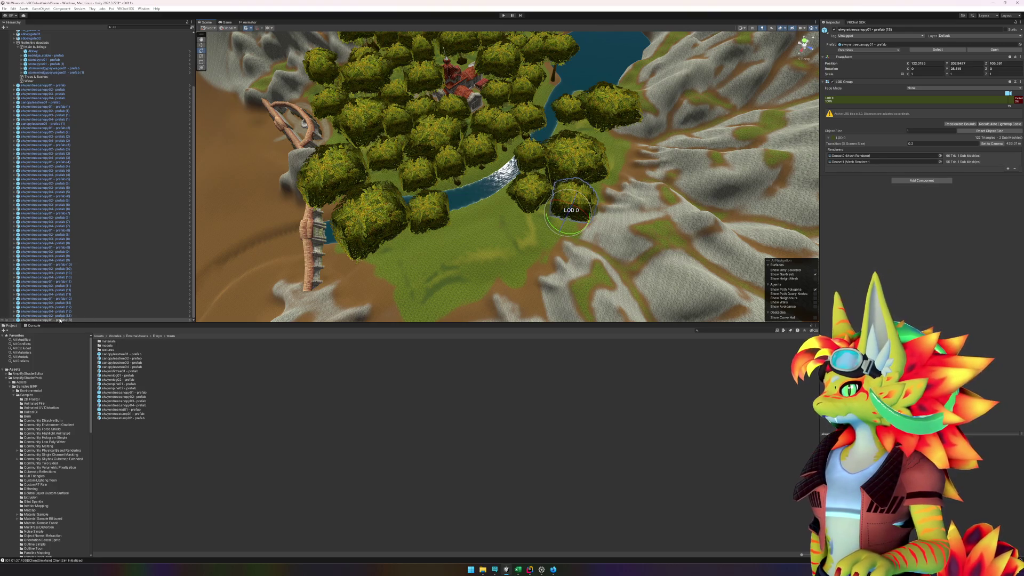
left_click_drag(63, 317, 64, 322)
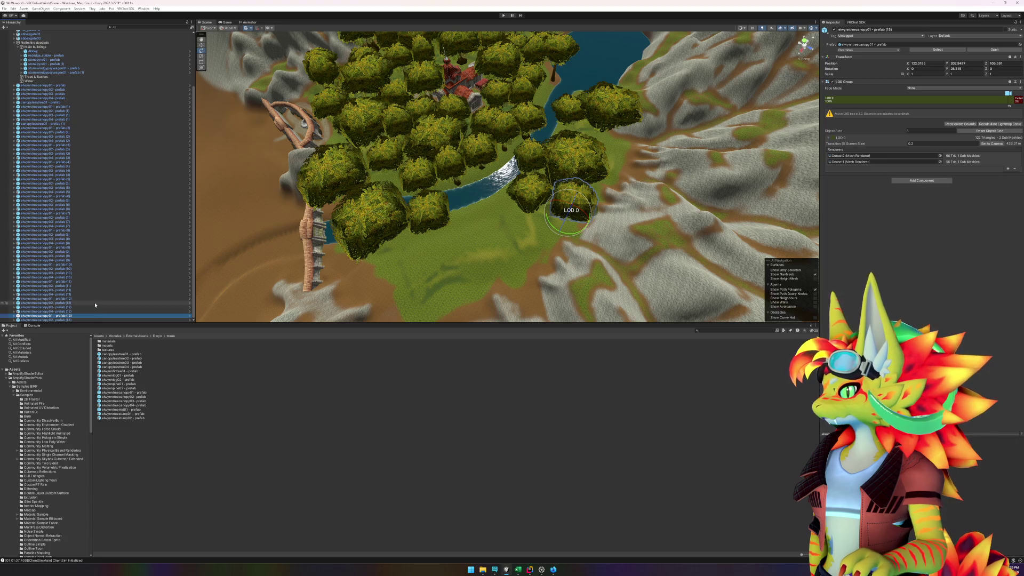
Step: Add canopy04 and canopy03 trees along the forest edge, then return to the reference video
mouse_move(136, 404)
left_mouse_down()
mouse_move(366, 377)
mouse_move(488, 245)
mouse_move(488, 205)
mouse_move(557, 228)
mouse_move(529, 230)
left_mouse_up()
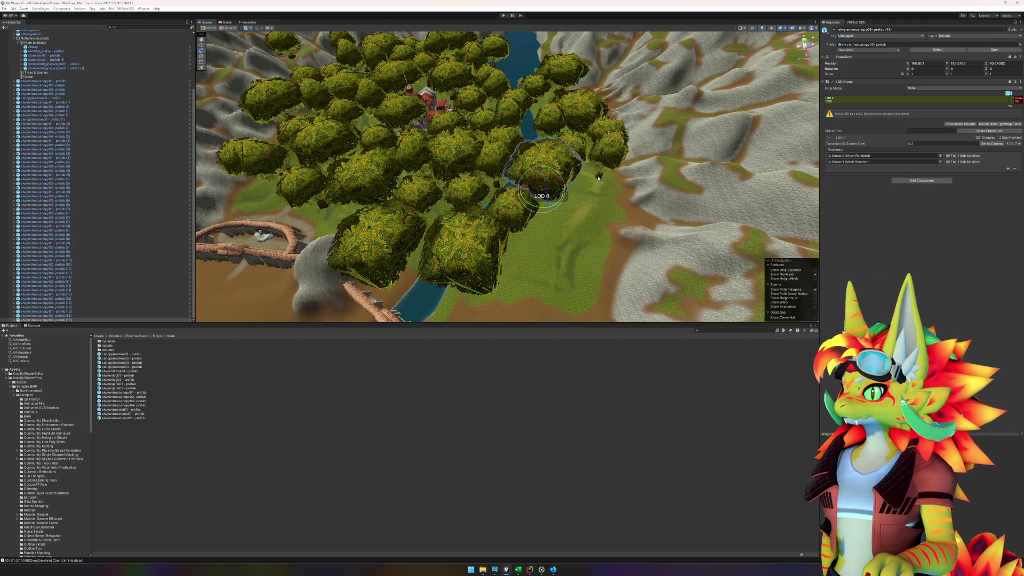
mouse_move(596, 176)
left_mouse_down()
mouse_move(539, 230)
mouse_move(557, 221)
mouse_move(577, 261)
left_mouse_up()
mouse_move(132, 399)
left_mouse_down()
mouse_move(566, 219)
mouse_move(554, 247)
mouse_move(537, 251)
left_mouse_up()
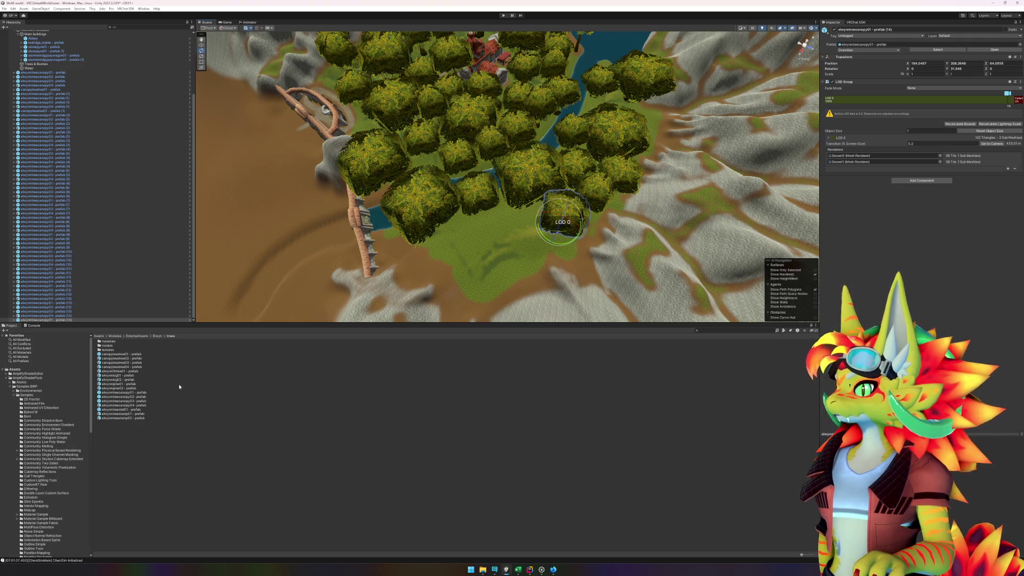
left_click(140, 401)
mouse_move(140, 402)
left_mouse_down()
mouse_move(392, 359)
mouse_move(463, 257)
mouse_move(439, 264)
mouse_move(432, 289)
left_mouse_up()
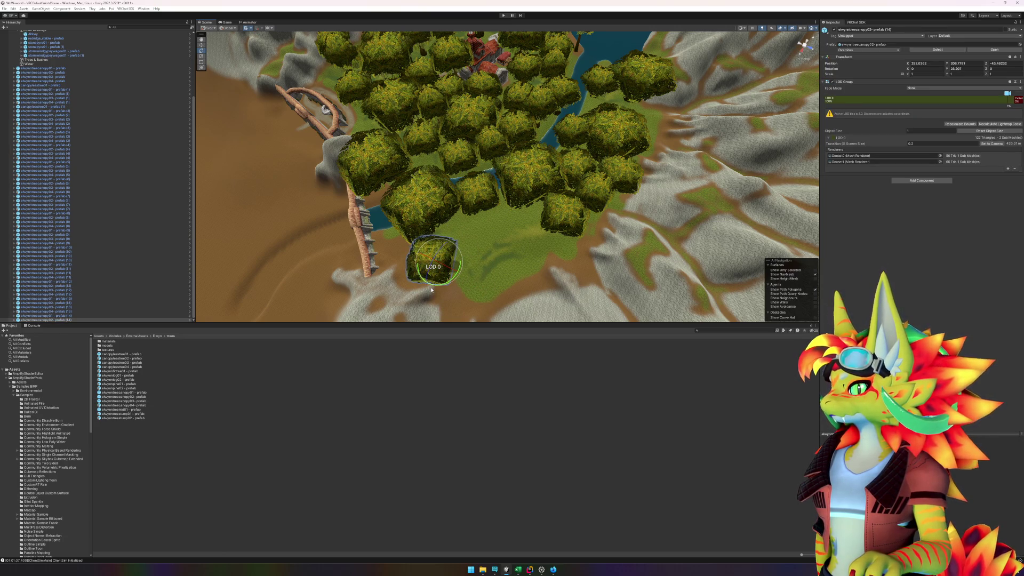
left_click(142, 401)
mouse_move(136, 405)
left_mouse_down()
mouse_move(494, 255)
mouse_move(514, 279)
mouse_move(559, 256)
left_mouse_up()
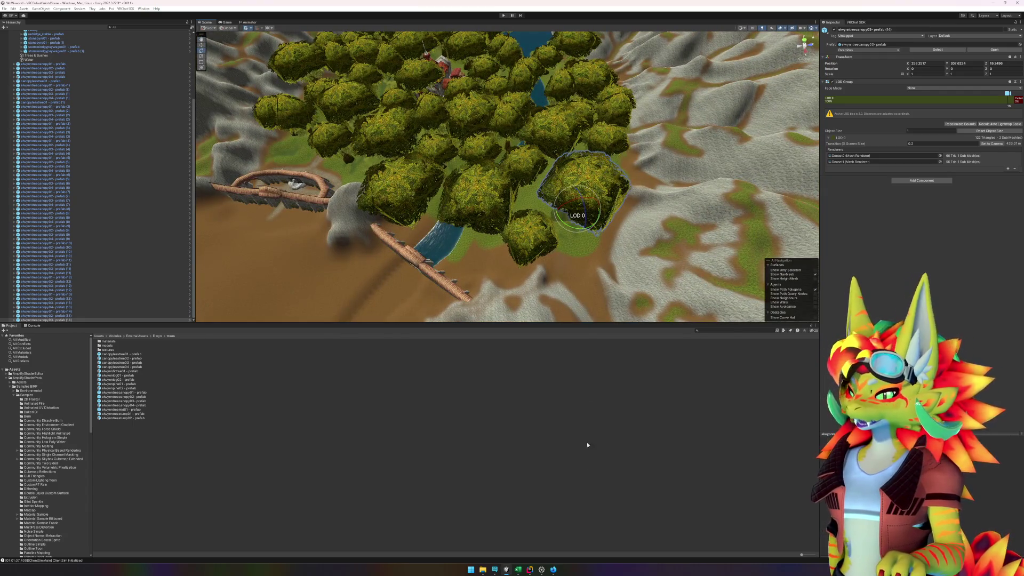
left_click(554, 570)
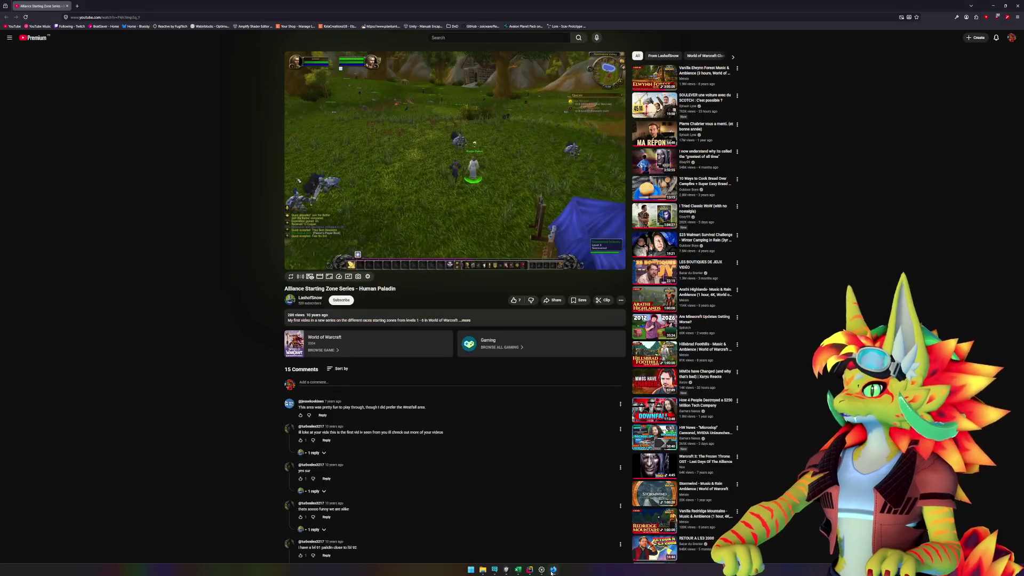
Step: Jump the reference video to 10:29 to study the wooded area, then return to Unity
left_click(441, 254)
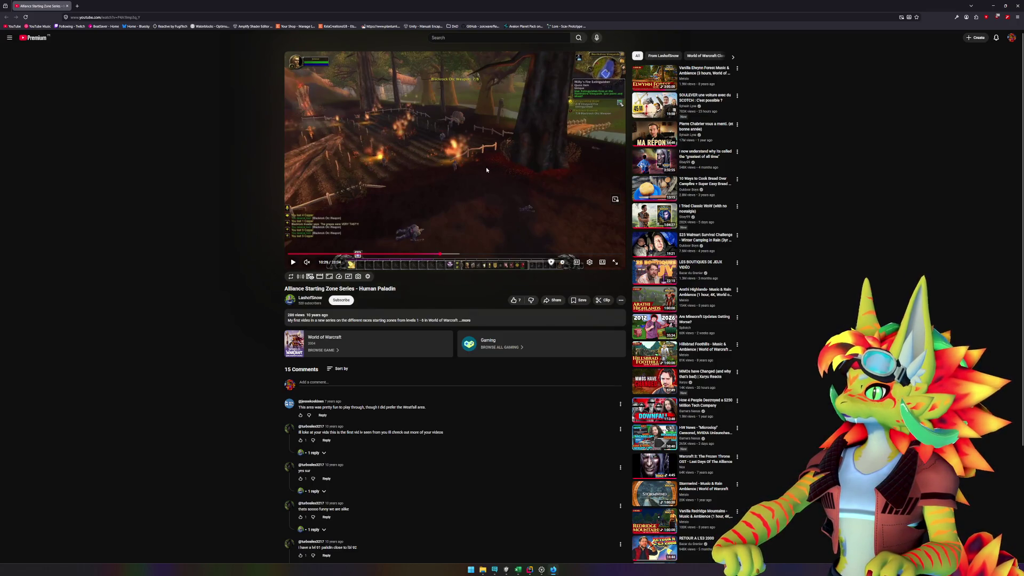
left_click(510, 571)
left_click_drag(535, 226, 547, 241)
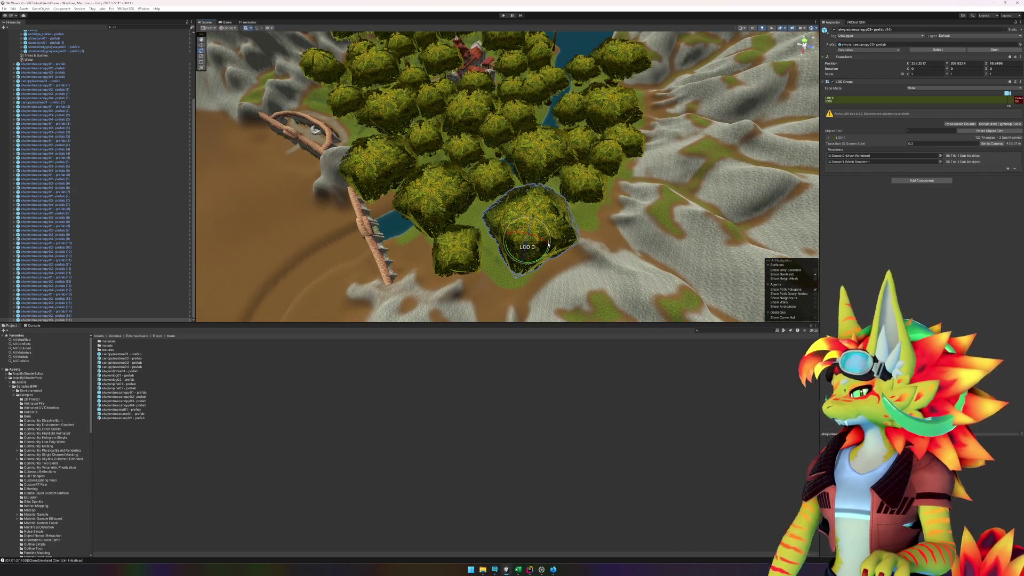
Step: Place a canopy04 tree by the hills and a canopy02 tree beside it
mouse_move(546, 251)
left_mouse_down()
mouse_move(531, 241)
mouse_move(543, 257)
mouse_move(587, 244)
left_mouse_up()
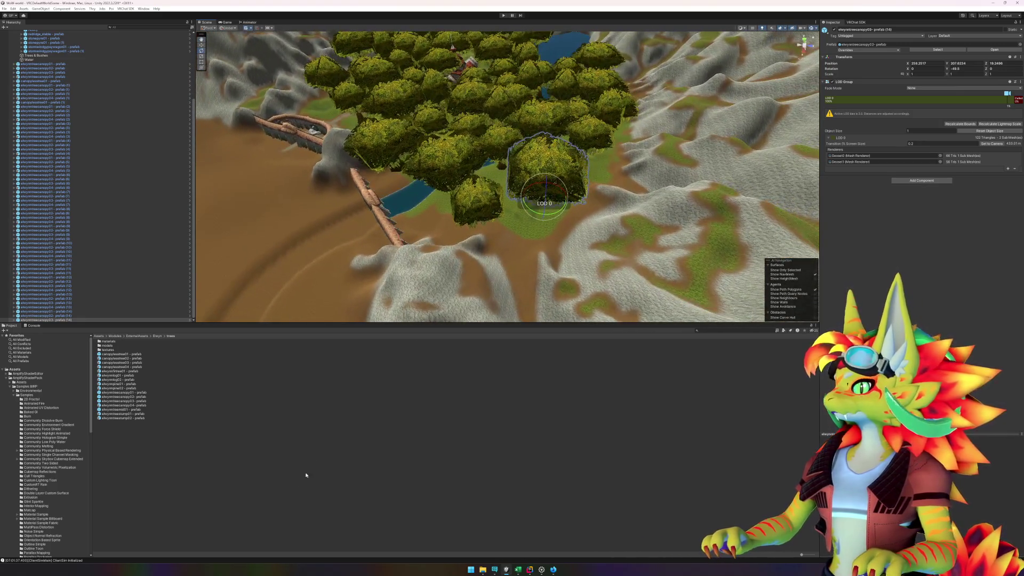
left_click(200, 446)
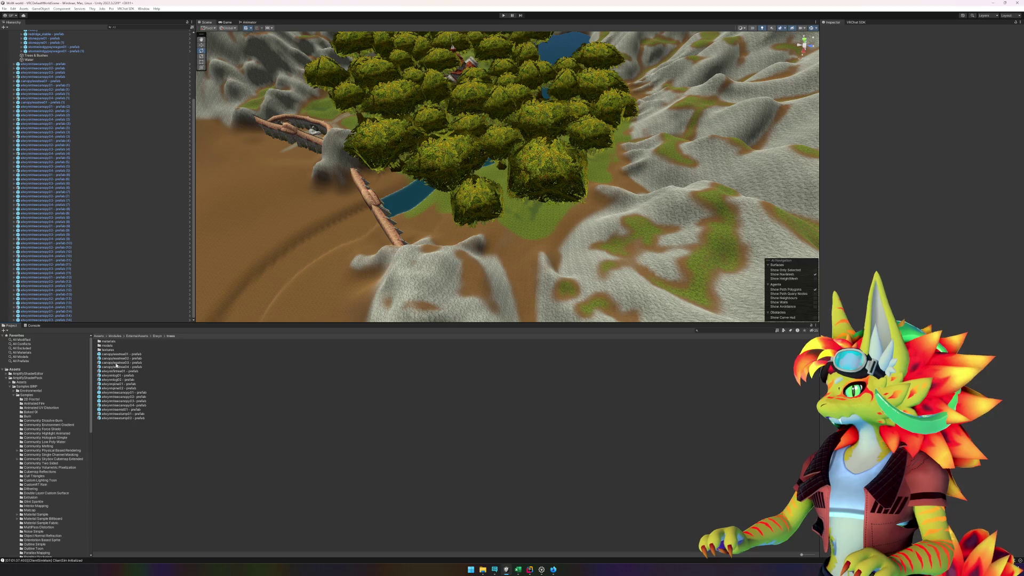
mouse_move(140, 406)
left_mouse_down()
mouse_move(171, 384)
mouse_move(464, 315)
mouse_move(531, 237)
left_mouse_up()
scroll(533, 250, "up", 3)
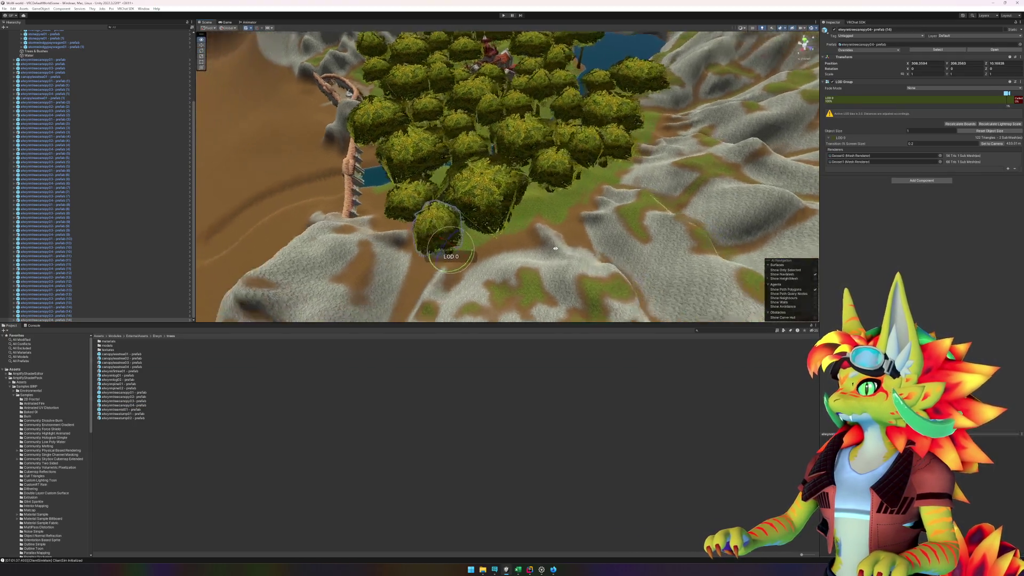
mouse_move(136, 394)
left_mouse_down()
mouse_move(454, 298)
mouse_move(502, 246)
left_mouse_up()
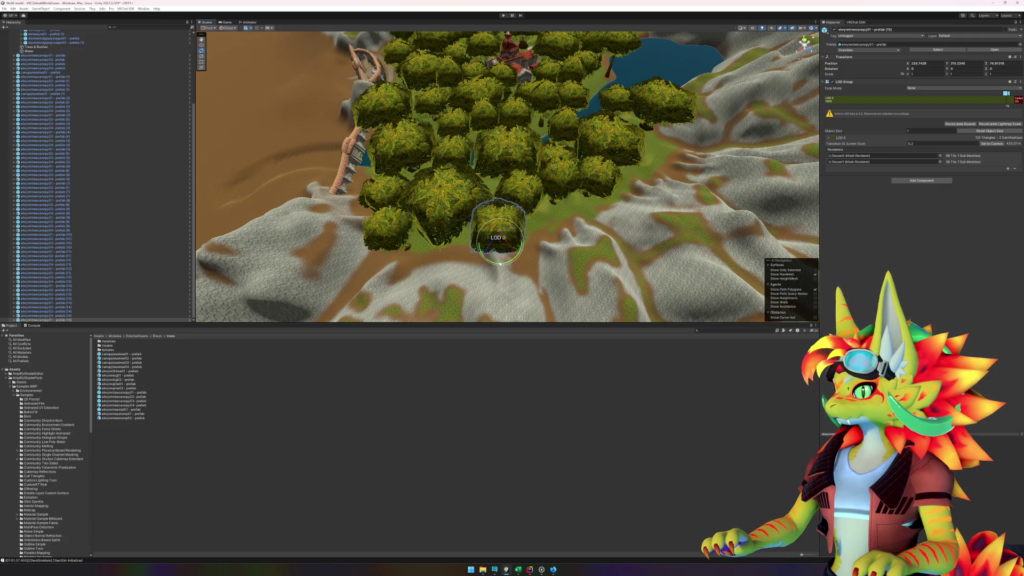
Step: Move the new tree into line with its neighbours and view the trees near the lake
mouse_move(500, 264)
left_mouse_down()
mouse_move(505, 233)
mouse_move(448, 232)
left_mouse_up()
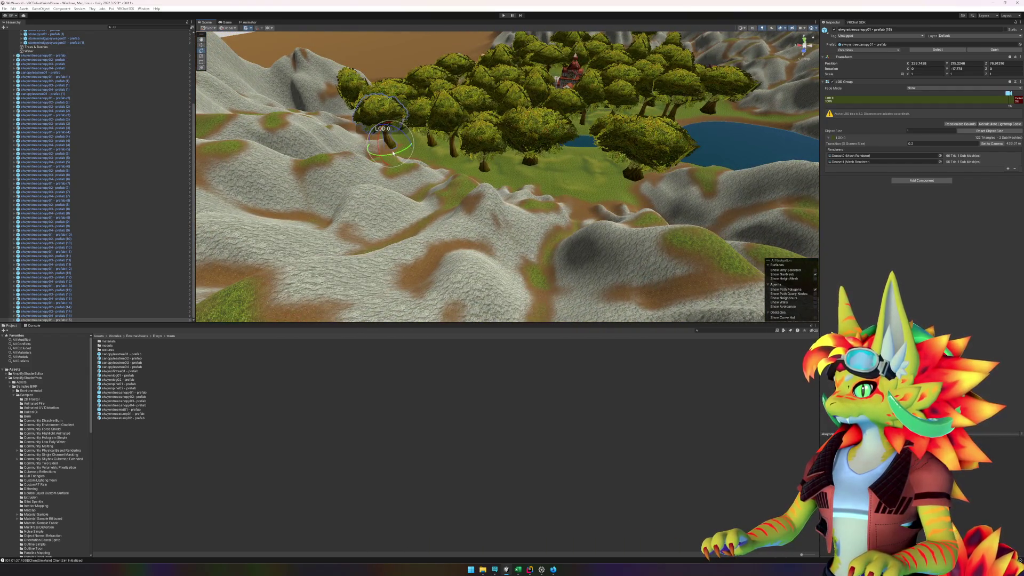
key("w")
mouse_move(392, 148)
left_mouse_down()
mouse_move(394, 138)
mouse_move(509, 203)
mouse_move(490, 210)
mouse_move(492, 233)
left_mouse_up()
left_click(462, 192)
left_click_drag(559, 252, 187, 269)
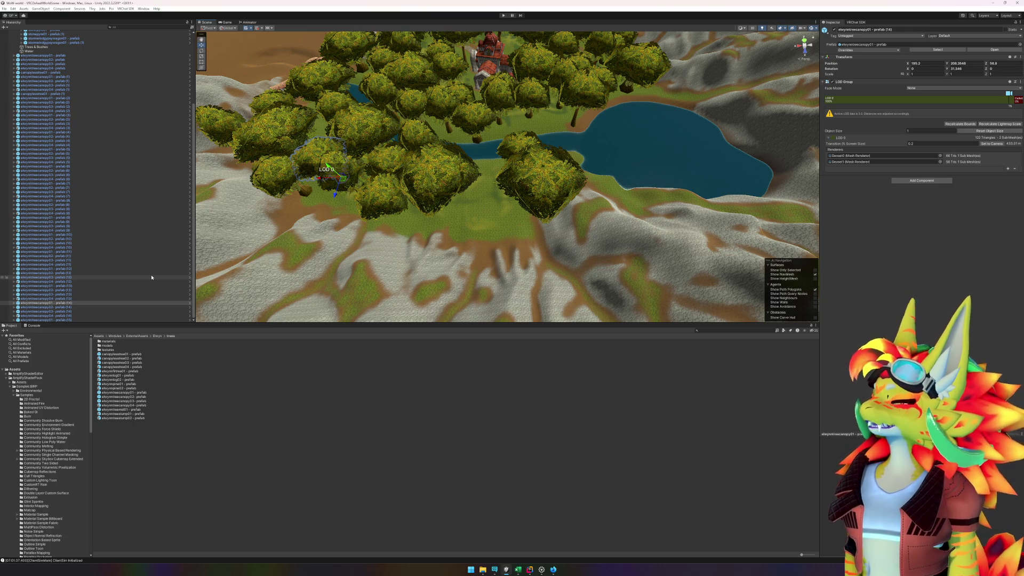
Step: Launch Calculator with a 'calc' search to work out 14 × 4 = 56, then close it
key("super")
type("calc")
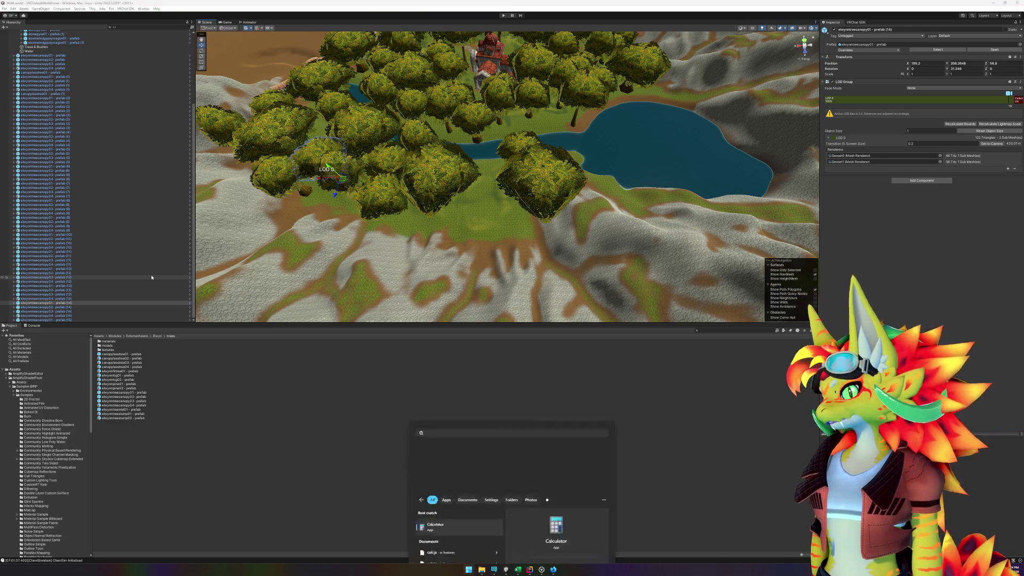
key("Return")
key("Return")
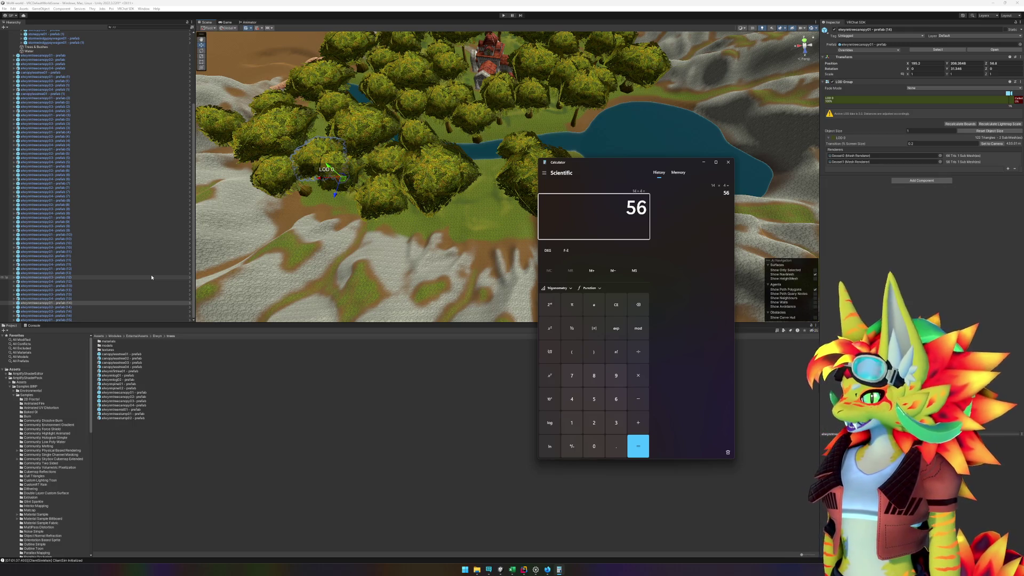
left_click(728, 162)
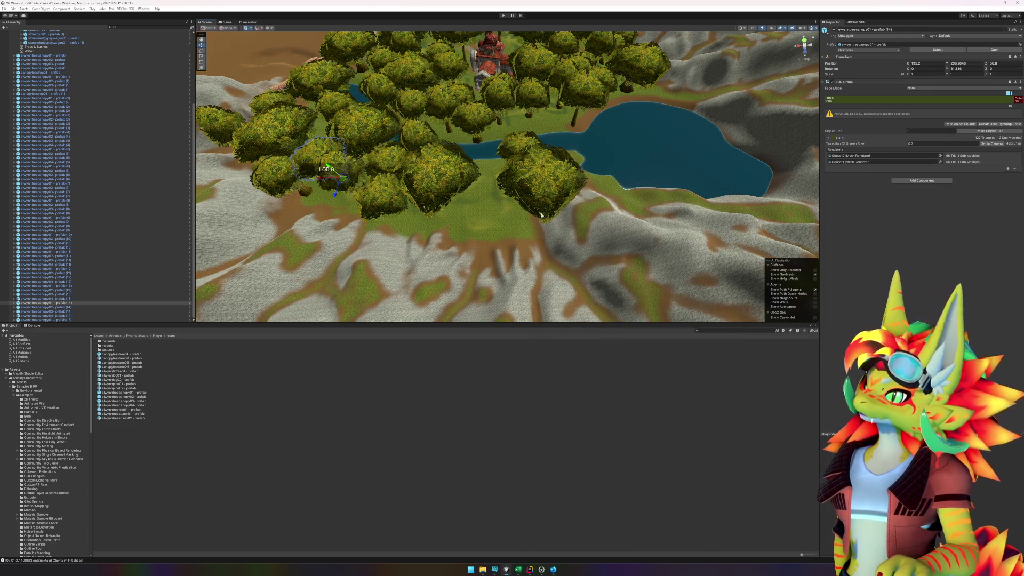
Step: Place an elwynntreecanopy02 tree in the grove beside the lake
scroll(538, 227, "up", 5)
scroll(538, 227, "up", 2)
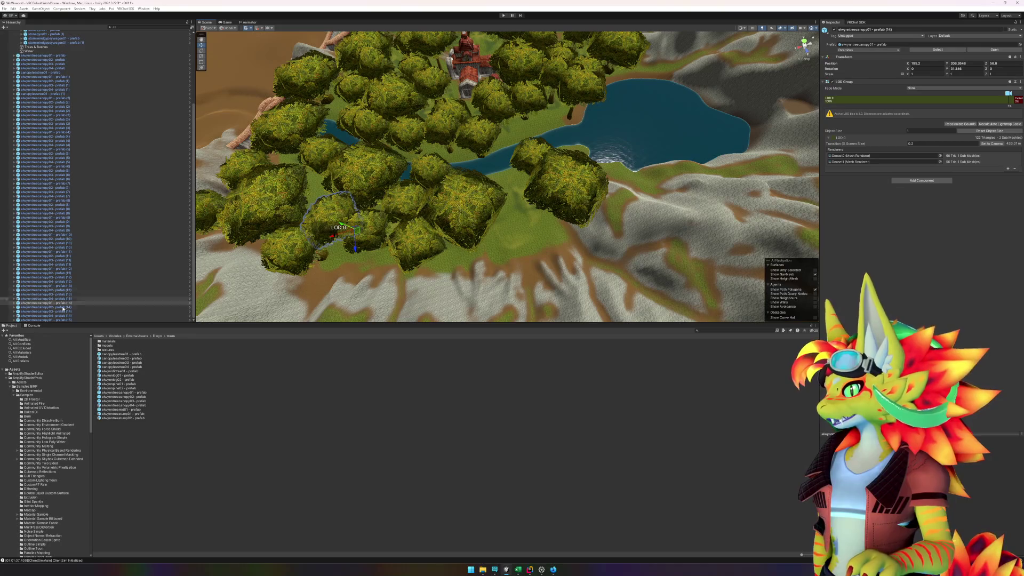
left_click(137, 398)
mouse_move(144, 398)
left_mouse_down()
mouse_move(483, 299)
mouse_move(523, 235)
mouse_move(531, 255)
mouse_move(519, 233)
left_mouse_up()
key("w")
left_click(157, 476)
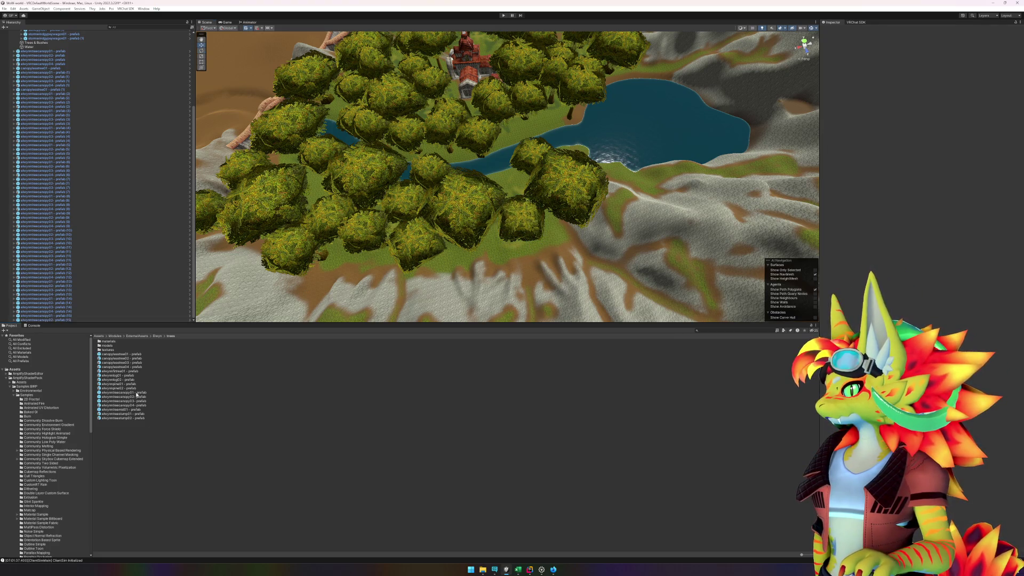
Step: Add a canopy03 tree on the terrain and another canopy tree nearby
scroll(625, 220, "up", 5)
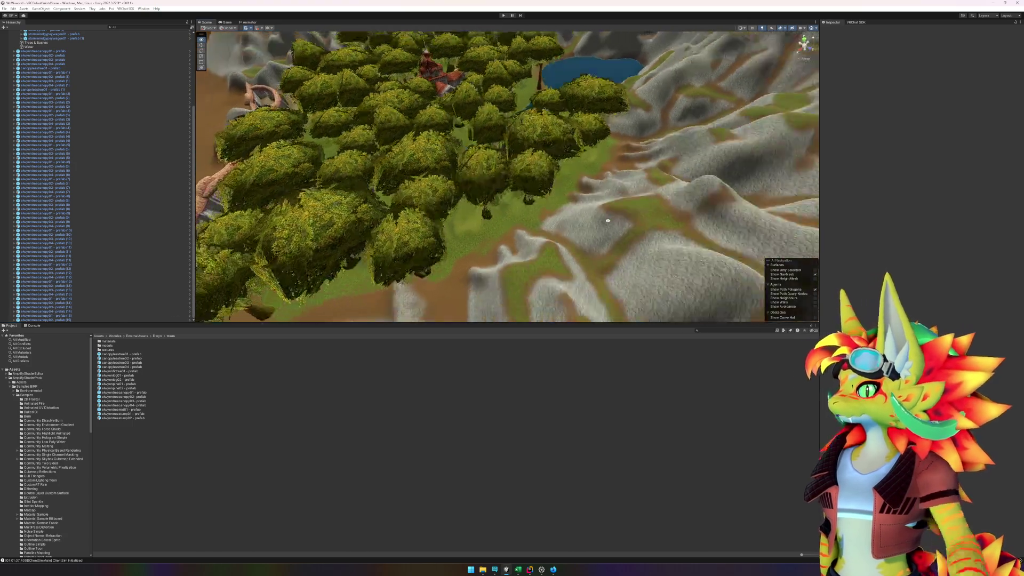
mouse_move(140, 402)
left_mouse_down()
mouse_move(667, 299)
mouse_move(702, 166)
left_mouse_up()
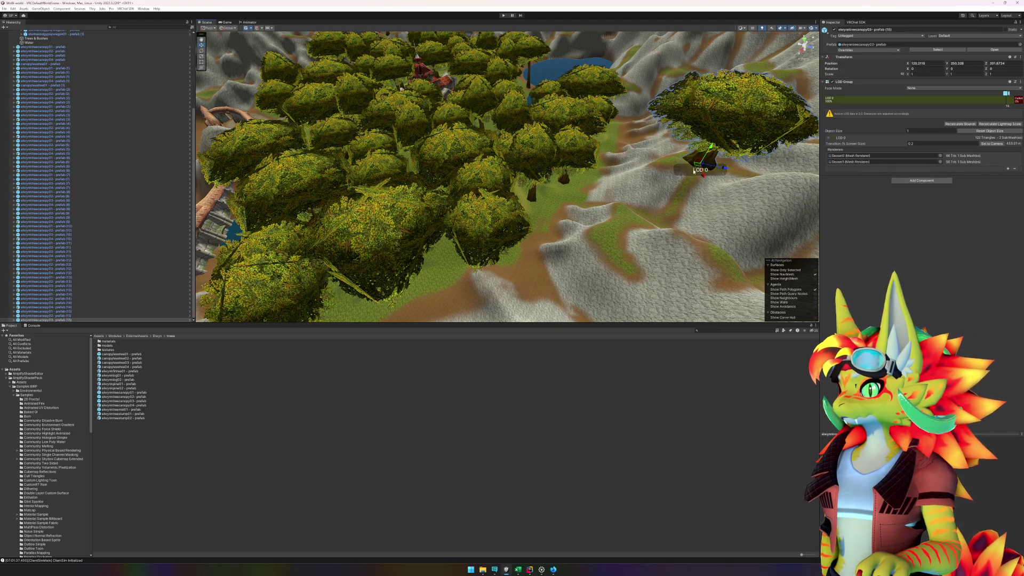
key("f")
left_click_drag(607, 198, 656, 208)
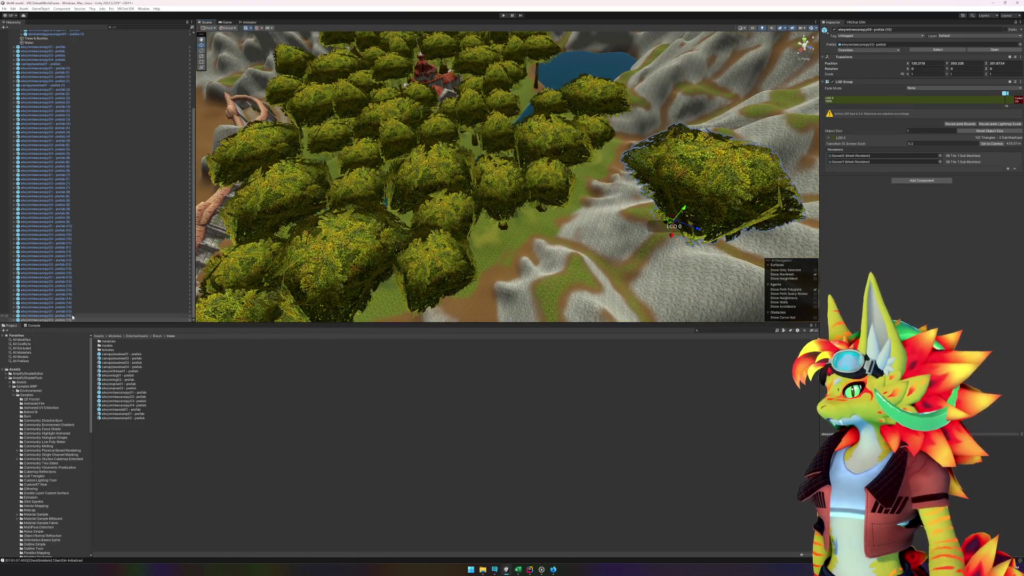
mouse_move(131, 405)
left_mouse_down()
mouse_move(504, 299)
mouse_move(504, 261)
mouse_move(530, 276)
mouse_move(384, 288)
left_mouse_up()
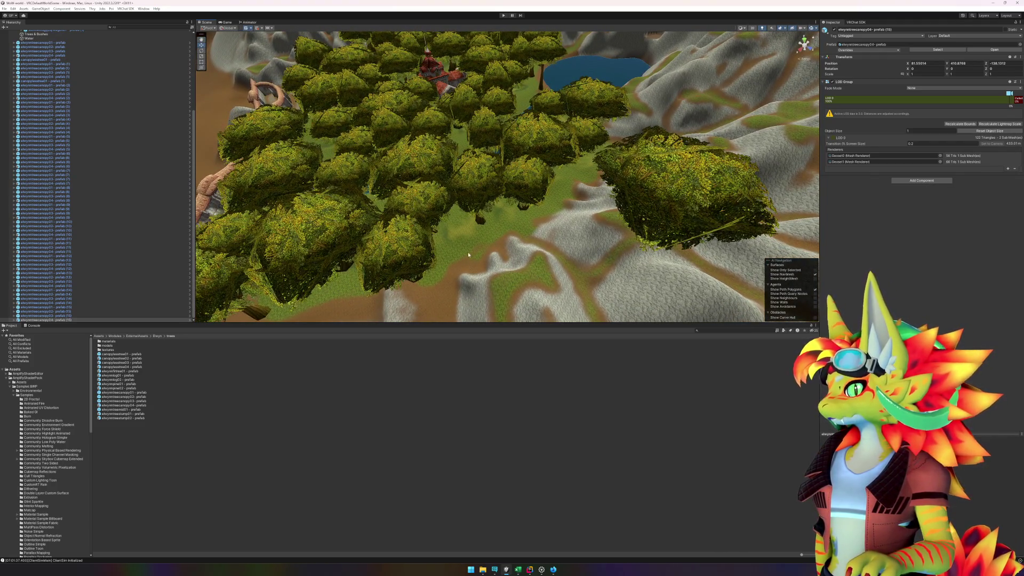
Step: Delete the extra canopy04 (15) tree and place a replacement canopy tree in the grove
left_click(67, 320)
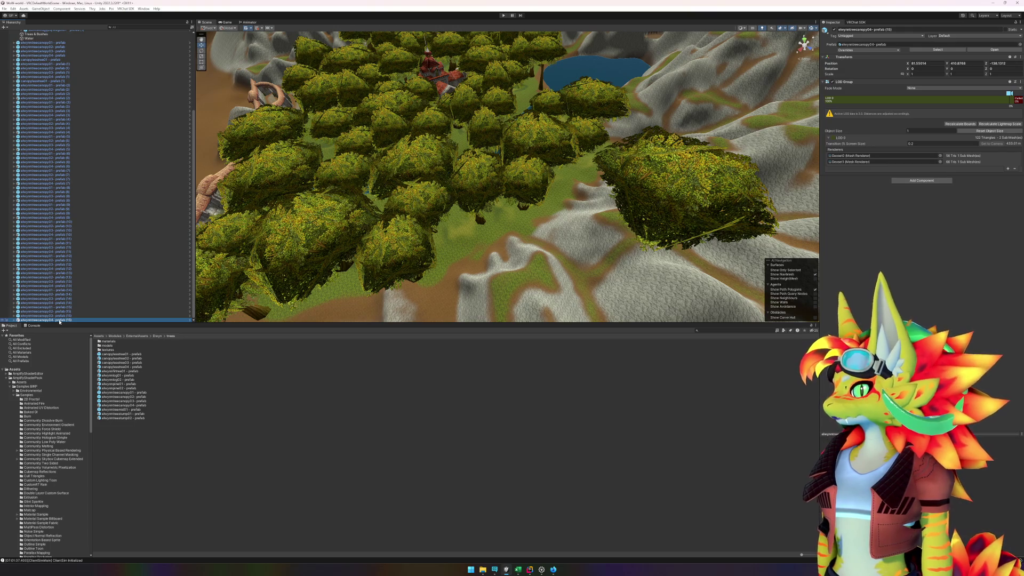
key("Delete")
left_click_drag(121, 405, 472, 259)
left_click(471, 256)
key("f")
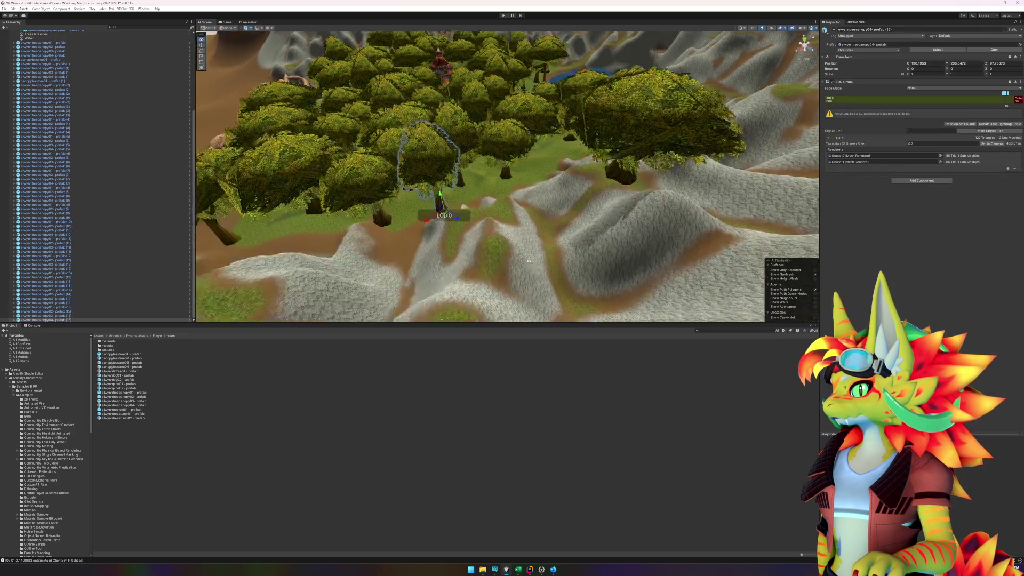
left_click_drag(509, 275, 510, 287)
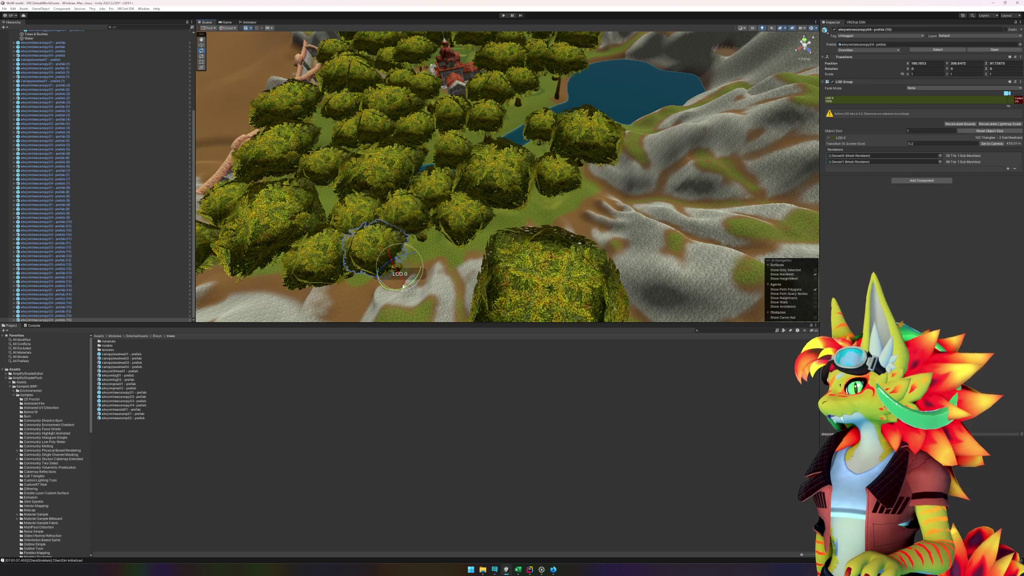
mouse_move(500, 237)
left_mouse_down()
mouse_move(320, 201)
mouse_move(274, 201)
mouse_move(258, 222)
mouse_move(378, 248)
mouse_move(514, 192)
left_mouse_up()
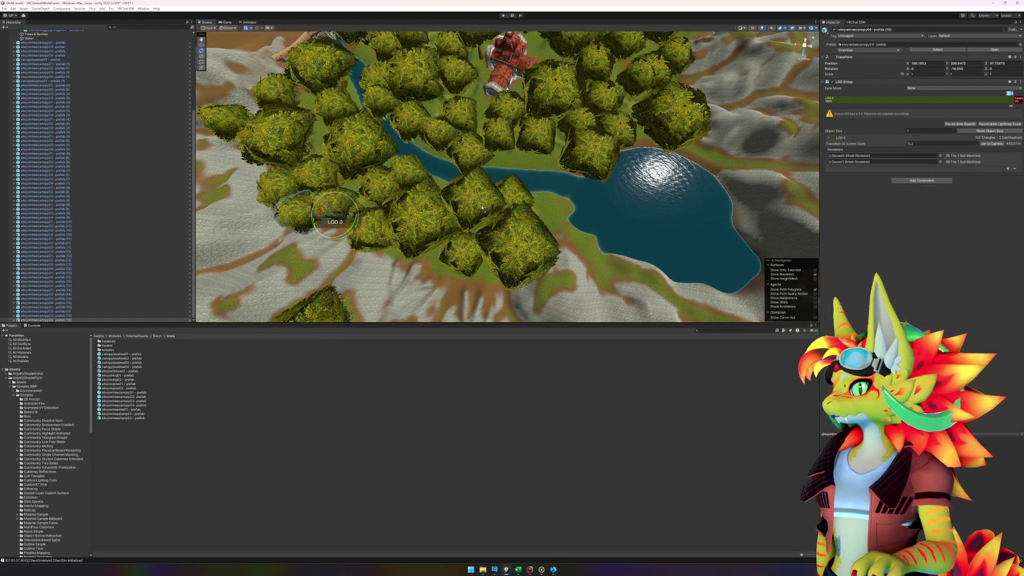
Step: Remove canopylesstree01 (2) from beside the river
left_click(479, 206)
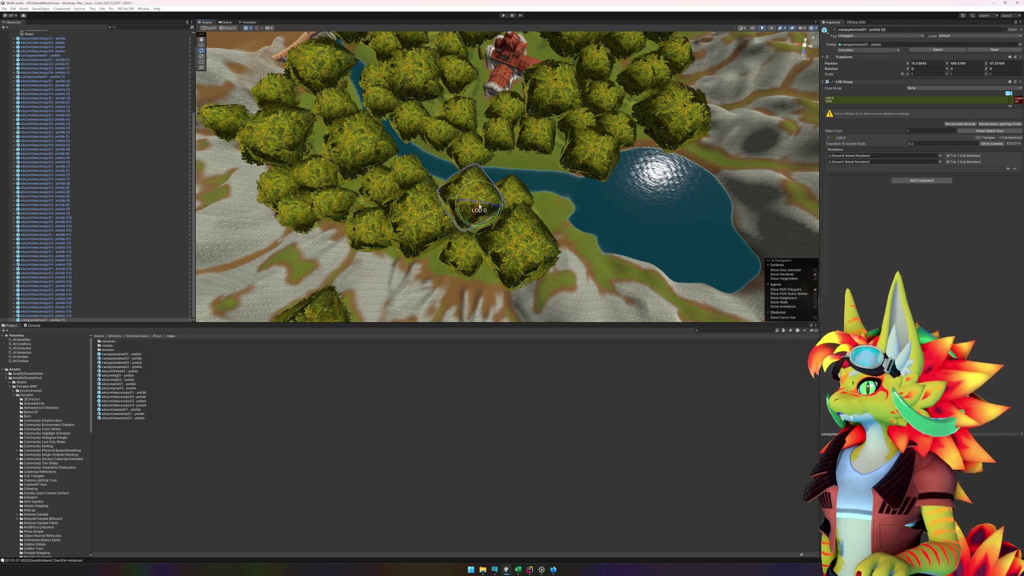
left_click_drag(482, 224, 506, 220)
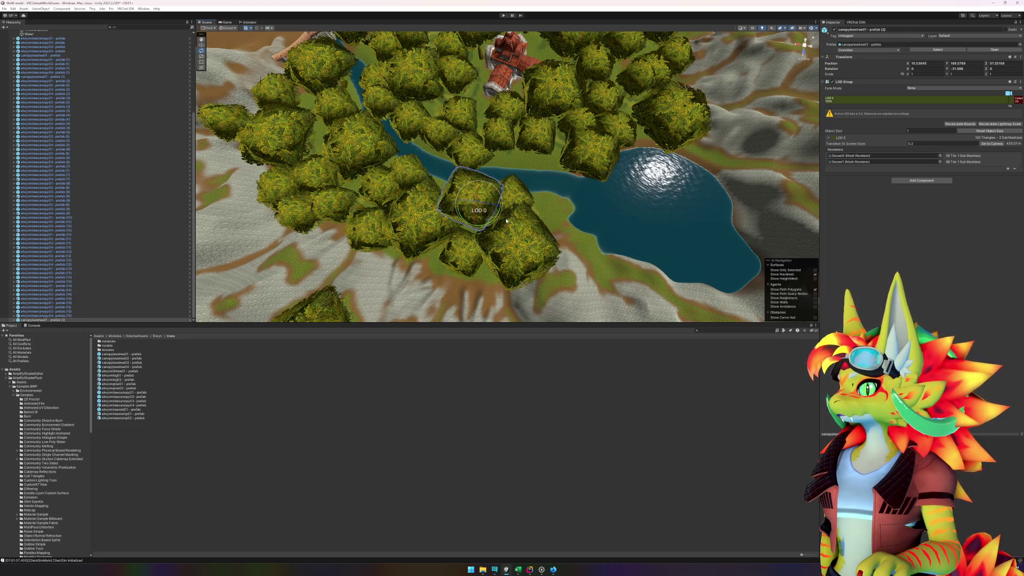
mouse_move(548, 185)
left_mouse_down()
mouse_move(449, 161)
mouse_move(294, 271)
left_mouse_up()
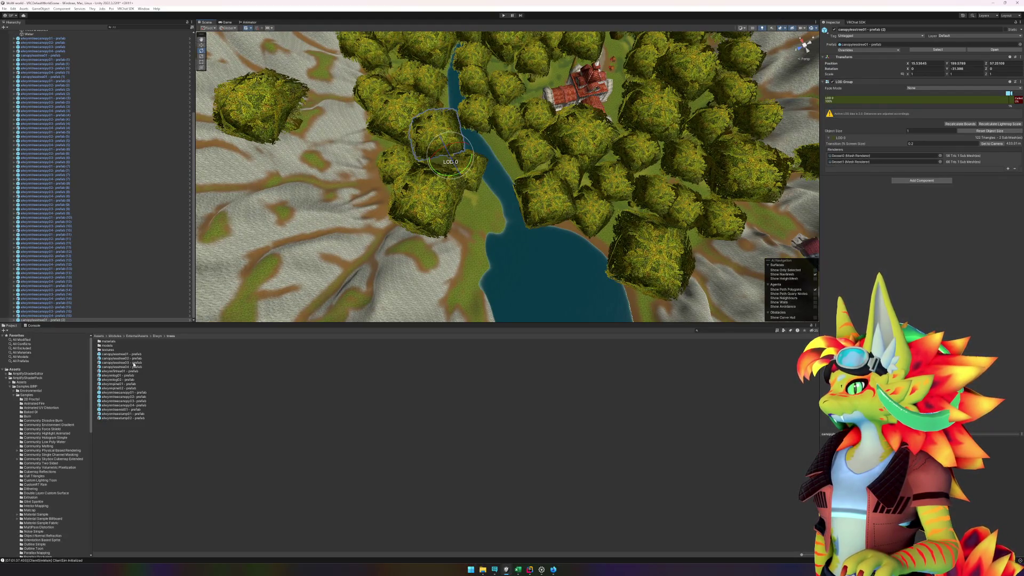
left_click(83, 320)
key("Delete")
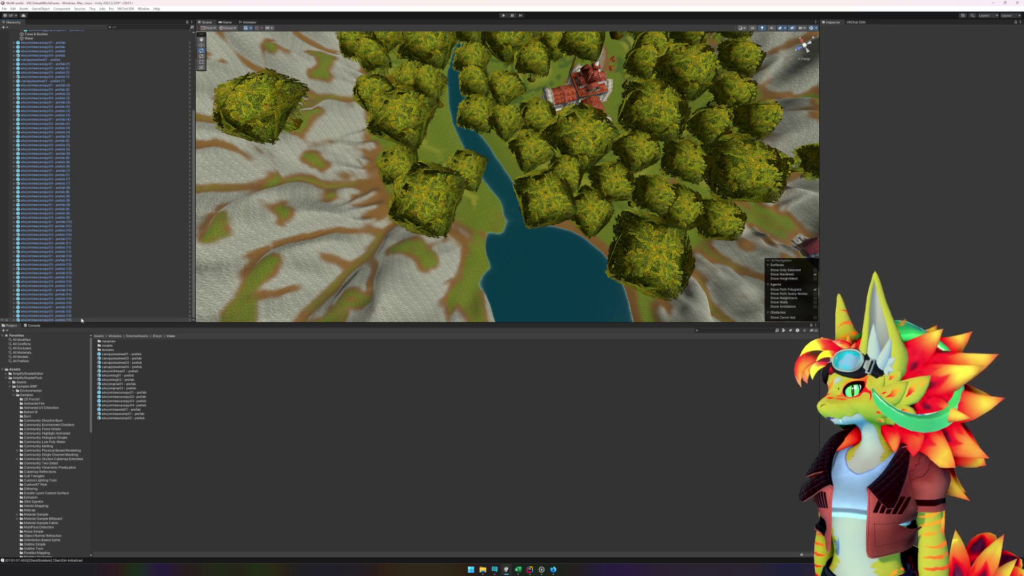
Step: Place a canopy tree by the river and shift it down-right along the bank
mouse_move(131, 398)
left_mouse_down()
mouse_move(456, 266)
mouse_move(492, 195)
mouse_move(491, 210)
left_mouse_up()
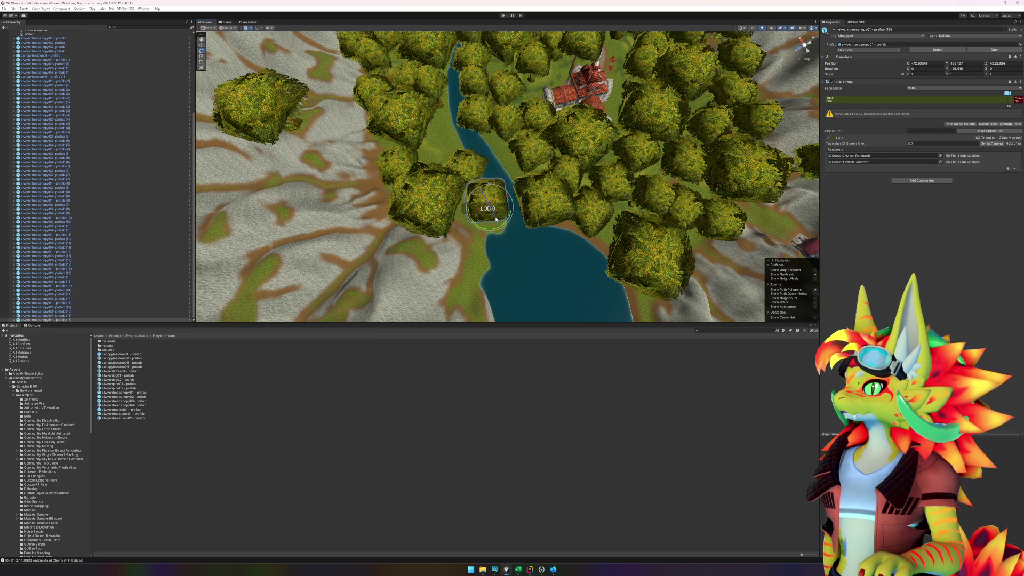
mouse_move(489, 212)
left_mouse_down()
mouse_move(495, 221)
mouse_move(475, 186)
mouse_move(480, 206)
mouse_move(498, 183)
mouse_move(461, 172)
mouse_move(538, 203)
mouse_move(590, 238)
mouse_move(615, 235)
left_mouse_up()
left_click(476, 181)
left_click(459, 171)
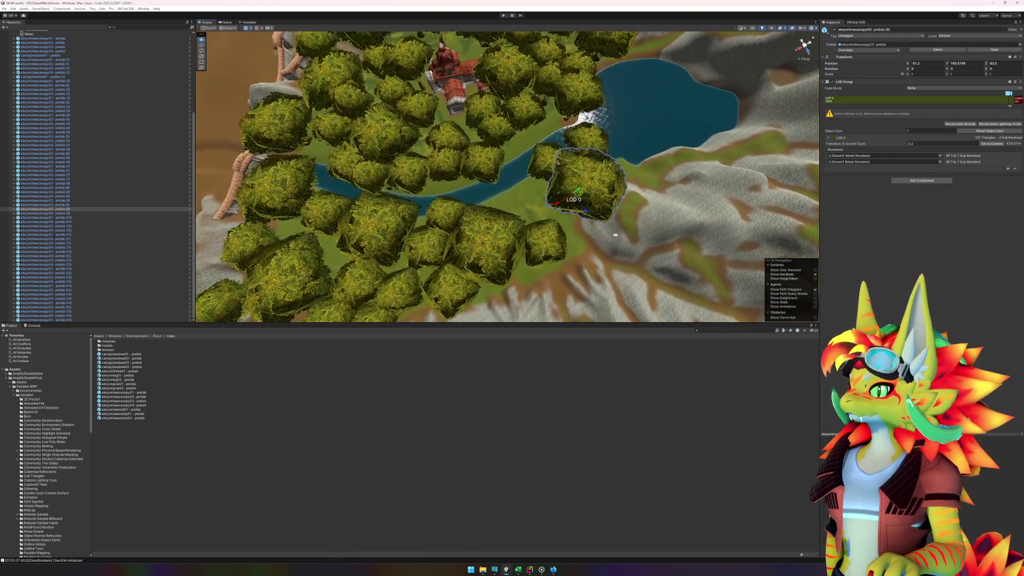
left_click(233, 455)
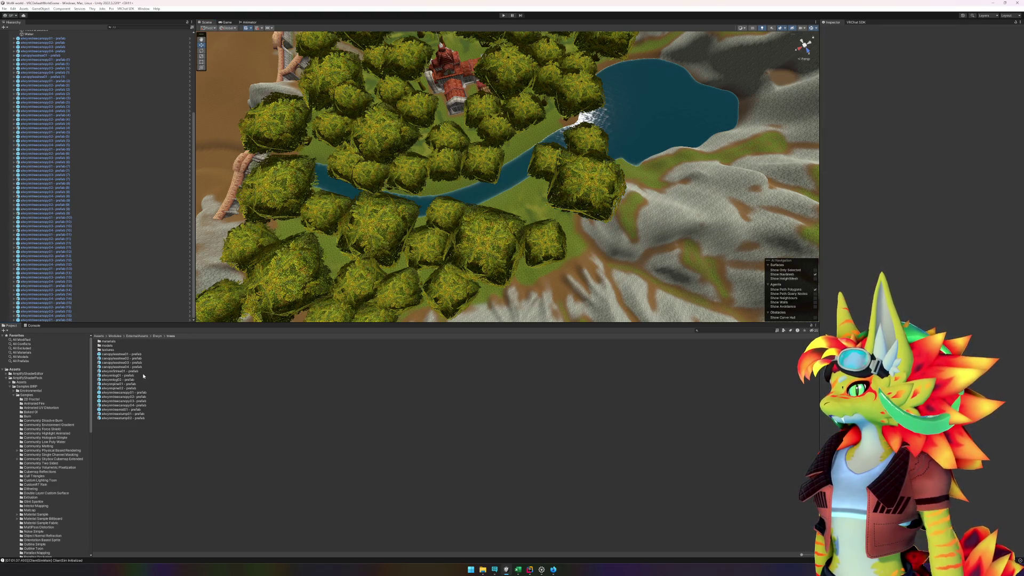
Step: Add another canopy tree and a large canopy tree on the terrain near the lake
mouse_move(140, 397)
left_mouse_down()
mouse_move(491, 288)
mouse_move(536, 190)
mouse_move(530, 201)
mouse_move(459, 220)
left_mouse_up()
key("f")
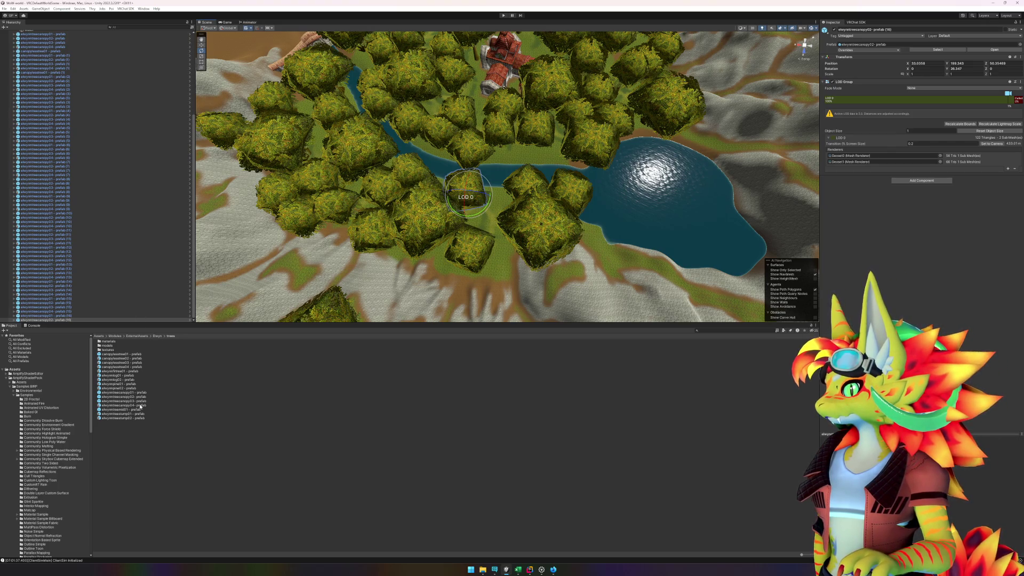
left_click_drag(476, 254, 402, 227)
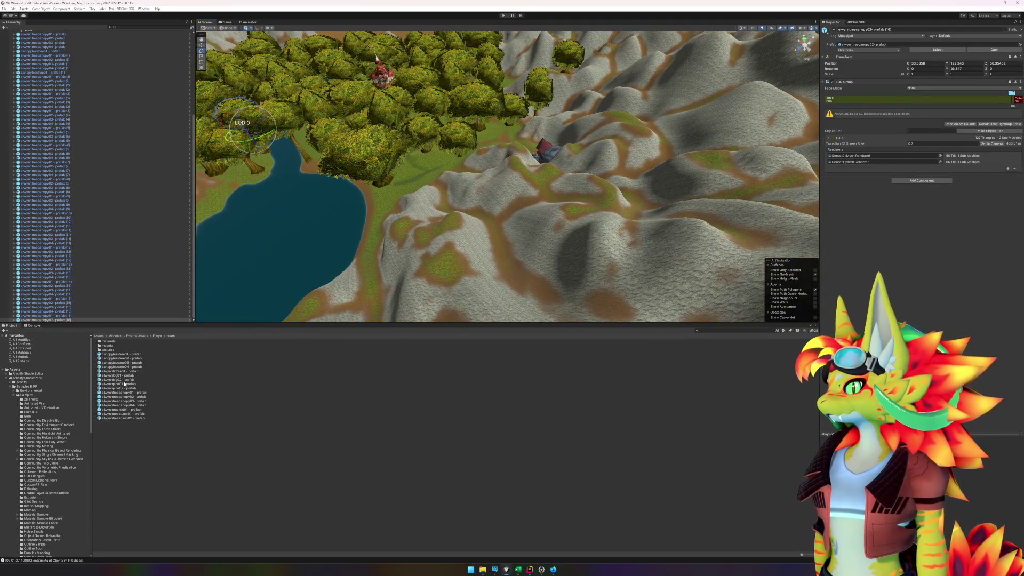
mouse_move(133, 404)
left_mouse_down()
mouse_move(176, 395)
mouse_move(557, 197)
mouse_move(554, 155)
mouse_move(605, 130)
mouse_move(715, 177)
mouse_move(656, 160)
mouse_move(630, 171)
mouse_move(600, 162)
mouse_move(565, 205)
left_mouse_up()
left_click_drag(429, 188, 565, 238)
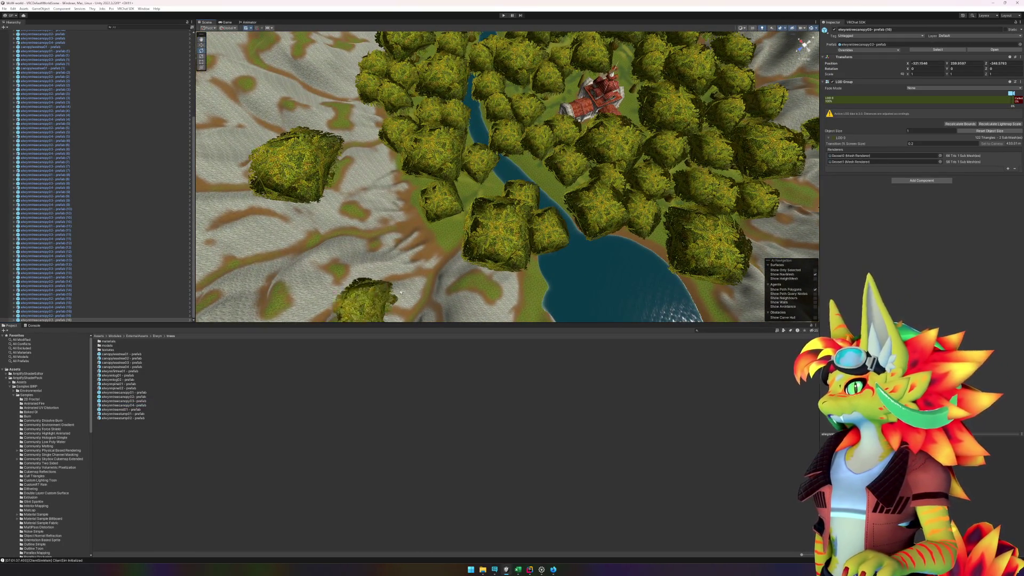
left_click(480, 200)
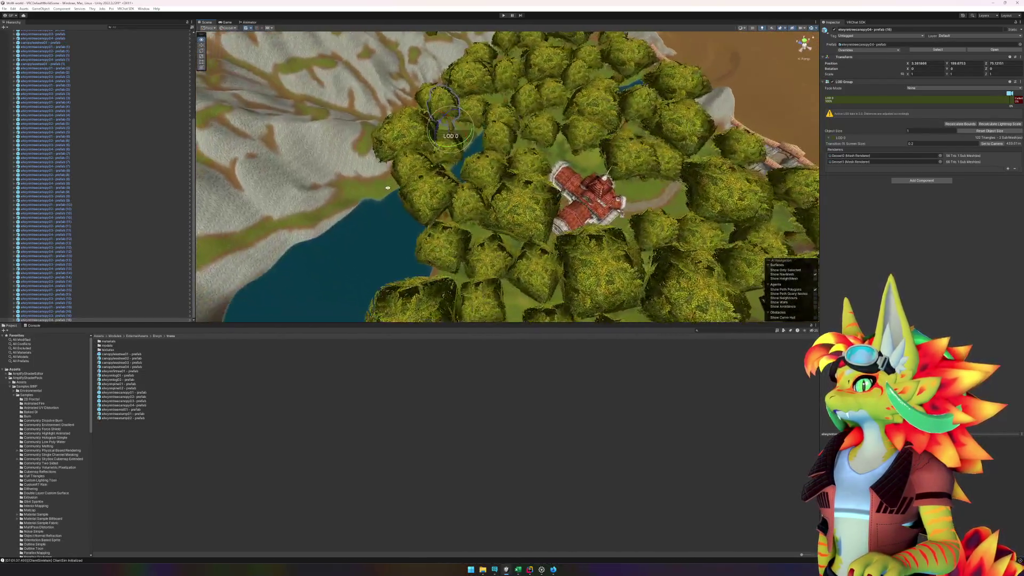
mouse_move(482, 205)
left_mouse_down()
mouse_move(586, 174)
mouse_move(579, 180)
left_mouse_up()
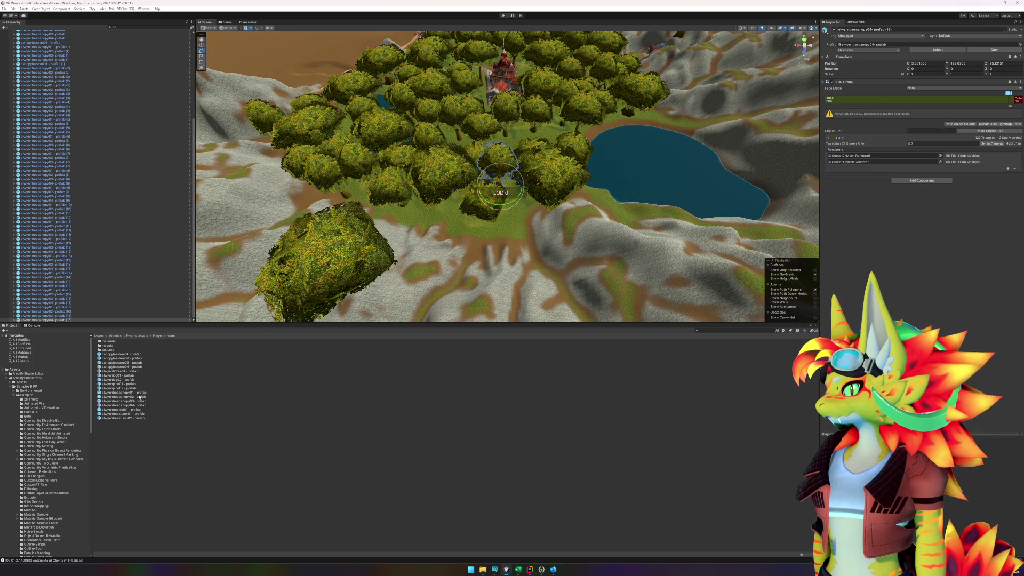
Step: Place an elwynntreecanopy01 tree at a turned angle in the grove, then add a canopy04 tree
mouse_move(136, 394)
left_mouse_down()
mouse_move(433, 241)
mouse_move(414, 214)
mouse_move(393, 255)
left_mouse_up()
mouse_move(137, 394)
left_mouse_down()
mouse_move(443, 246)
mouse_move(454, 226)
mouse_move(472, 241)
left_mouse_up()
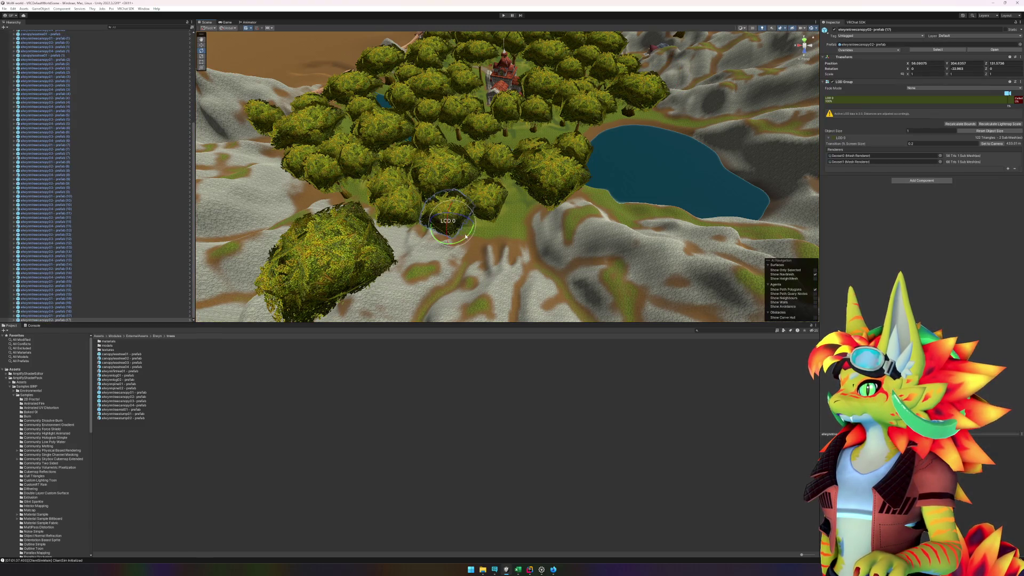
left_click_drag(466, 240, 448, 248)
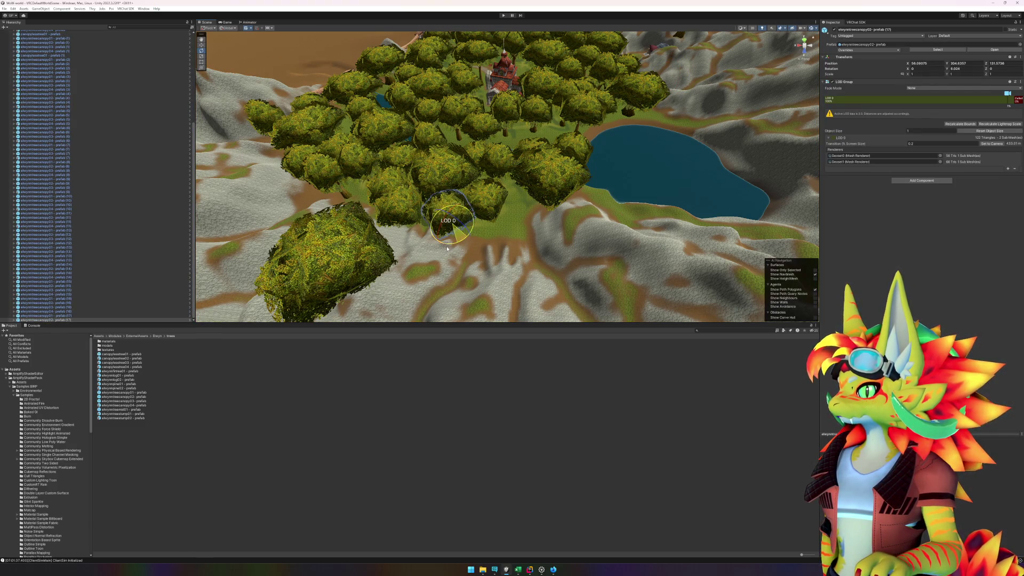
left_click(172, 423)
mouse_move(523, 260)
left_mouse_down()
mouse_move(512, 231)
mouse_move(487, 233)
mouse_move(527, 228)
mouse_move(397, 239)
mouse_move(533, 233)
mouse_move(472, 258)
mouse_move(633, 229)
mouse_move(526, 303)
left_mouse_up()
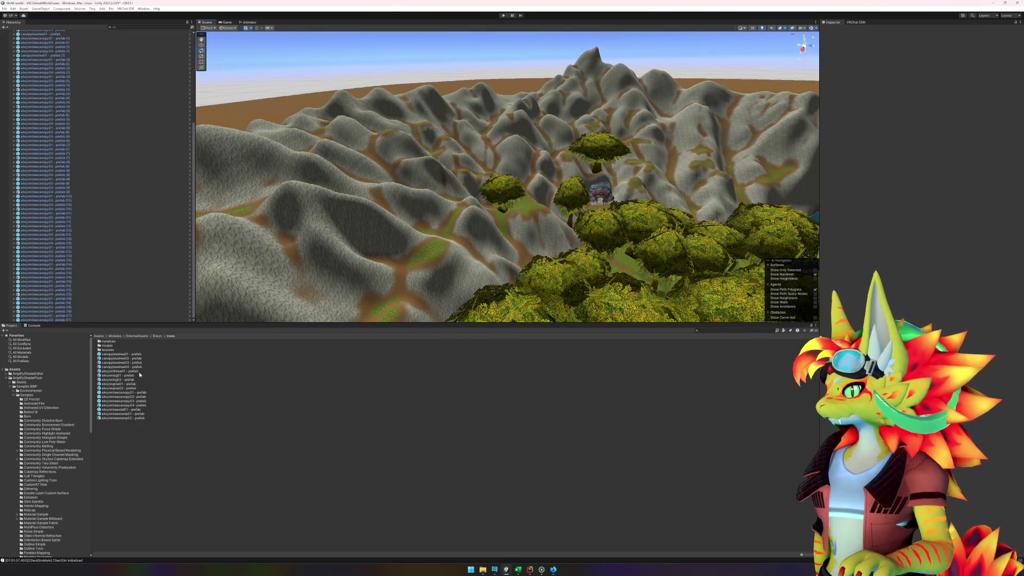
mouse_move(136, 405)
left_mouse_down()
mouse_move(373, 288)
mouse_move(439, 236)
left_mouse_up()
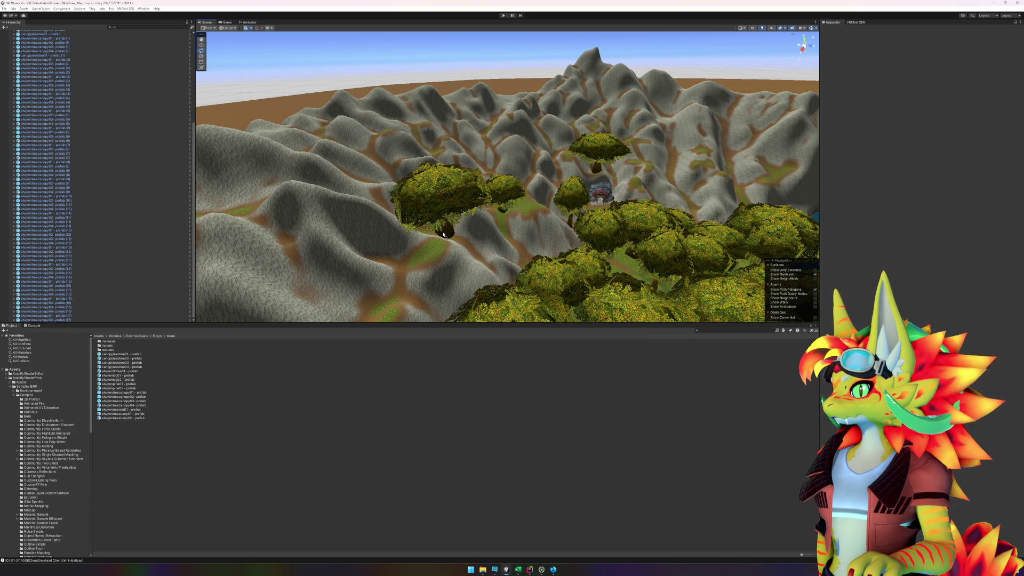
Step: Add a canopy03 tree to the grove next to the new canopy04 tree
mouse_move(443, 235)
left_mouse_down()
mouse_move(486, 240)
mouse_move(555, 191)
left_mouse_up()
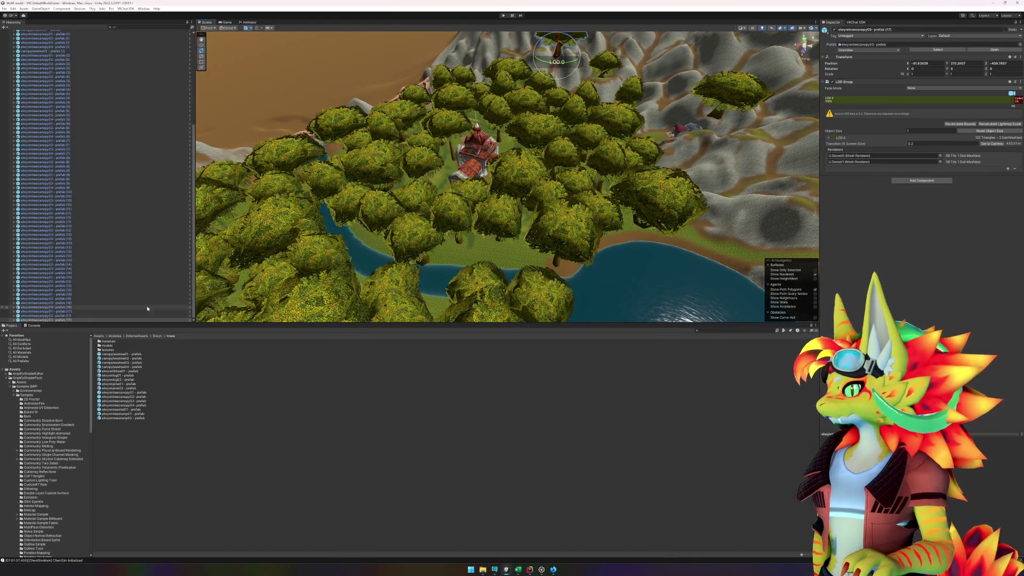
left_click_drag(463, 283, 382, 339)
mouse_move(123, 402)
left_mouse_down()
mouse_move(510, 302)
mouse_move(610, 262)
mouse_move(590, 252)
left_mouse_up()
left_click(510, 302)
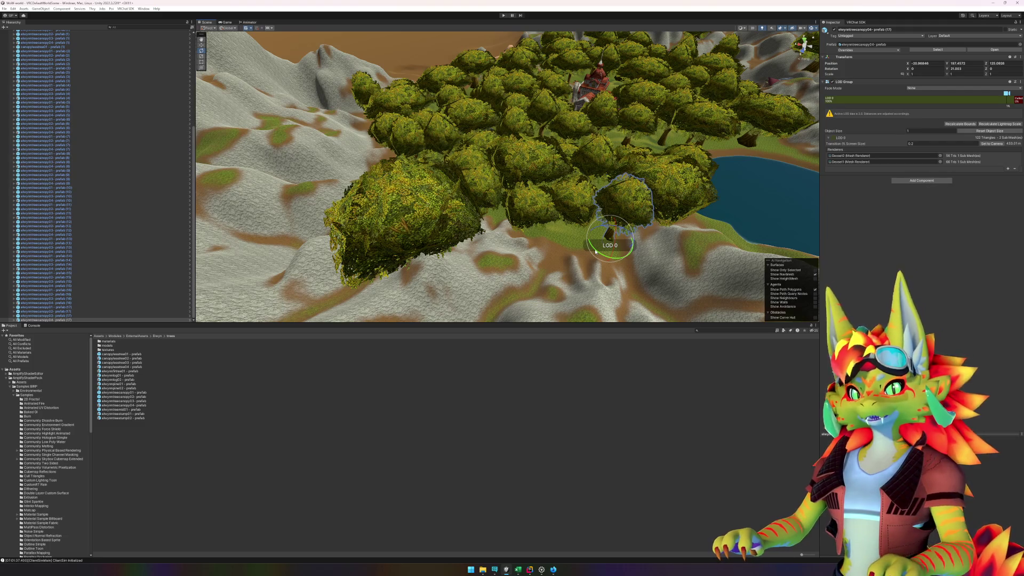
Step: Orbit around the temple, trees and lake to inspect the grove from several sides
left_click_drag(523, 289, 504, 278)
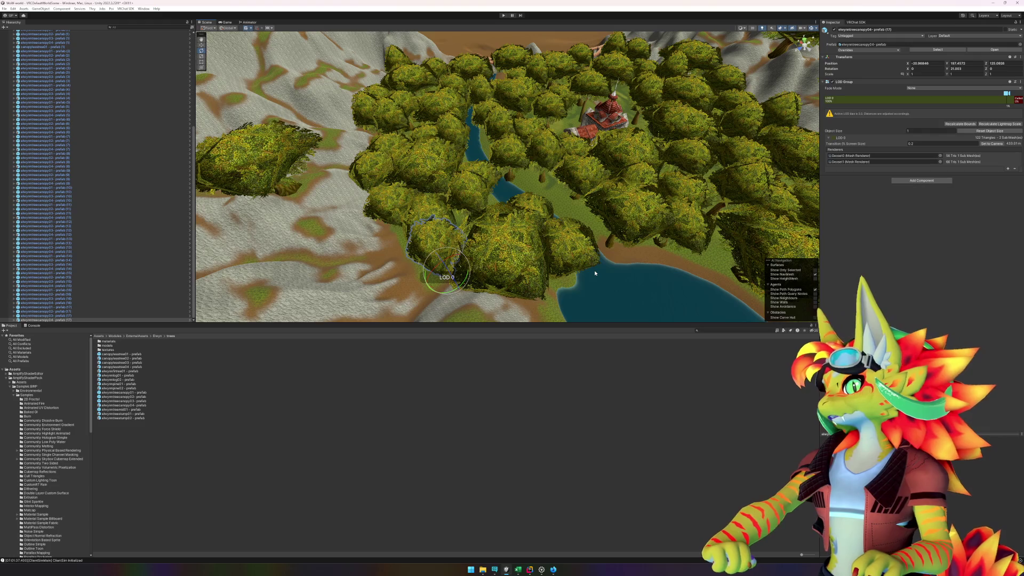
left_click_drag(652, 260, 564, 276)
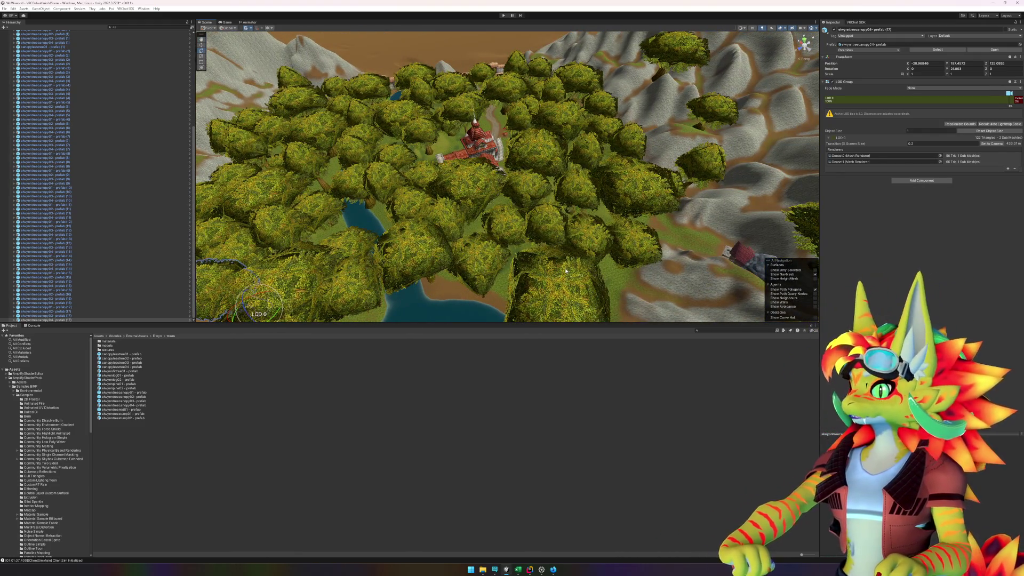
mouse_move(574, 281)
left_mouse_down()
mouse_move(528, 282)
mouse_move(505, 253)
mouse_move(475, 263)
mouse_move(482, 245)
mouse_move(474, 260)
mouse_move(517, 243)
mouse_move(501, 249)
left_mouse_up()
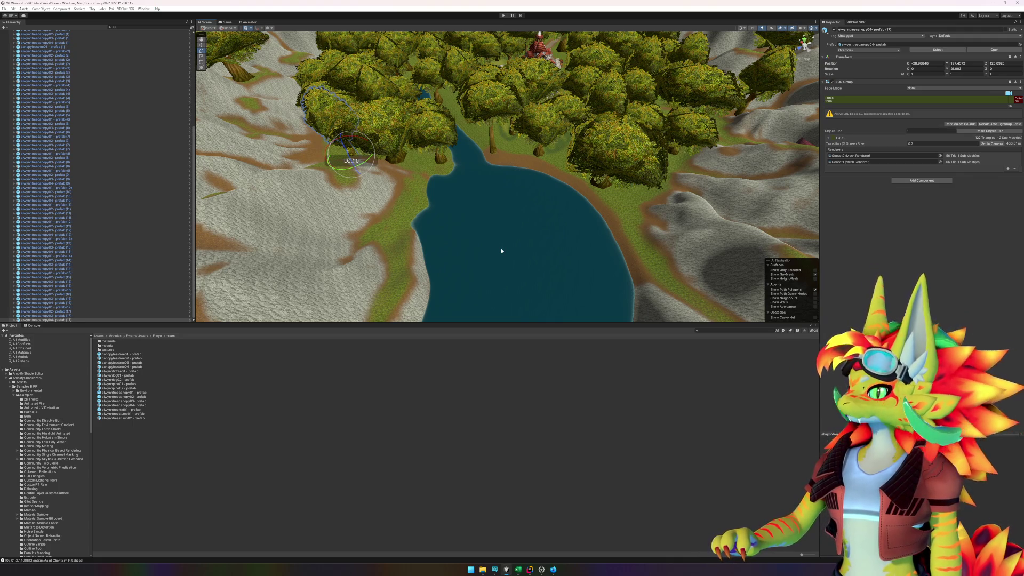
mouse_move(501, 251)
left_mouse_down()
mouse_move(487, 234)
mouse_move(469, 233)
mouse_move(508, 223)
mouse_move(471, 226)
mouse_move(557, 230)
left_mouse_up()
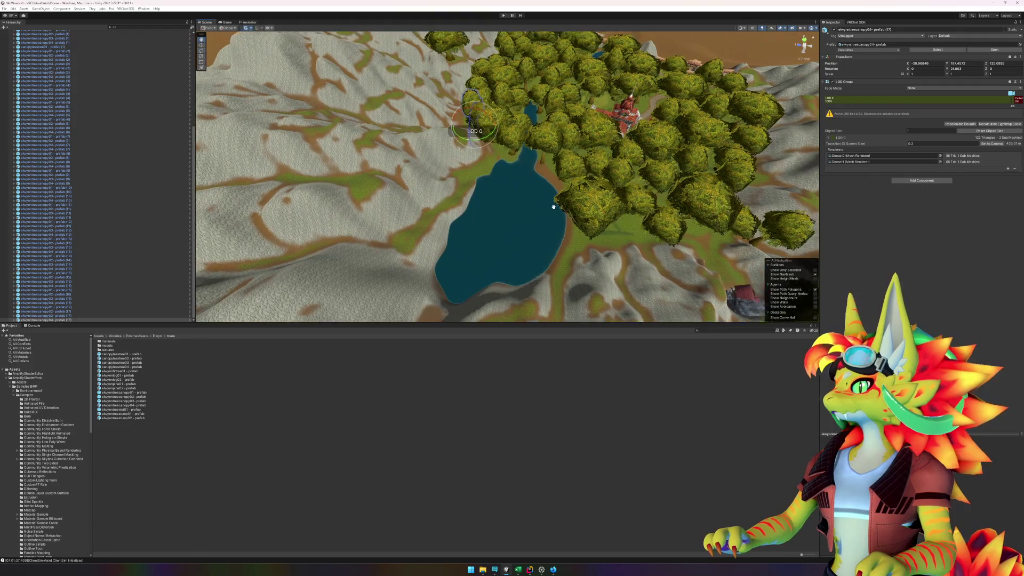
Step: Place a canopylesstree02 tree by the lake and nudge it into position
left_click_drag(554, 207, 535, 213)
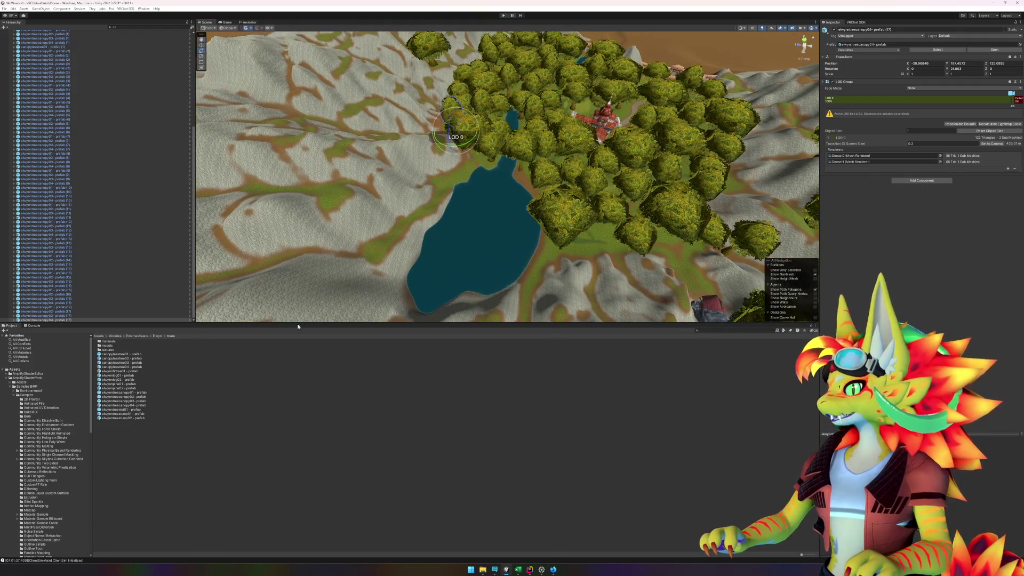
mouse_move(131, 357)
left_mouse_down()
mouse_move(459, 208)
mouse_move(465, 174)
mouse_move(350, 419)
mouse_move(144, 395)
mouse_move(467, 197)
mouse_move(466, 166)
left_mouse_up()
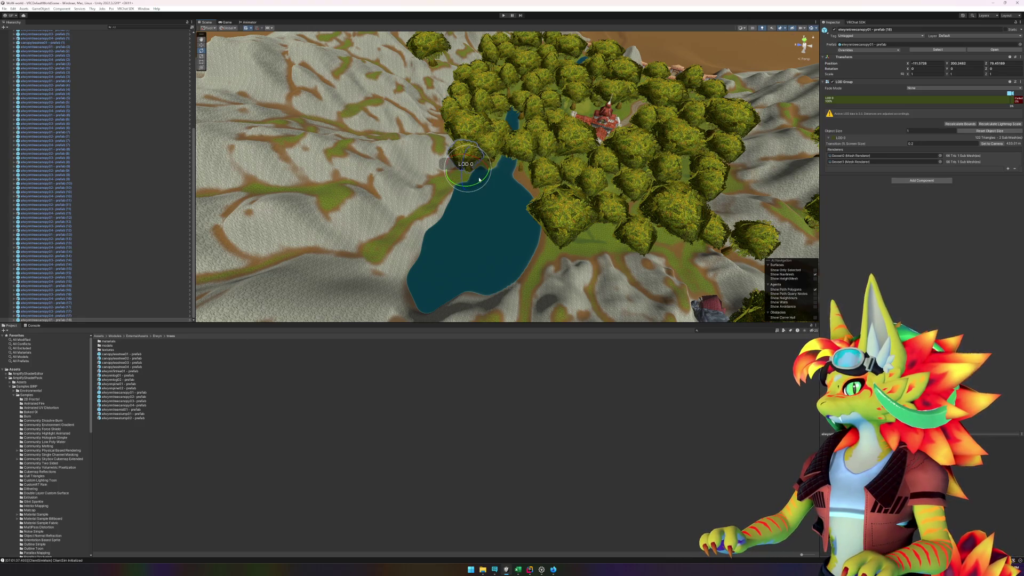
key("w")
mouse_move(471, 172)
left_mouse_down()
mouse_move(483, 184)
mouse_move(485, 146)
mouse_move(469, 195)
left_mouse_up()
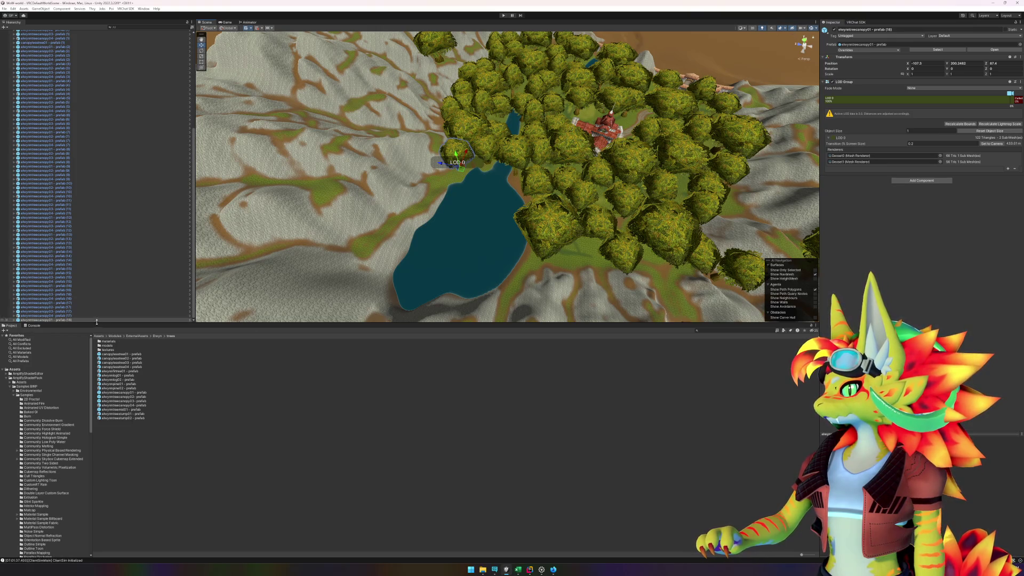
Step: Add a canopy tree and two canopy03 trees near the lake
mouse_move(137, 399)
left_mouse_down()
mouse_move(354, 291)
mouse_move(453, 171)
mouse_move(439, 184)
left_mouse_up()
key("e")
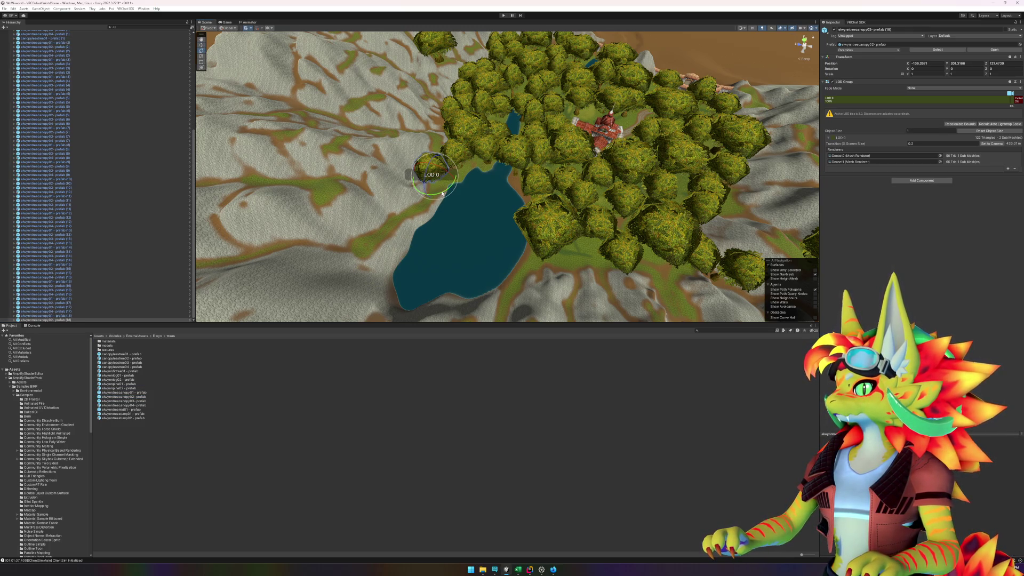
left_click(144, 401)
mouse_move(141, 403)
left_mouse_down()
mouse_move(160, 374)
mouse_move(448, 224)
mouse_move(422, 204)
mouse_move(368, 248)
mouse_move(402, 229)
mouse_move(390, 220)
mouse_move(447, 230)
left_mouse_up()
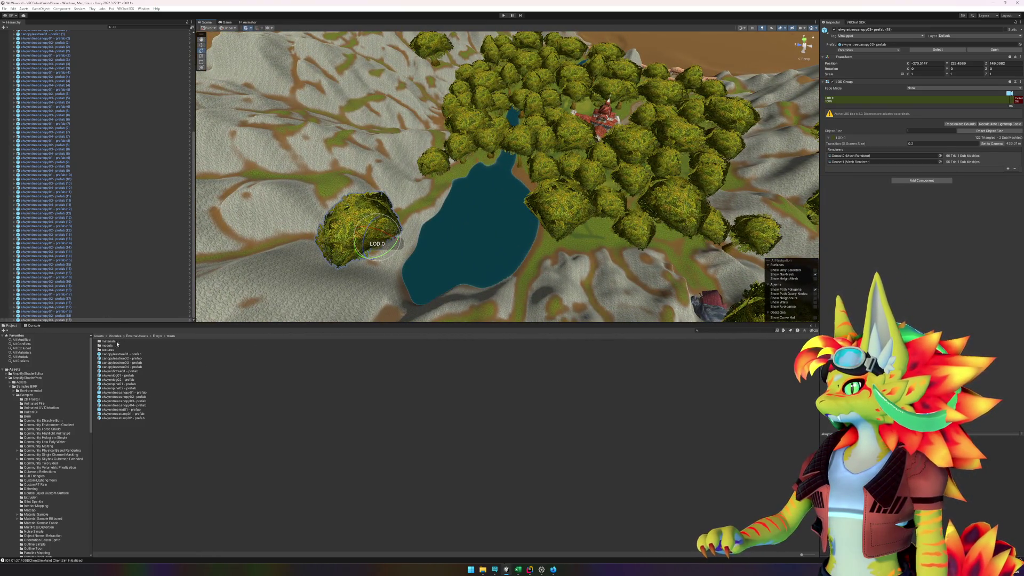
mouse_move(144, 403)
left_mouse_down()
mouse_move(447, 249)
mouse_move(417, 209)
mouse_move(427, 207)
left_mouse_up()
Step: Delete the misplaced canopy04 tree, then place two canopy trees on the lake shore
mouse_move(427, 207)
left_mouse_down()
mouse_move(476, 231)
mouse_move(543, 234)
mouse_move(487, 222)
mouse_move(455, 229)
mouse_move(489, 238)
mouse_move(454, 243)
left_mouse_up()
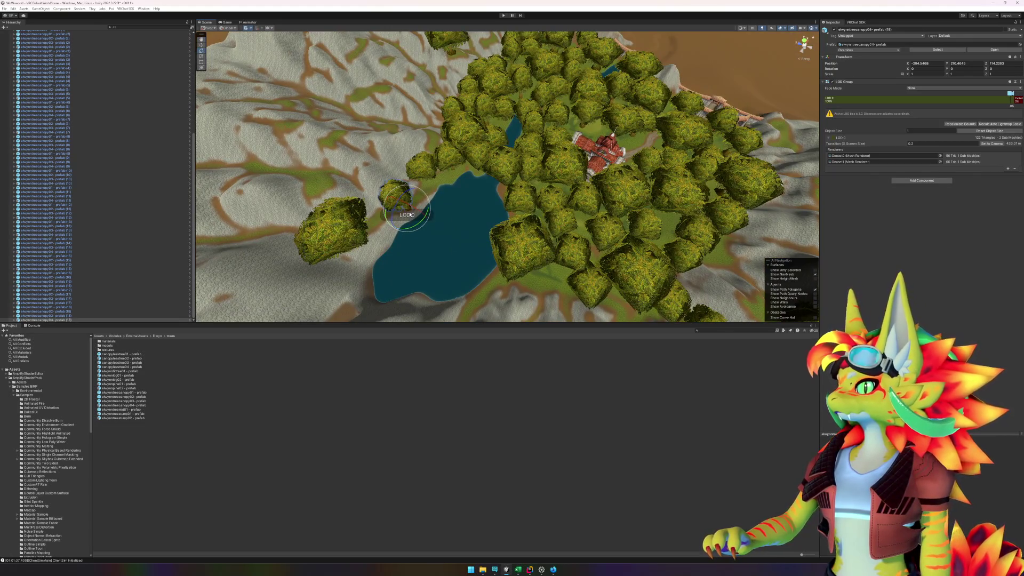
key("Delete")
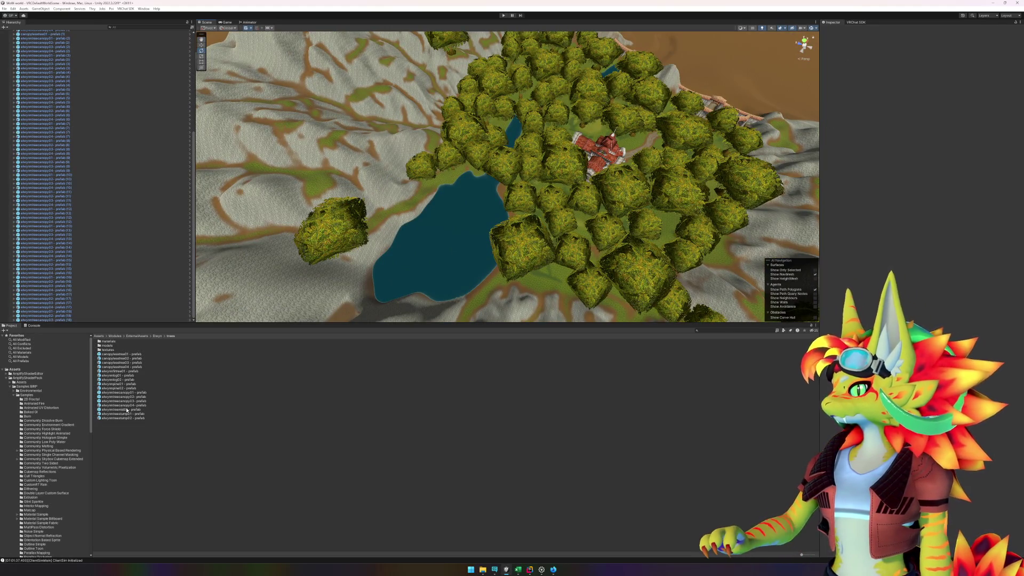
mouse_move(128, 406)
left_mouse_down()
mouse_move(341, 294)
mouse_move(425, 198)
mouse_move(396, 266)
left_mouse_up()
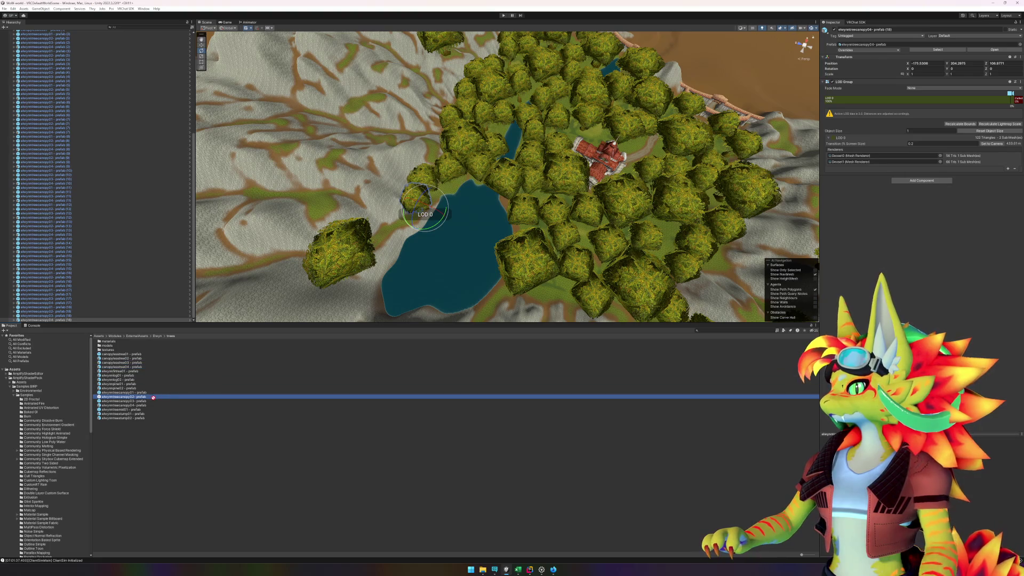
mouse_move(146, 398)
left_mouse_down()
mouse_move(392, 216)
mouse_move(404, 234)
left_mouse_up()
Step: Place another canopy tree and an elwynntreecanopy04 tree on the hillside east of the lake
scroll(404, 234, "up", 3)
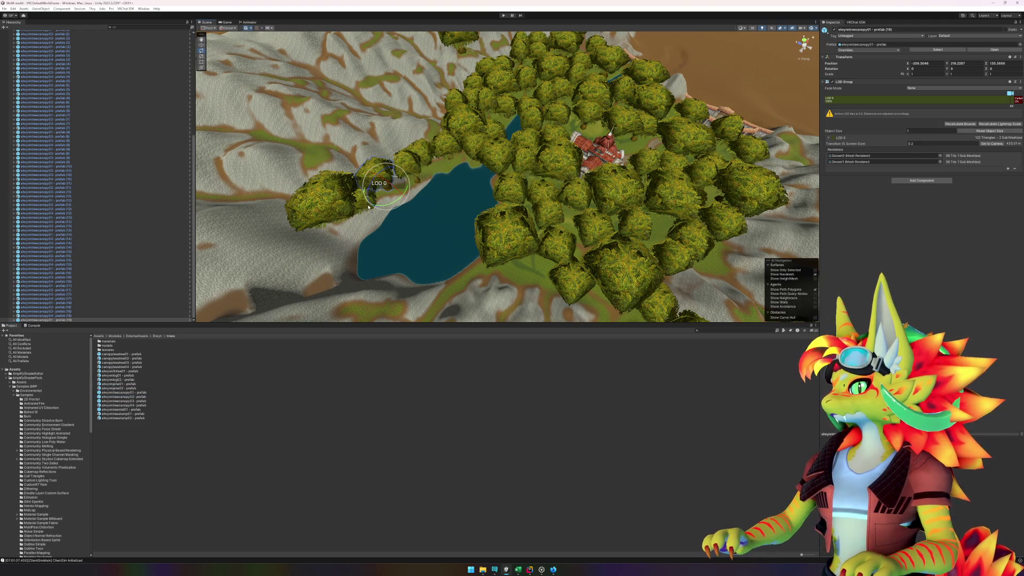
mouse_move(373, 211)
left_mouse_down()
mouse_move(441, 260)
mouse_move(442, 278)
left_mouse_up()
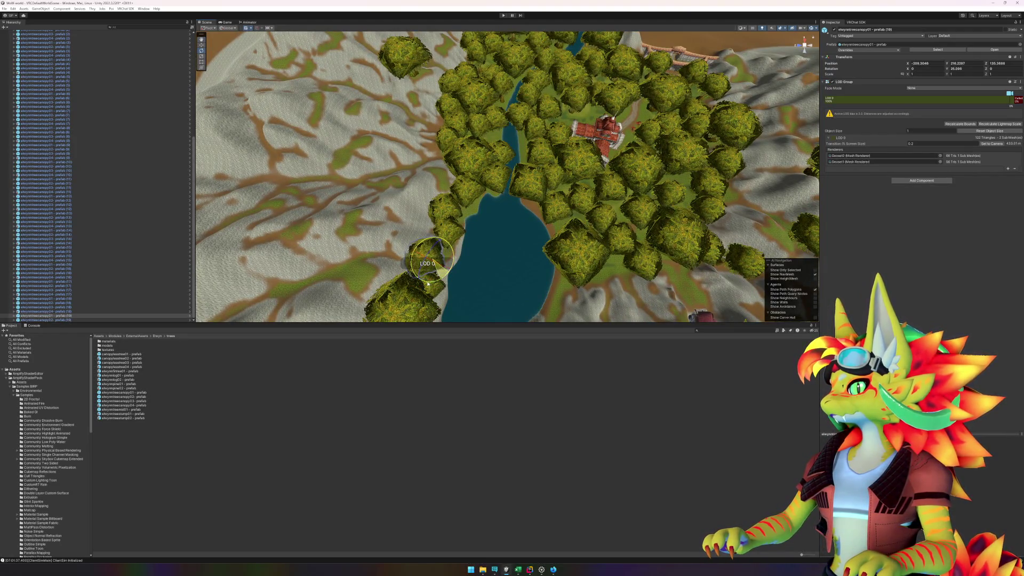
mouse_move(549, 262)
left_mouse_down()
mouse_move(606, 224)
mouse_move(352, 295)
left_mouse_up()
mouse_move(155, 395)
left_mouse_down()
mouse_move(394, 235)
mouse_move(469, 224)
mouse_move(464, 245)
mouse_move(372, 246)
mouse_move(516, 279)
mouse_move(513, 259)
mouse_move(554, 236)
left_mouse_up()
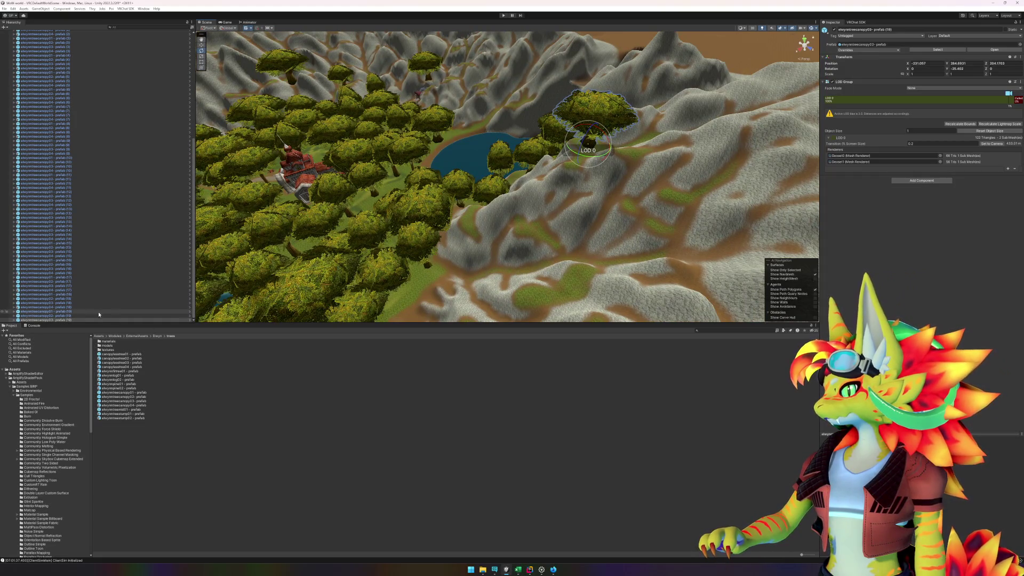
mouse_move(134, 407)
left_mouse_down()
mouse_move(270, 389)
mouse_move(658, 199)
left_mouse_up()
Step: Place elwynntreecanopy01 and elwynntreecanopy02 trees on the slope beside the lake
left_click_drag(635, 158, 648, 147)
scroll(402, 278, "up", 5)
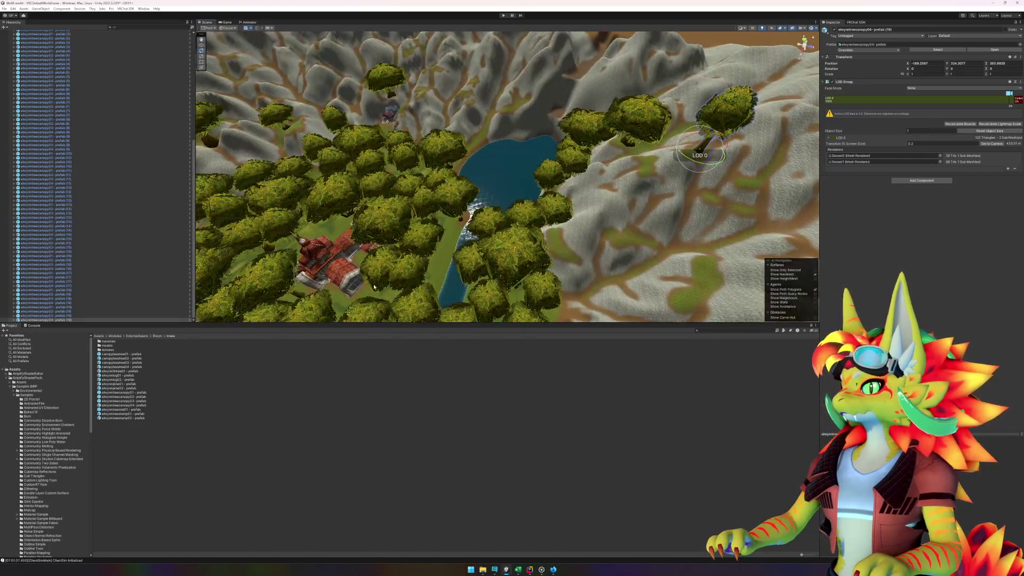
mouse_move(139, 393)
left_mouse_down()
mouse_move(689, 169)
mouse_move(649, 165)
left_mouse_up()
scroll(601, 209, "up", 5)
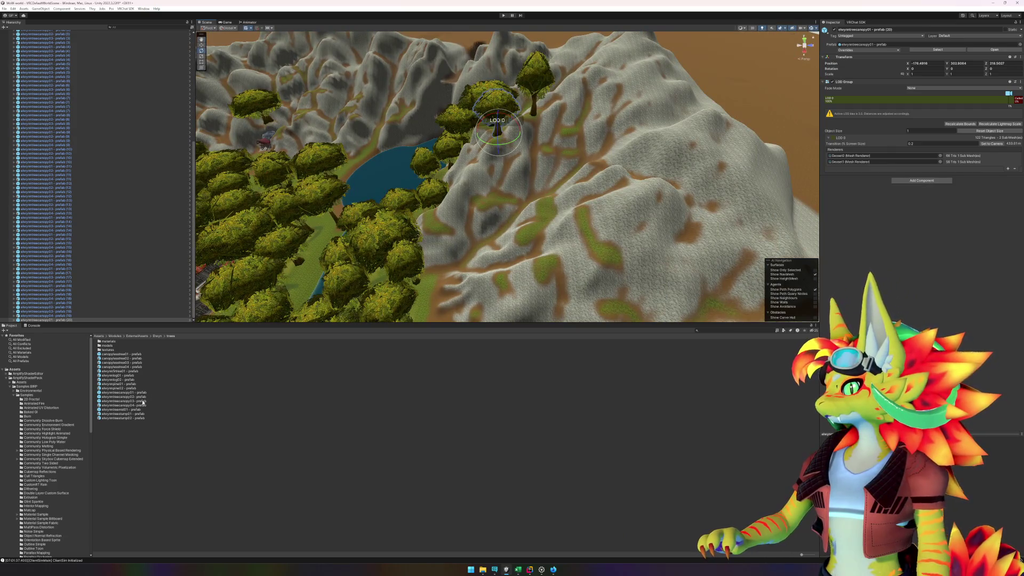
mouse_move(137, 400)
left_mouse_down()
mouse_move(456, 309)
mouse_move(510, 222)
mouse_move(499, 199)
mouse_move(482, 210)
left_mouse_up()
scroll(549, 218, "up", 3)
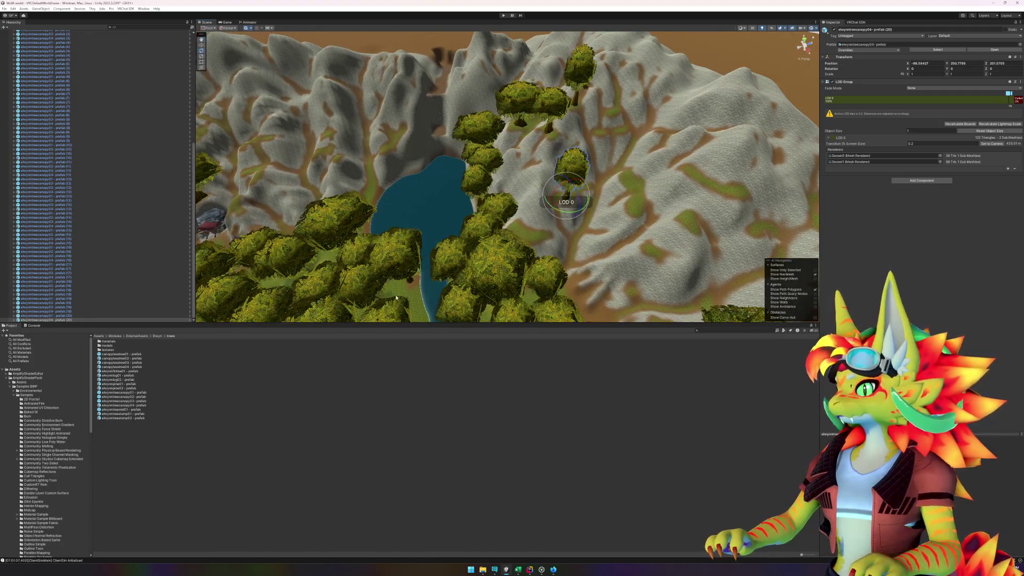
Step: Move the new tree further uphill, add another canopy tree, and reorder its list entry
key("w")
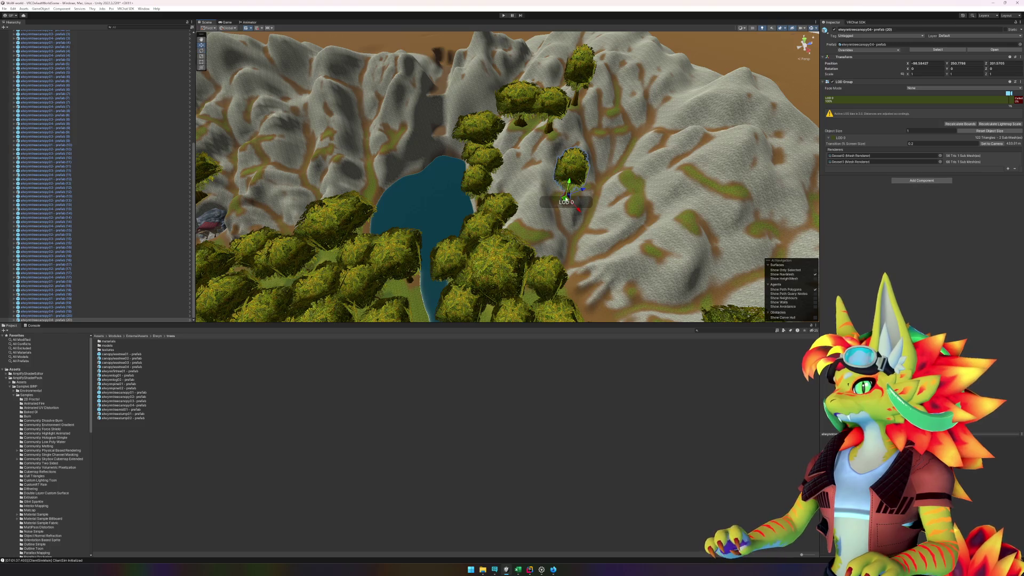
left_click_drag(567, 200, 602, 183)
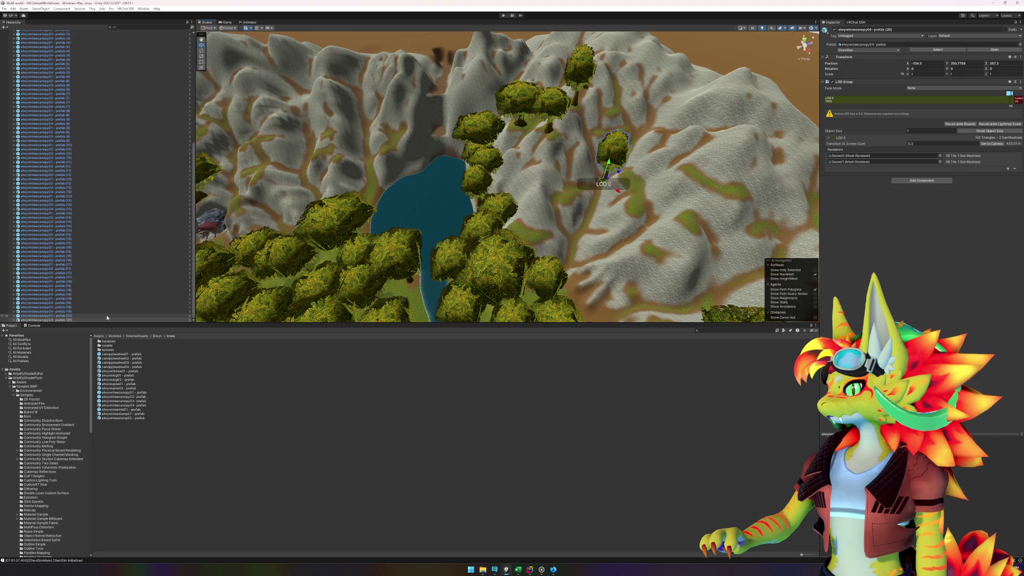
left_click(67, 320)
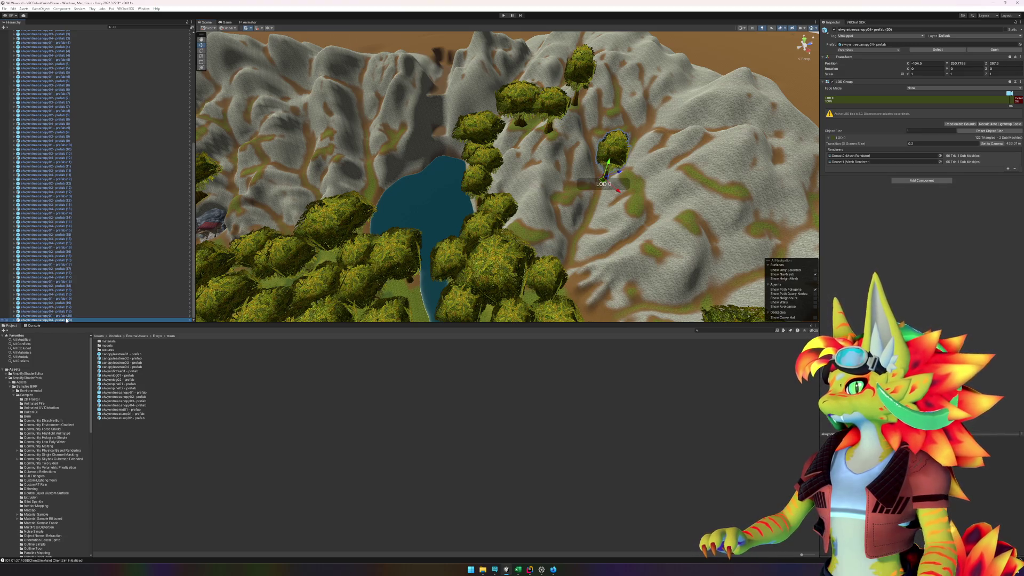
mouse_move(105, 398)
left_mouse_down()
mouse_move(565, 274)
mouse_move(566, 198)
left_mouse_up()
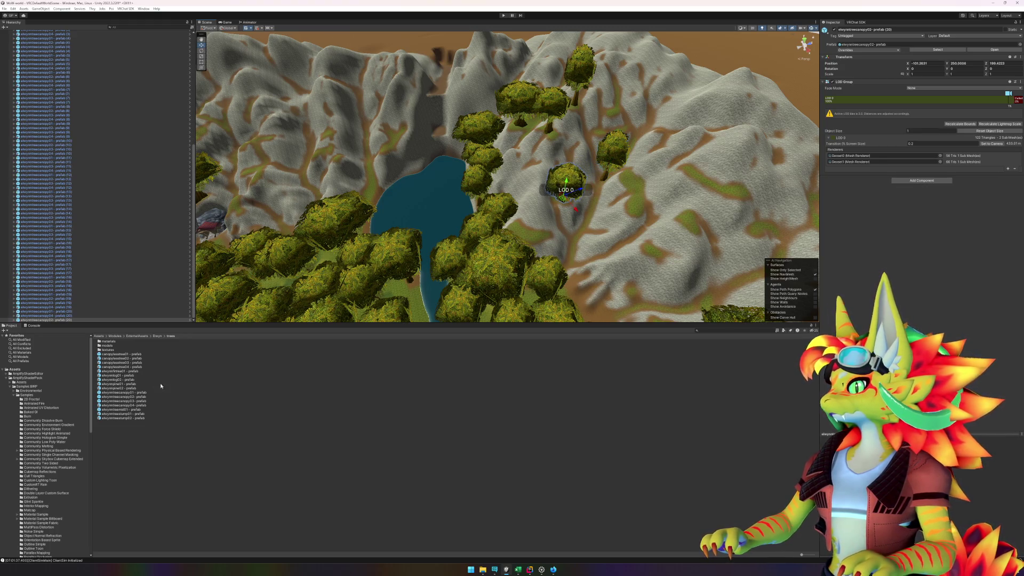
left_click_drag(57, 316, 57, 314)
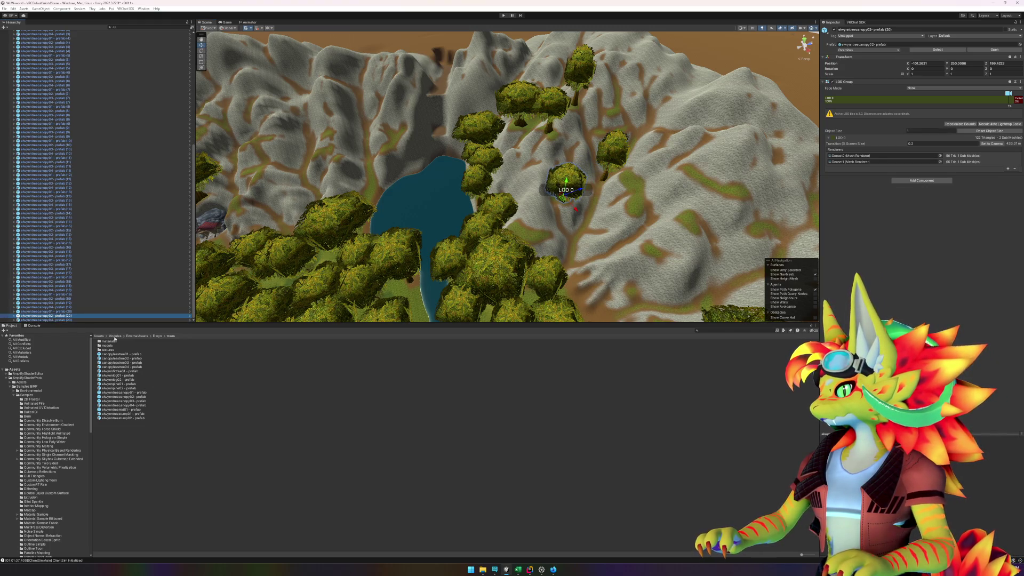
Step: Place a canopy02, another canopy tree and a canopy04 tree across the hillside
scroll(581, 270, "up", 3)
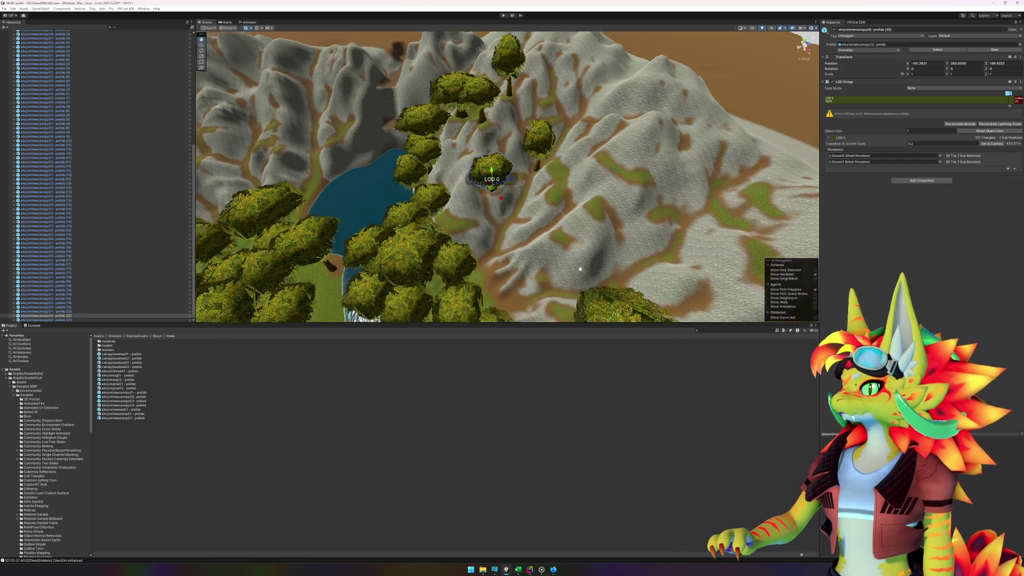
mouse_move(137, 396)
left_mouse_down()
mouse_move(267, 368)
mouse_move(449, 234)
mouse_move(412, 206)
left_mouse_up()
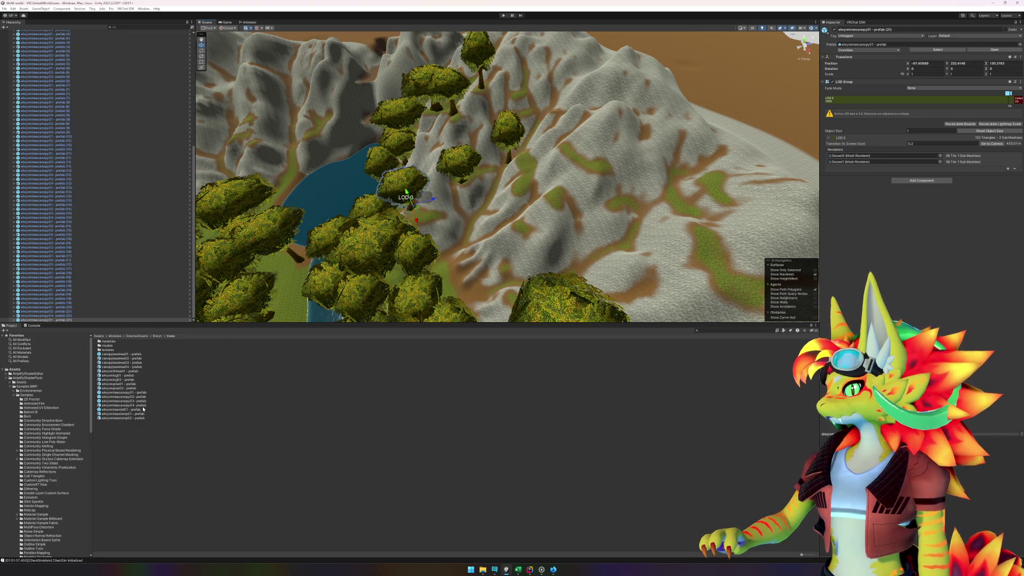
mouse_move(137, 401)
left_mouse_down()
mouse_move(434, 216)
mouse_move(456, 233)
left_mouse_up()
mouse_move(552, 233)
left_mouse_down()
mouse_move(490, 240)
mouse_move(557, 229)
mouse_move(544, 222)
left_mouse_up()
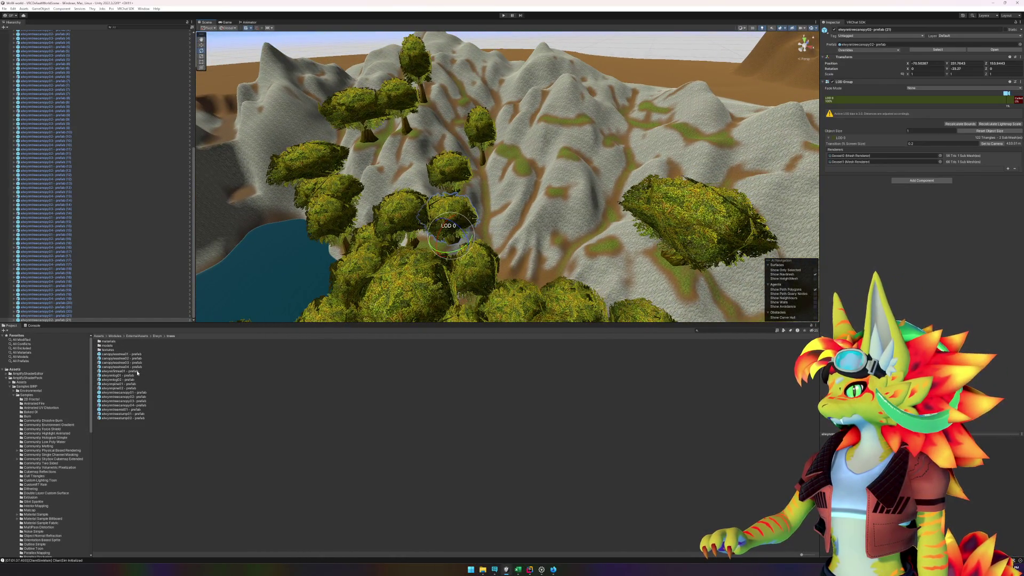
mouse_move(135, 405)
left_mouse_down()
mouse_move(366, 352)
mouse_move(536, 160)
mouse_move(515, 158)
mouse_move(341, 475)
left_mouse_up()
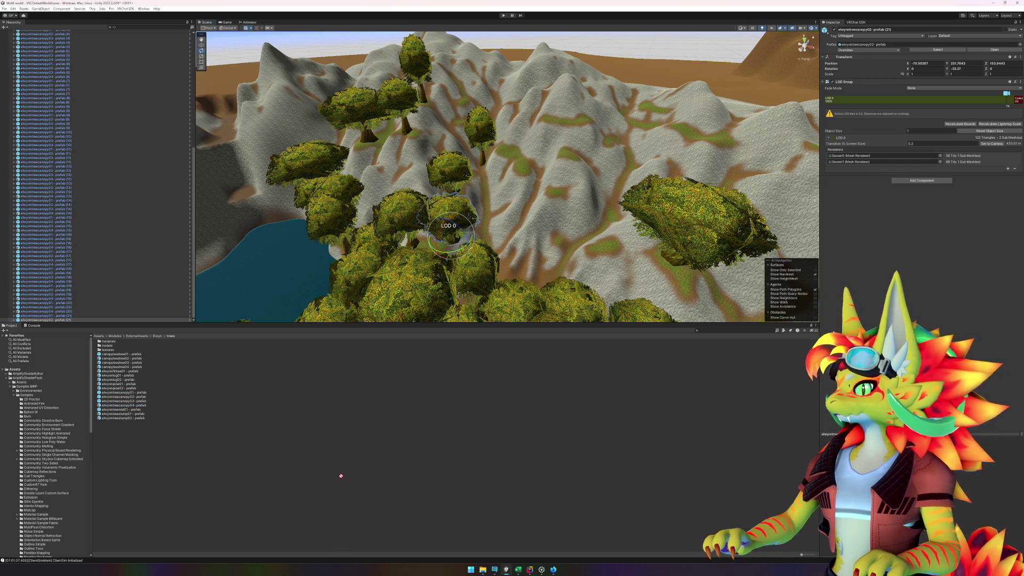
Step: Place five more canopy trees, including a canopy03, across the far hillside slopes
mouse_move(135, 404)
left_mouse_down()
mouse_move(334, 299)
mouse_move(699, 137)
left_mouse_up()
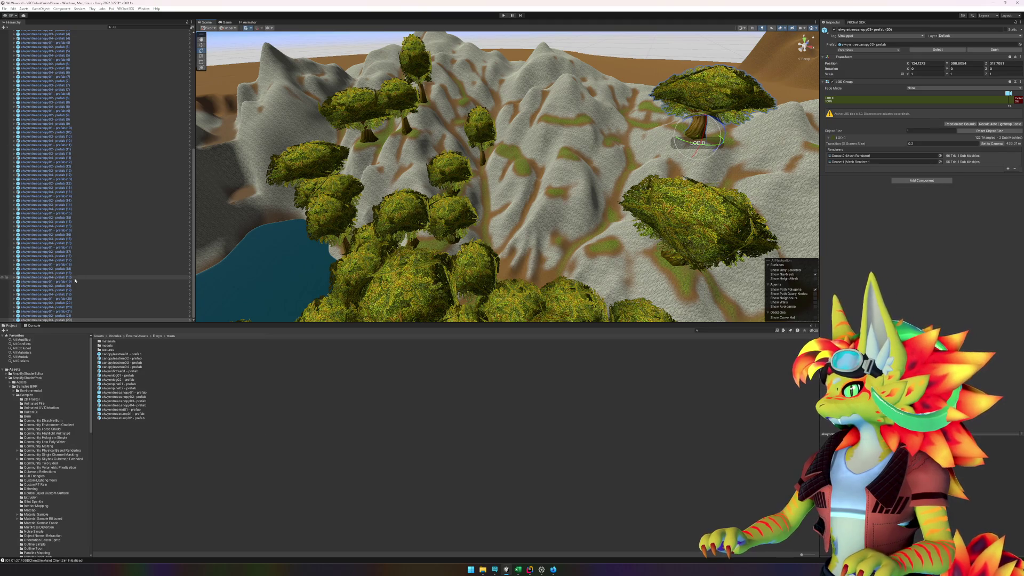
mouse_move(132, 409)
left_mouse_down()
mouse_move(441, 359)
mouse_move(568, 155)
mouse_move(514, 153)
mouse_move(597, 186)
mouse_move(610, 220)
left_mouse_up()
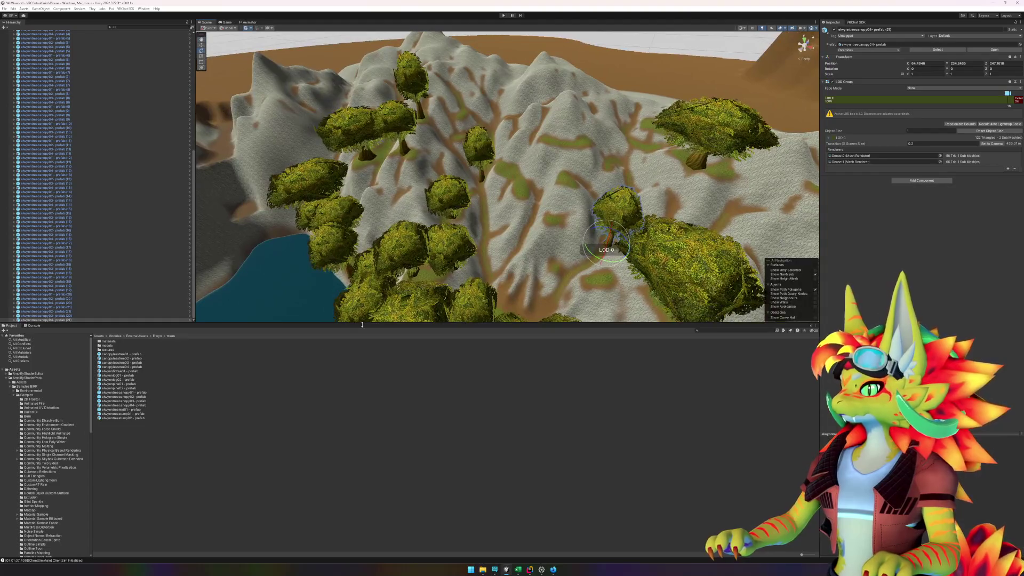
mouse_move(129, 410)
left_mouse_down()
mouse_move(126, 394)
mouse_move(531, 221)
mouse_move(509, 172)
left_mouse_up()
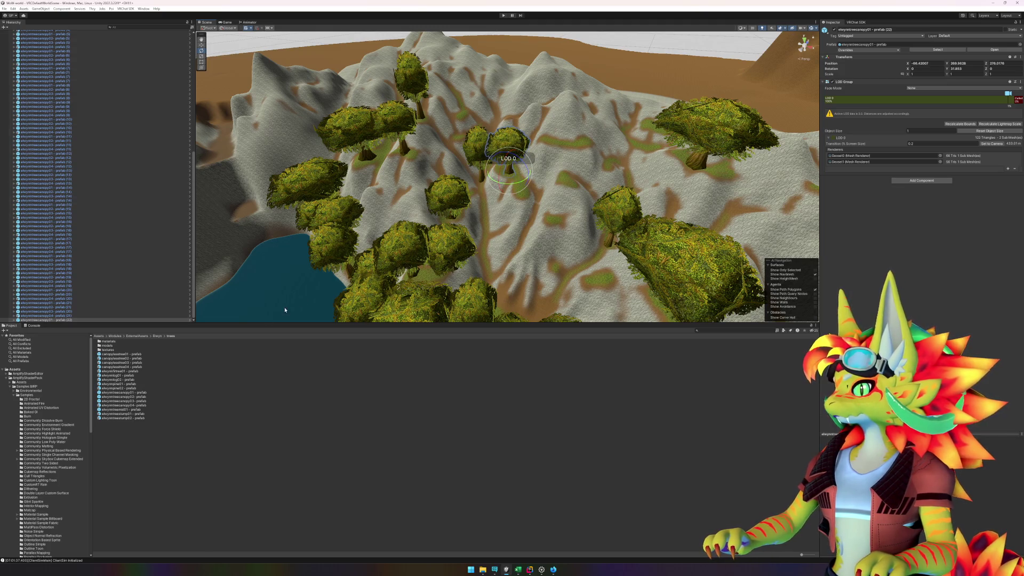
mouse_move(133, 398)
left_mouse_down()
mouse_move(412, 288)
mouse_move(567, 182)
left_mouse_up()
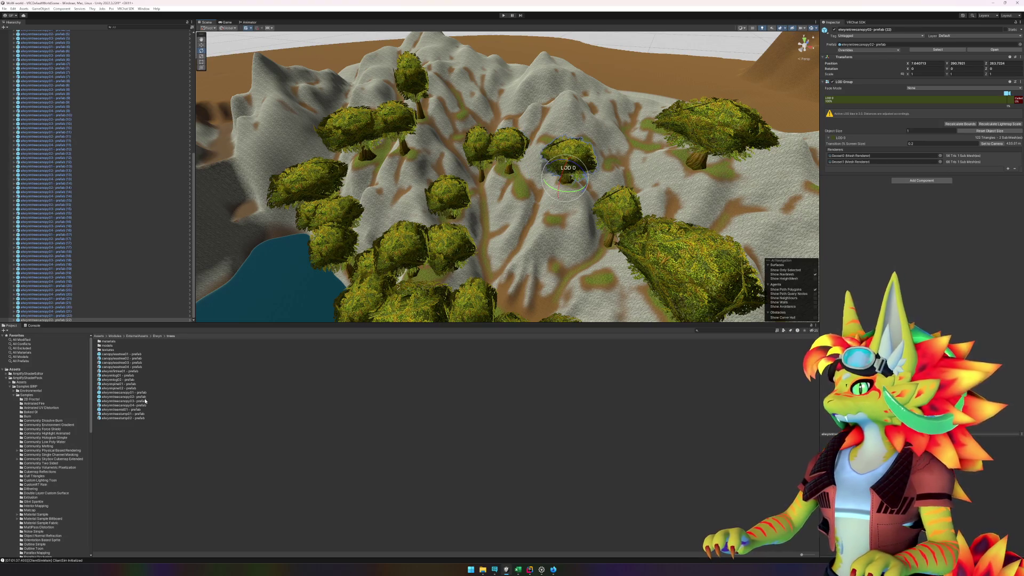
mouse_move(137, 403)
left_mouse_down()
mouse_move(624, 170)
mouse_move(644, 148)
mouse_move(614, 197)
mouse_move(219, 485)
left_mouse_up()
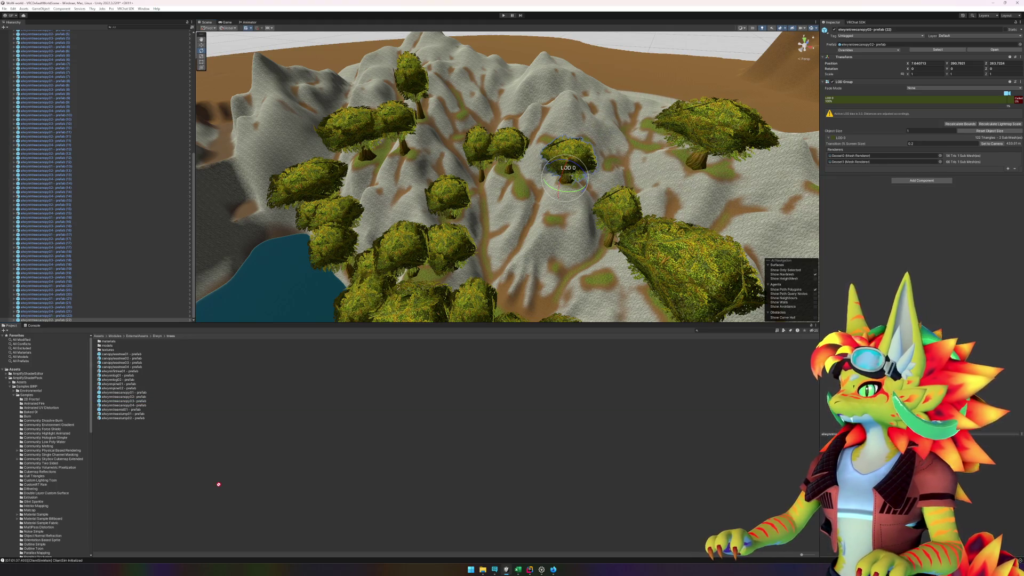
left_click_drag(489, 235, 411, 229)
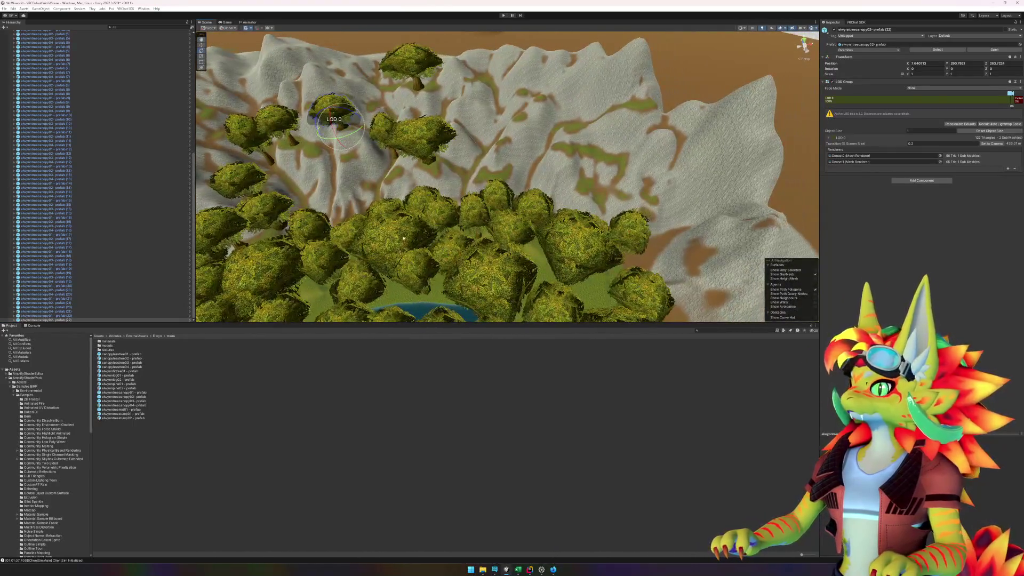
Step: Place canopy03, canopy04 and two more canopy trees on the upper slope and forest edge
left_click_drag(134, 404, 577, 129)
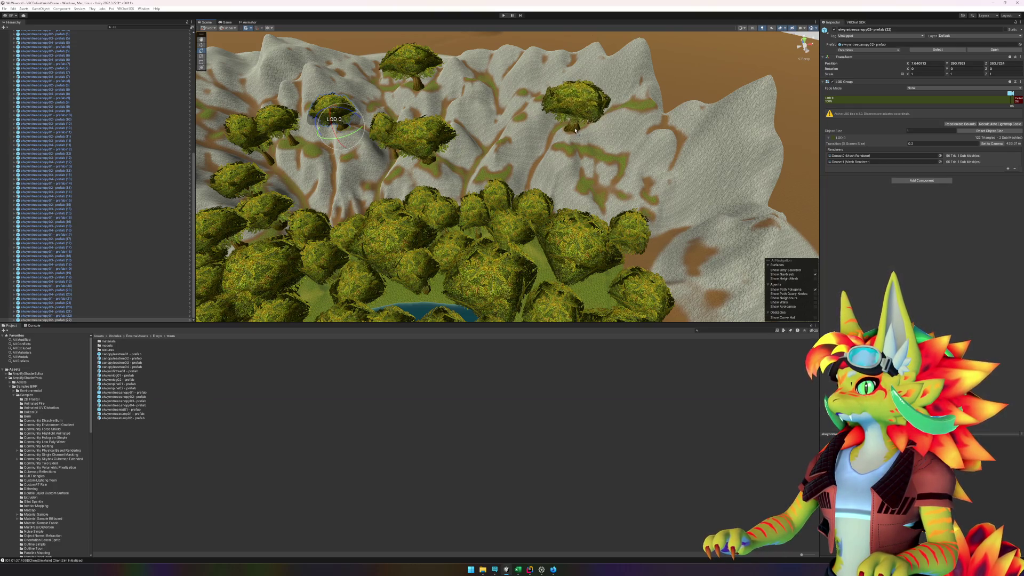
left_click_drag(576, 129, 575, 129)
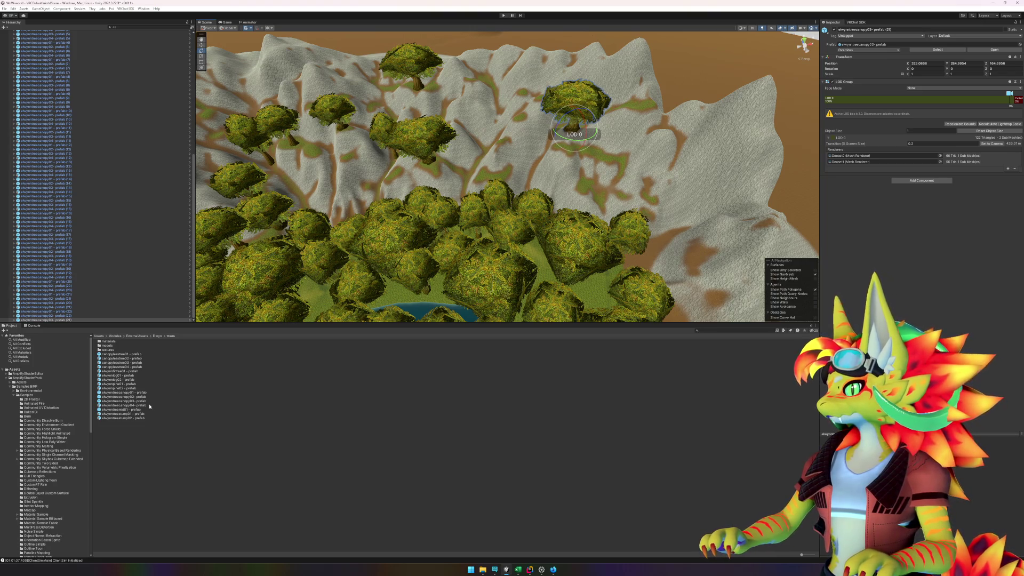
mouse_move(142, 408)
left_mouse_down()
mouse_move(638, 240)
mouse_move(585, 188)
mouse_move(409, 270)
left_mouse_up()
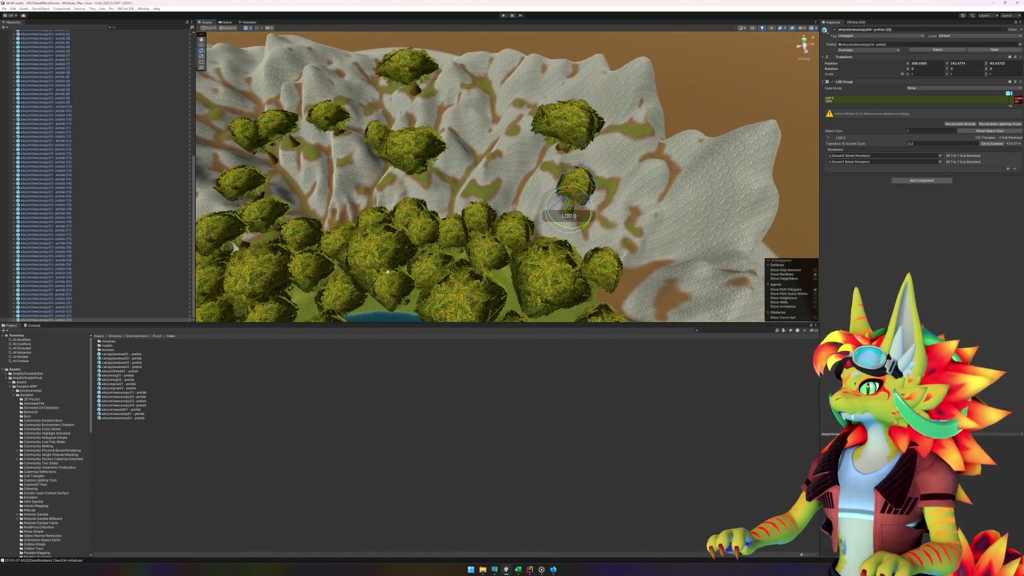
mouse_move(140, 396)
left_mouse_down()
mouse_move(244, 366)
mouse_move(481, 161)
mouse_move(480, 200)
mouse_move(500, 194)
left_mouse_up()
mouse_move(111, 395)
left_mouse_down()
mouse_move(373, 299)
mouse_move(507, 186)
left_mouse_up()
Step: Inspect another canopy tree, then add an elwynntreecanopy04 tree on the rocky slope
left_click(511, 189)
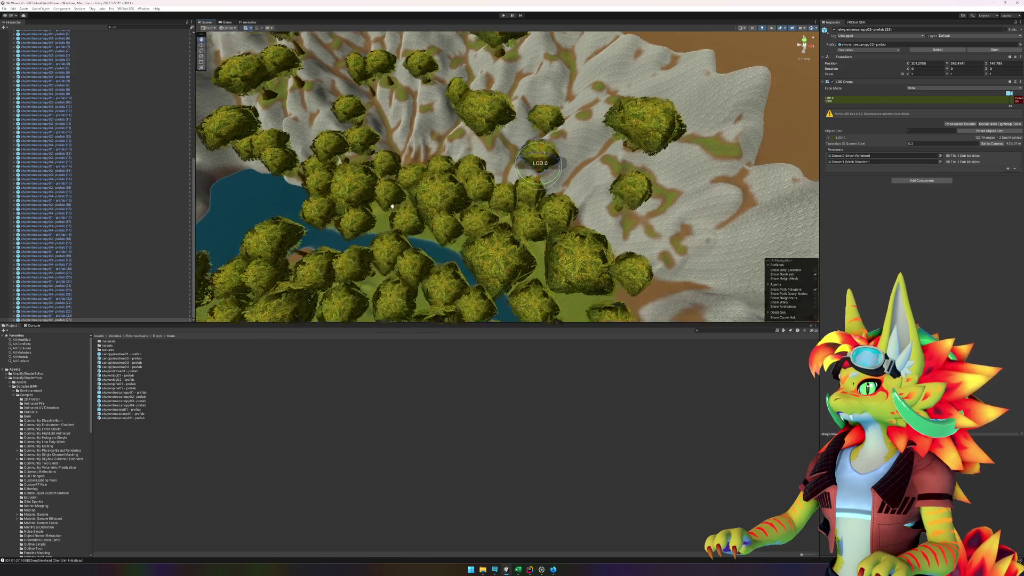
left_click_drag(516, 178, 600, 220)
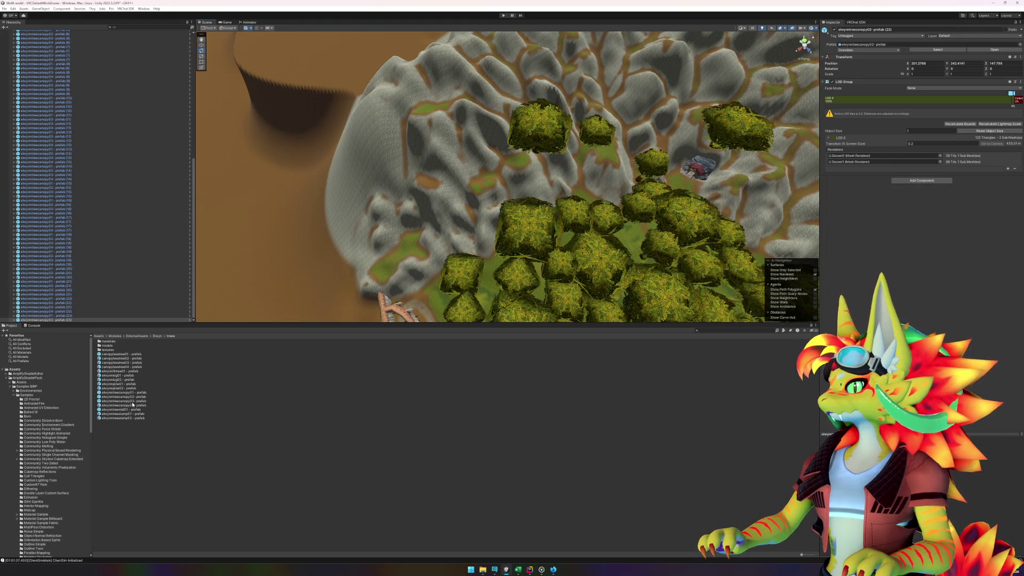
left_click_drag(133, 404, 322, 304)
mouse_move(150, 405)
left_mouse_down()
mouse_move(443, 123)
mouse_move(445, 96)
mouse_move(443, 110)
left_mouse_up()
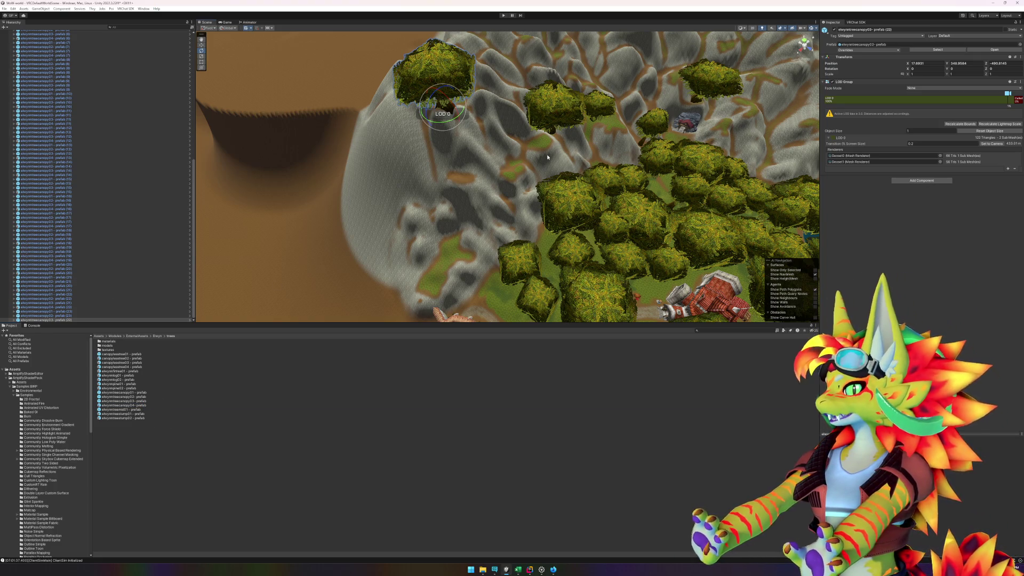
Step: Place elwynntreecanopy04, elwynntreecanopy01 and elwynntreecanopy02 trees on the slope
scroll(547, 154, "up", 3)
mouse_move(529, 167)
left_mouse_down()
mouse_move(497, 145)
mouse_move(495, 185)
mouse_move(546, 170)
left_mouse_up()
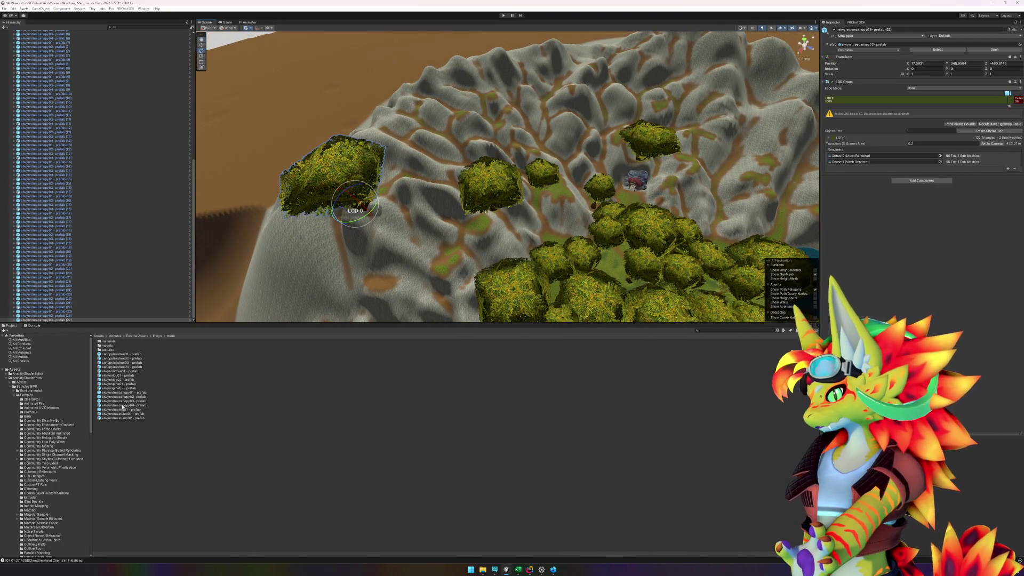
mouse_move(127, 405)
left_mouse_down()
mouse_move(413, 192)
mouse_move(407, 142)
mouse_move(497, 161)
mouse_move(478, 164)
left_mouse_up()
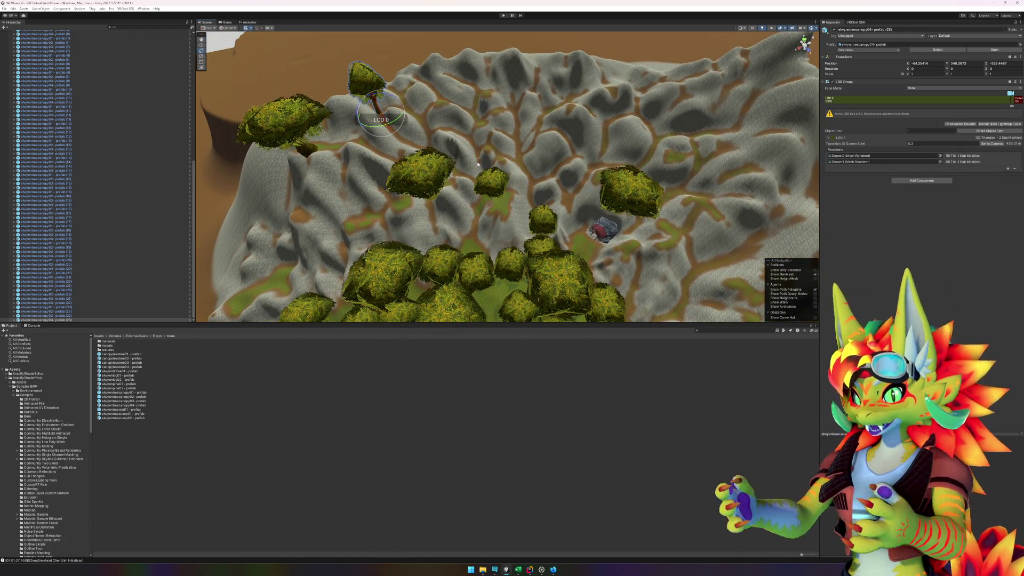
mouse_move(143, 393)
left_mouse_down()
mouse_move(183, 366)
mouse_move(443, 101)
left_mouse_up()
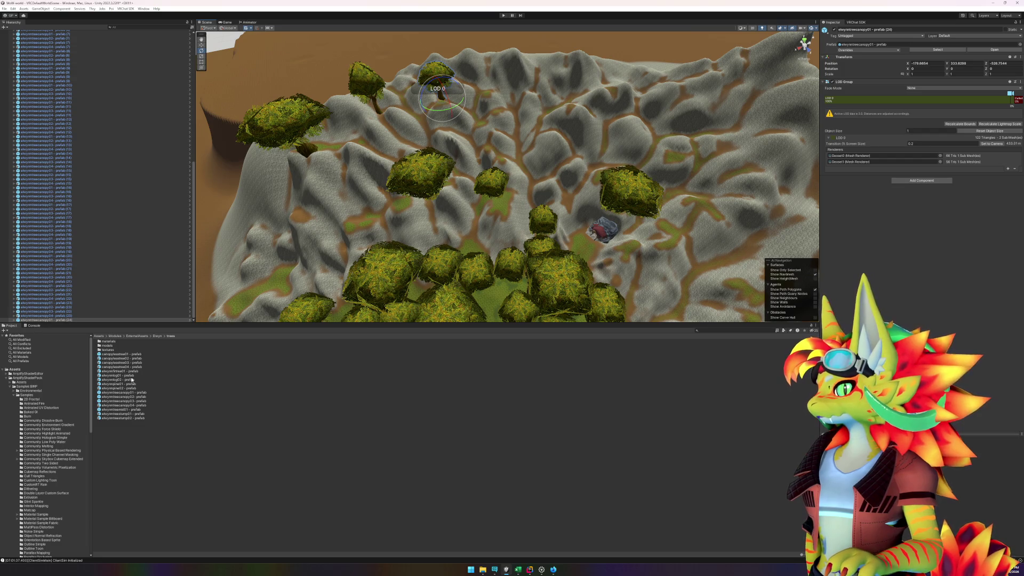
left_click_drag(135, 399, 489, 180)
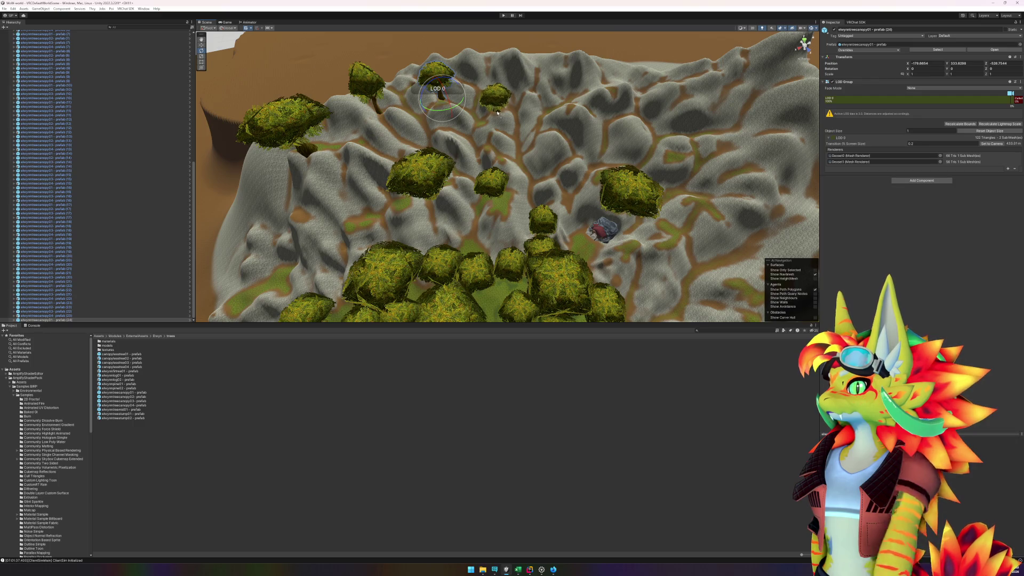
left_click_drag(497, 113, 498, 112)
Step: Add two more canopy04 trees and another canopy tree, then frame the selected tree
mouse_move(143, 408)
left_mouse_down()
mouse_move(298, 224)
mouse_move(478, 134)
left_mouse_up()
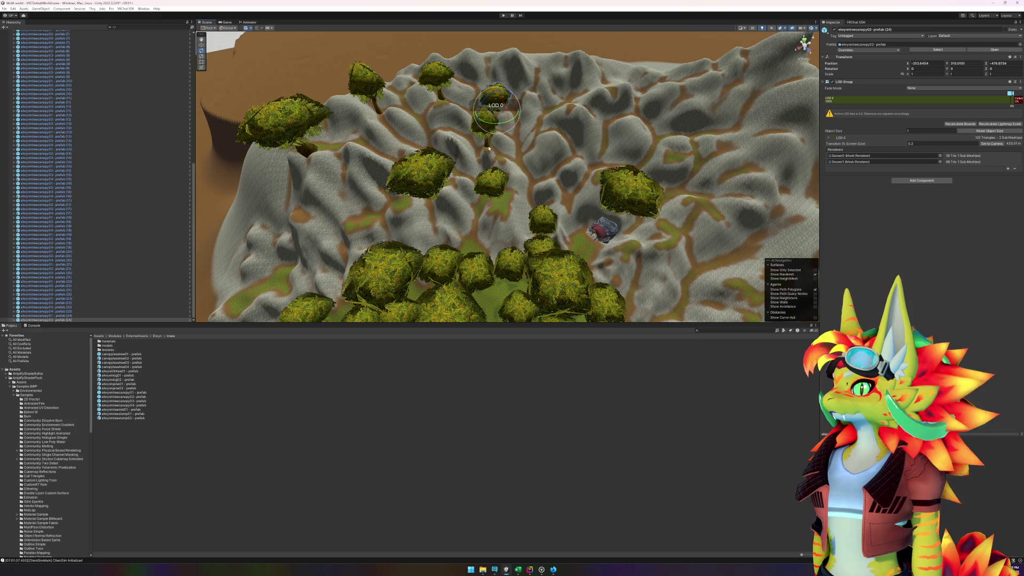
left_click_drag(489, 149, 490, 149)
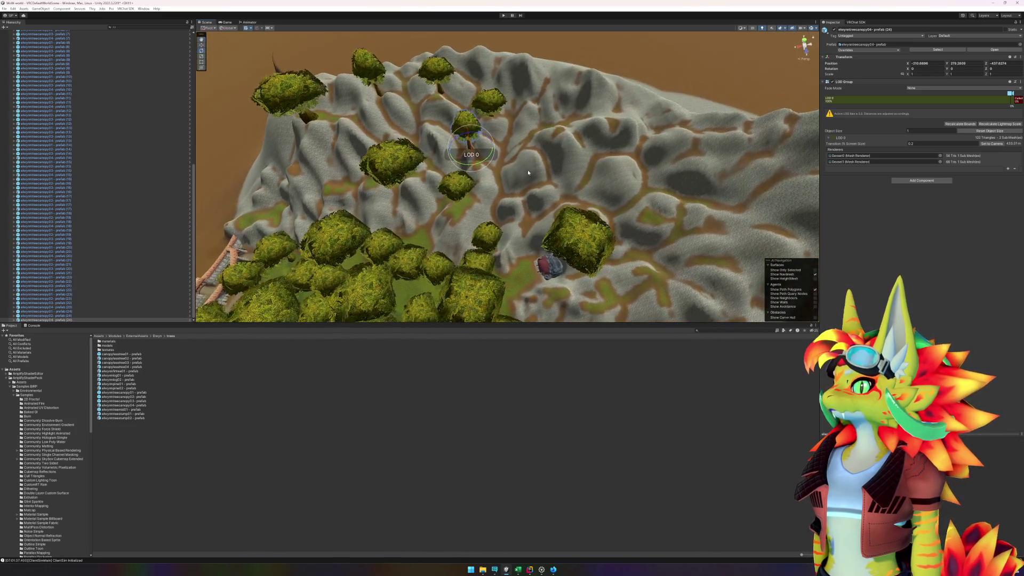
left_click(467, 188)
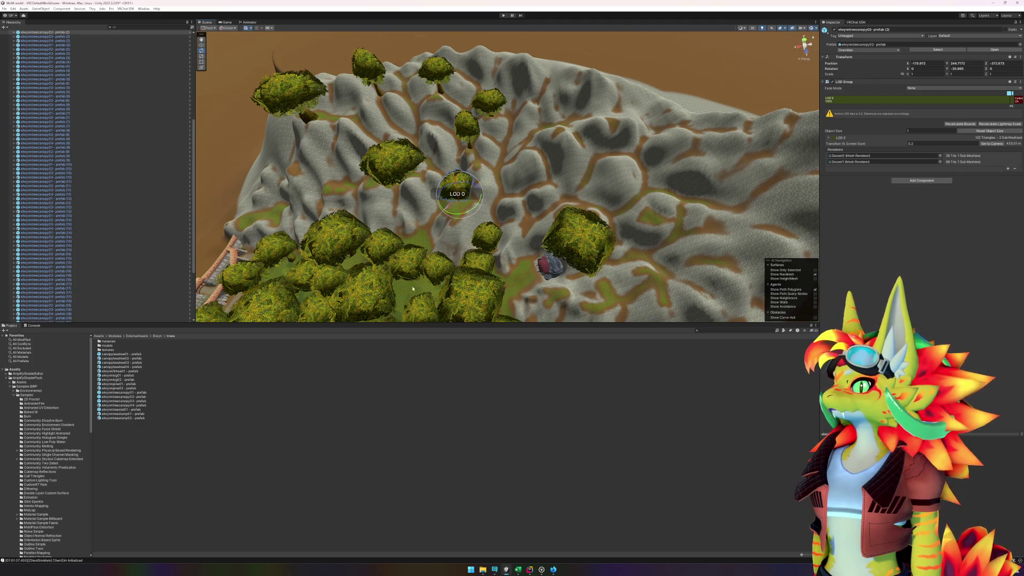
scroll(100, 269, "down", 5)
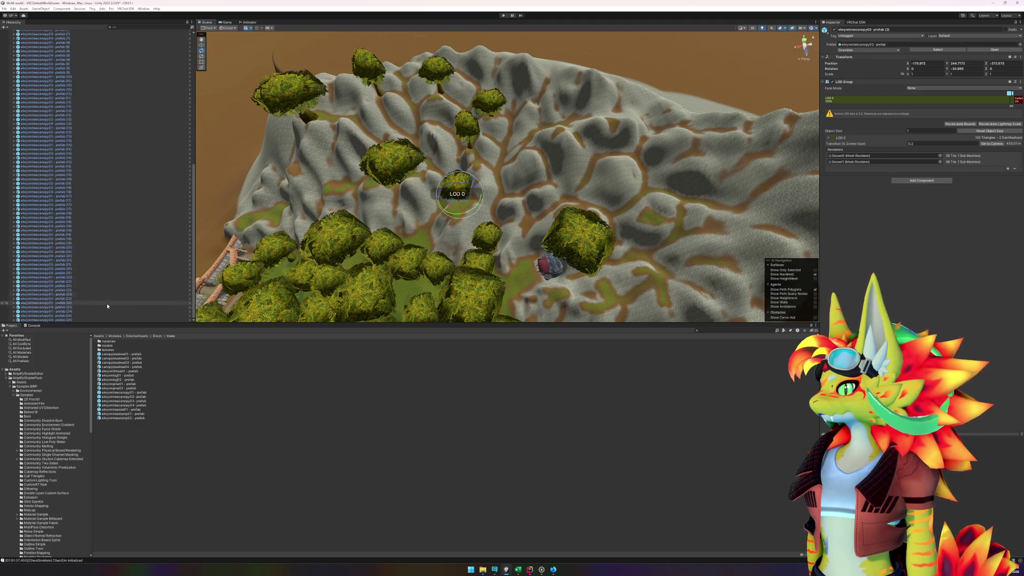
mouse_move(134, 404)
left_mouse_down()
mouse_move(678, 184)
mouse_move(684, 199)
left_mouse_up()
mouse_move(128, 402)
left_mouse_down()
mouse_move(469, 211)
mouse_move(570, 187)
mouse_move(549, 182)
left_mouse_up()
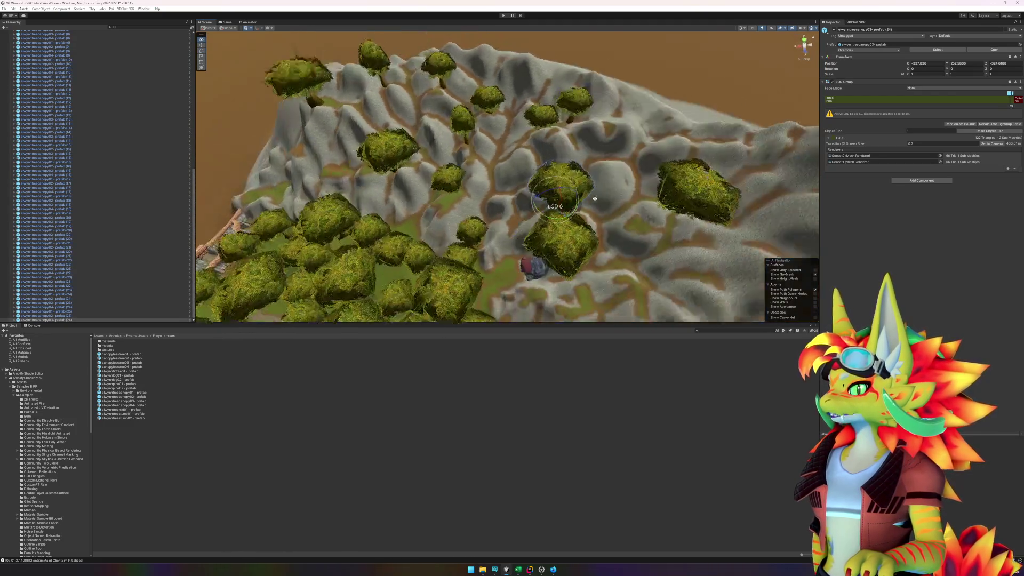
key("f")
mouse_move(634, 197)
left_mouse_down()
mouse_move(345, 185)
mouse_move(156, 132)
mouse_move(140, 155)
left_mouse_up()
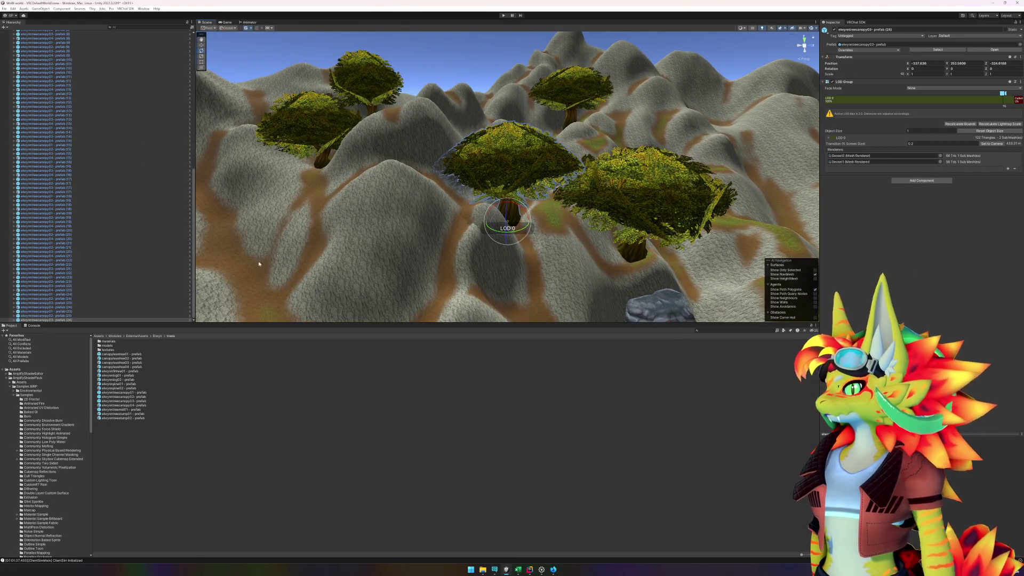
Step: Shift the selected tree along X and Z, then place canopy02 and canopy04 trees among the hills
mouse_move(530, 217)
left_mouse_down()
mouse_move(547, 250)
mouse_move(431, 250)
left_mouse_up()
left_click(530, 228)
left_click_drag(122, 401, 598, 180)
mouse_move(524, 220)
left_mouse_down()
mouse_move(507, 161)
mouse_move(563, 171)
mouse_move(484, 197)
left_mouse_up()
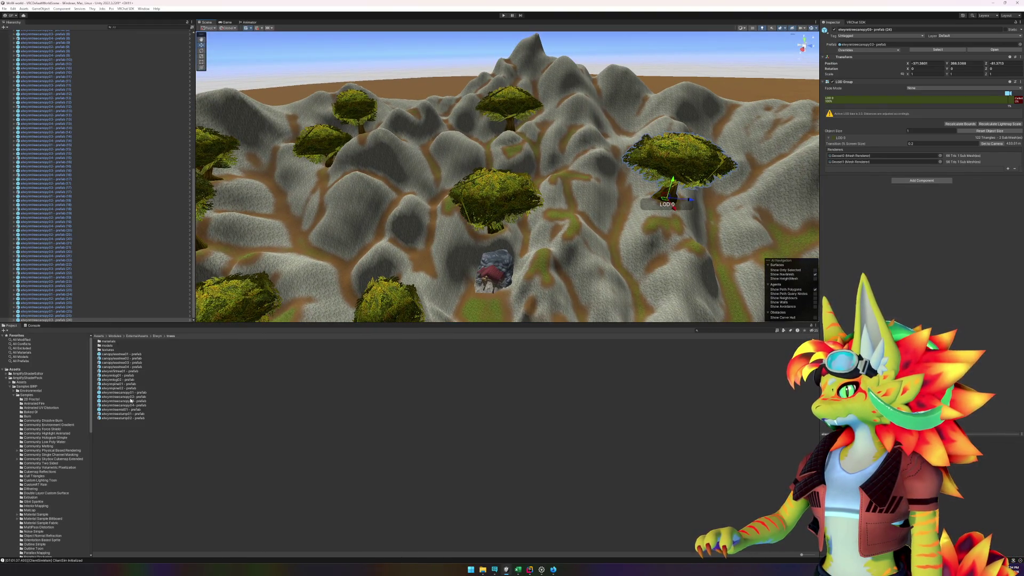
mouse_move(133, 406)
left_mouse_down()
mouse_move(224, 181)
mouse_move(286, 215)
left_mouse_up()
mouse_move(150, 393)
left_mouse_down()
mouse_move(297, 359)
mouse_move(606, 224)
mouse_move(614, 238)
mouse_move(628, 202)
mouse_move(564, 234)
mouse_move(388, 275)
left_mouse_up()
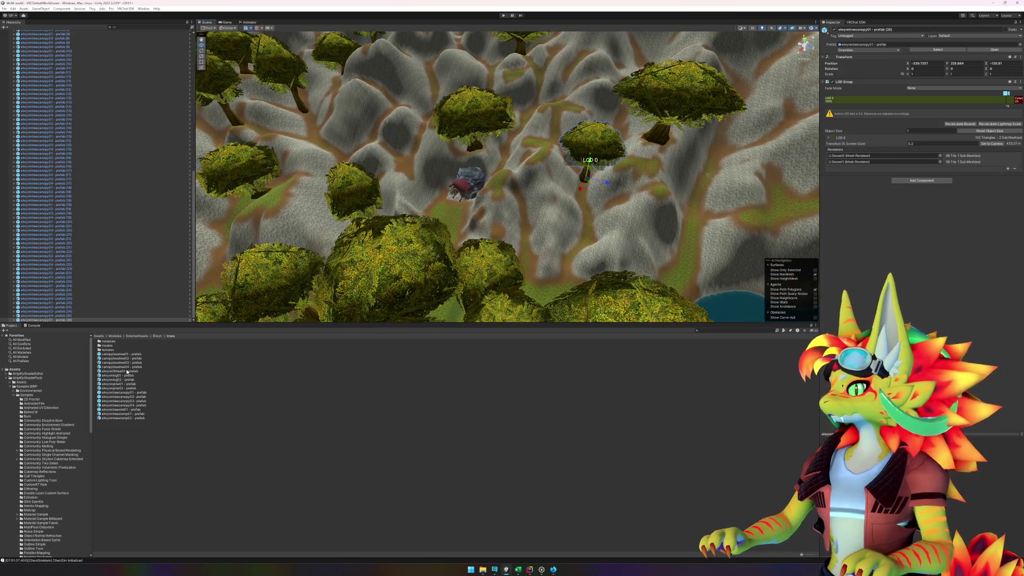
Step: Place a canopy02 tree turned about -11 degrees, plus two more canopy trees up the slope
left_click(138, 398)
mouse_move(433, 320)
left_mouse_down()
mouse_move(597, 235)
mouse_move(600, 214)
mouse_move(592, 240)
mouse_move(615, 260)
mouse_move(618, 224)
mouse_move(651, 263)
left_mouse_up()
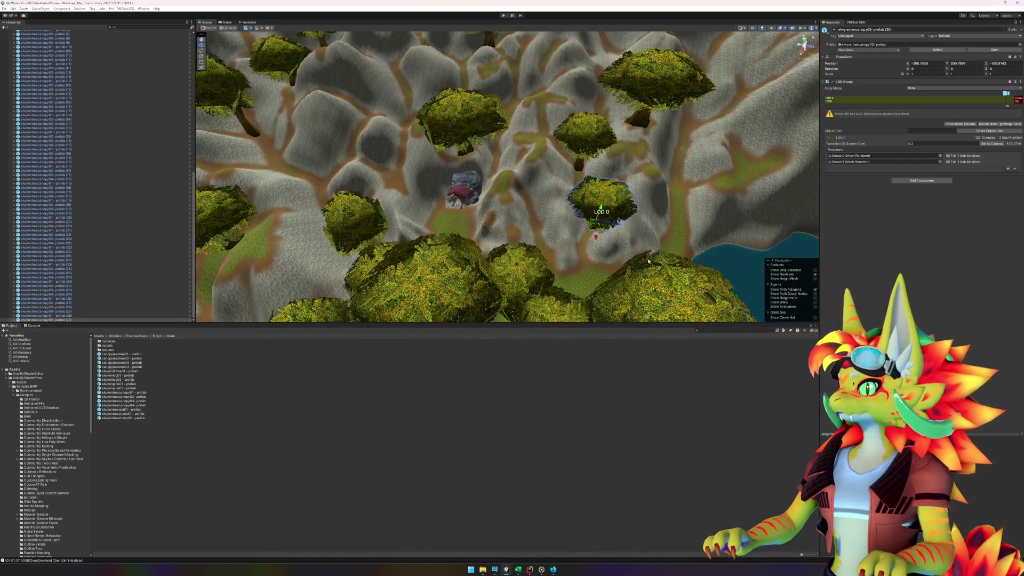
left_click_drag(587, 235, 598, 240)
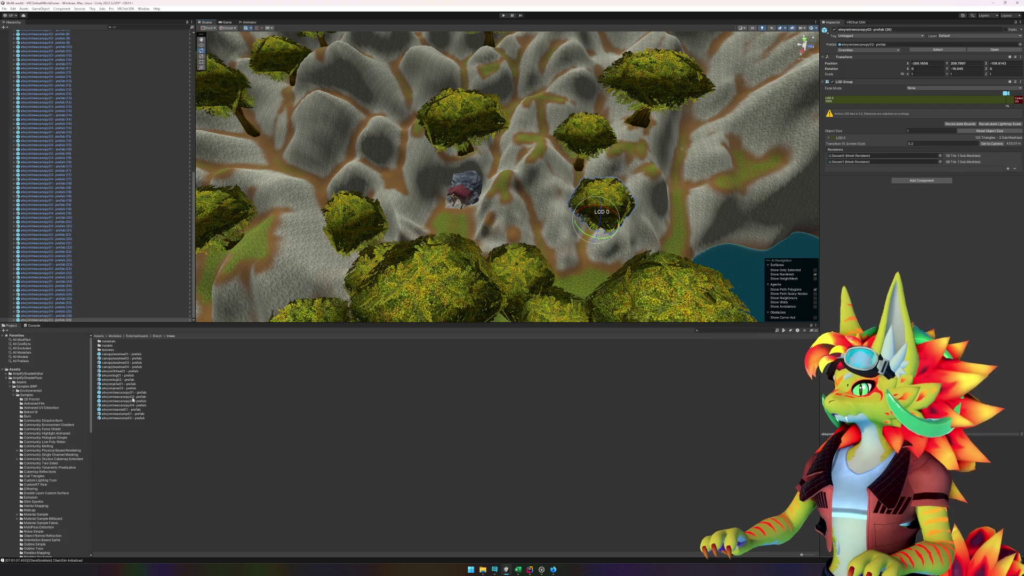
mouse_move(127, 406)
left_mouse_down()
mouse_move(587, 288)
mouse_move(563, 303)
mouse_move(484, 308)
mouse_move(469, 296)
mouse_move(615, 294)
left_mouse_up()
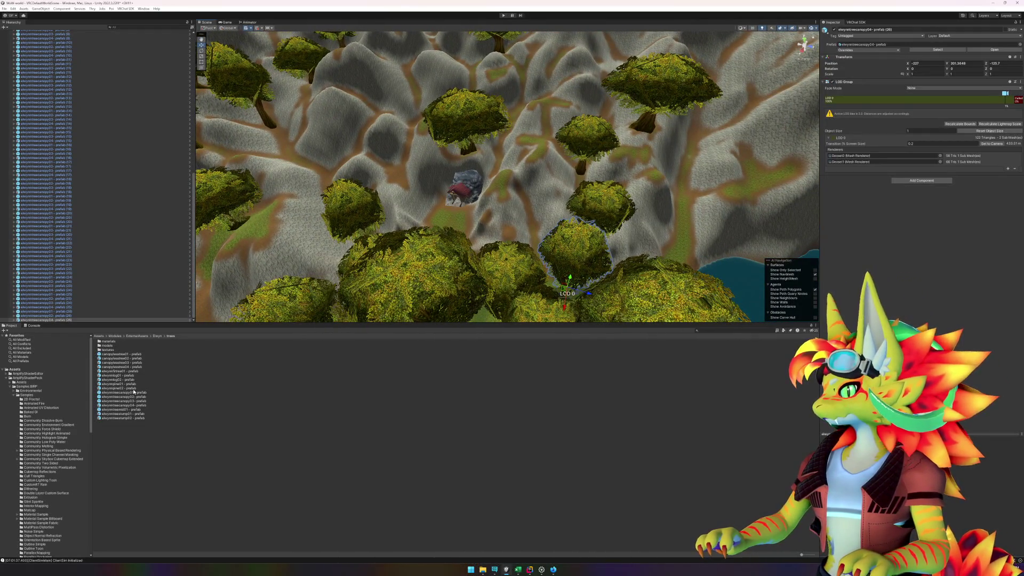
mouse_move(133, 394)
left_mouse_down()
mouse_move(675, 296)
mouse_move(667, 252)
left_mouse_up()
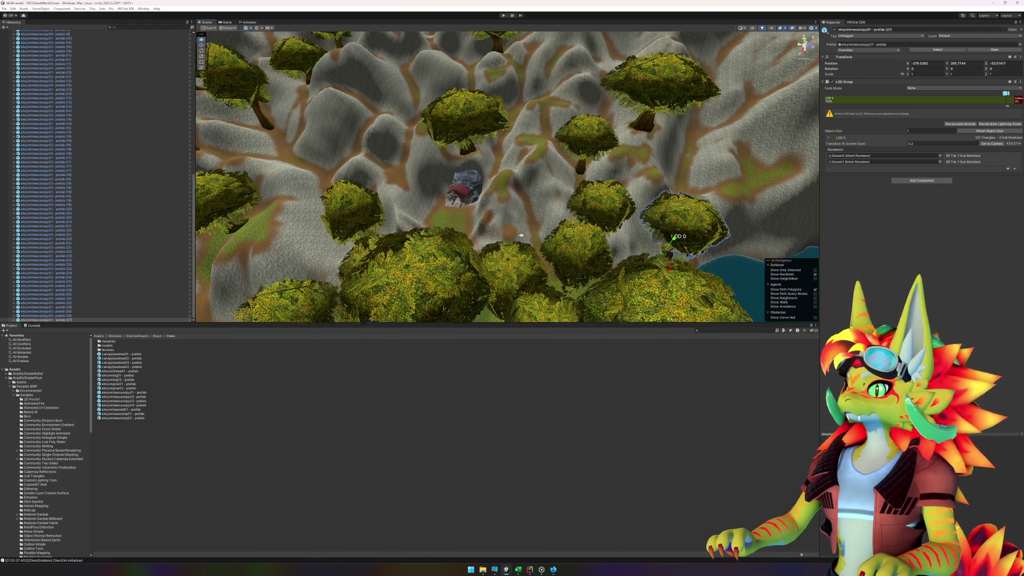
left_click_drag(562, 239, 433, 305)
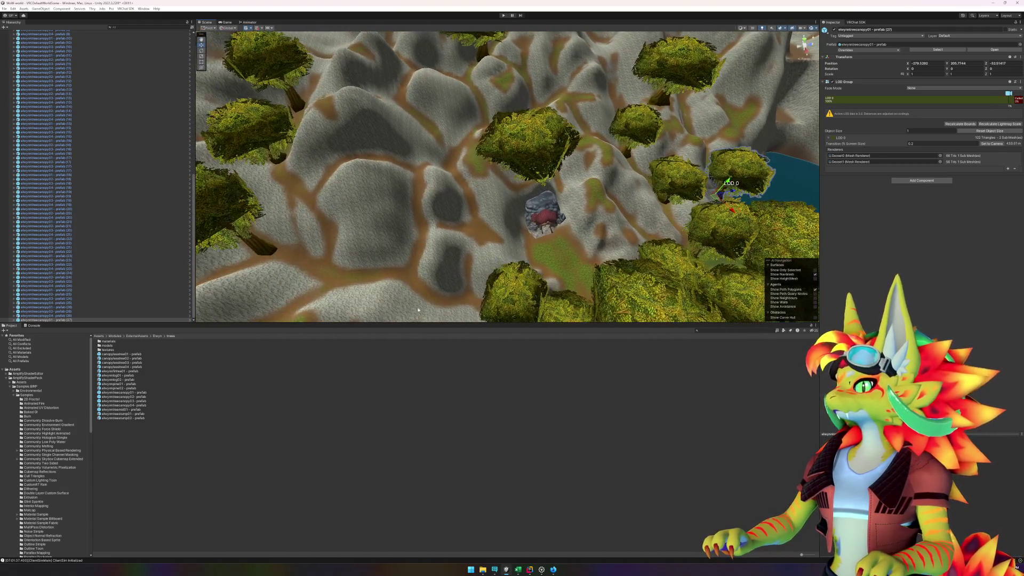
Step: Add canopy03, canopy04, canopy02 and another canopy tree around the red-roofed structure
mouse_move(137, 400)
left_mouse_down()
mouse_move(224, 342)
mouse_move(362, 187)
mouse_move(323, 98)
mouse_move(422, 173)
left_mouse_up()
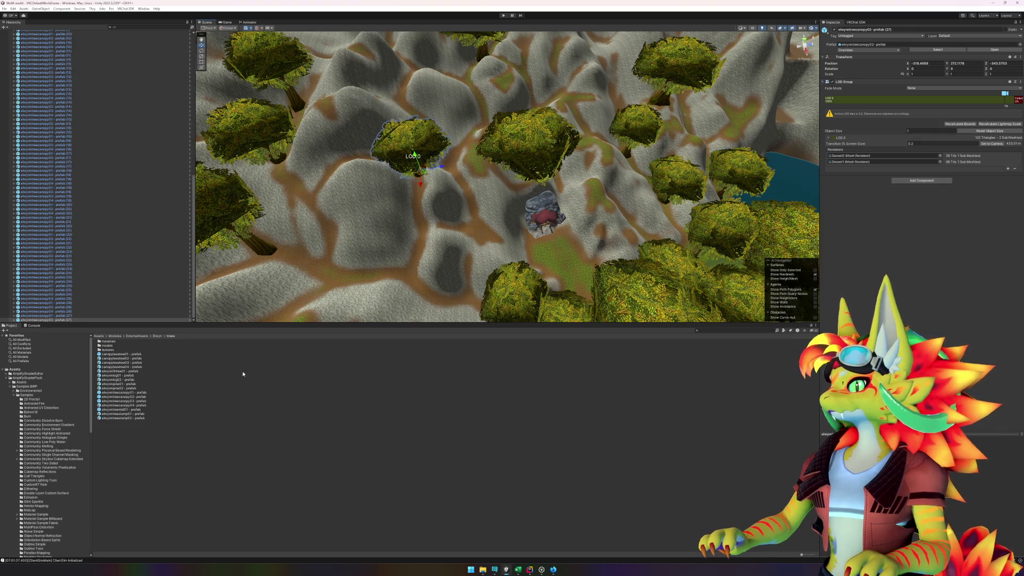
mouse_move(138, 408)
left_mouse_down()
mouse_move(240, 331)
mouse_move(427, 219)
mouse_move(472, 230)
left_mouse_up()
mouse_move(471, 230)
left_mouse_down()
mouse_move(430, 219)
mouse_move(443, 208)
mouse_move(428, 212)
left_mouse_up()
key("e")
left_click_drag(565, 177, 206, 355)
left_click_drag(140, 392, 590, 201)
mouse_move(140, 397)
left_mouse_down()
mouse_move(336, 348)
mouse_move(581, 264)
mouse_move(563, 269)
left_mouse_up()
scroll(556, 215, "up", 3)
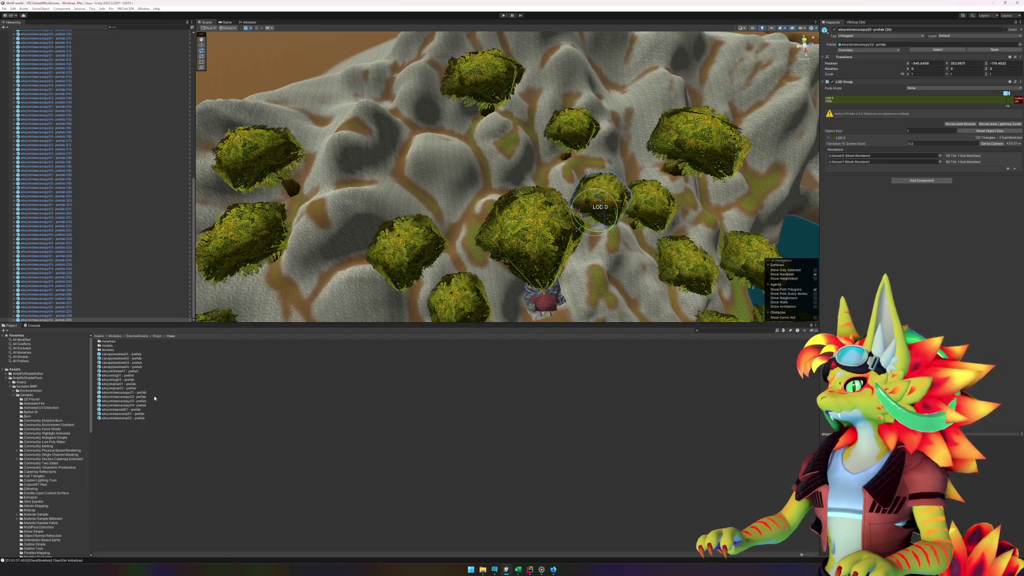
Step: Place canopy04, canopy02, a bare canopylesstree01 and other trees across the hillside near the lake
mouse_move(140, 406)
left_mouse_down()
mouse_move(405, 131)
mouse_move(420, 133)
left_mouse_up()
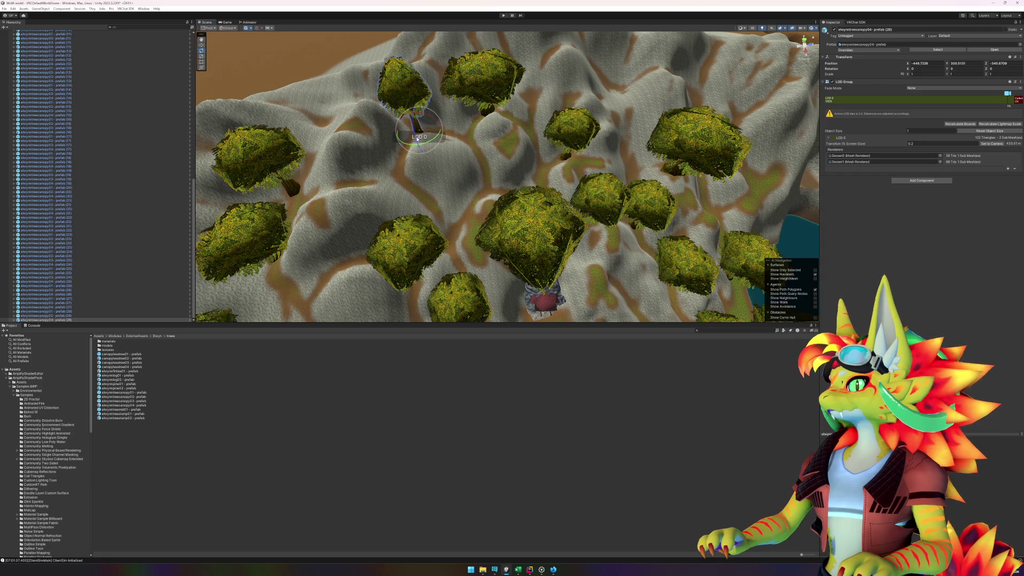
scroll(406, 138, "up", 5)
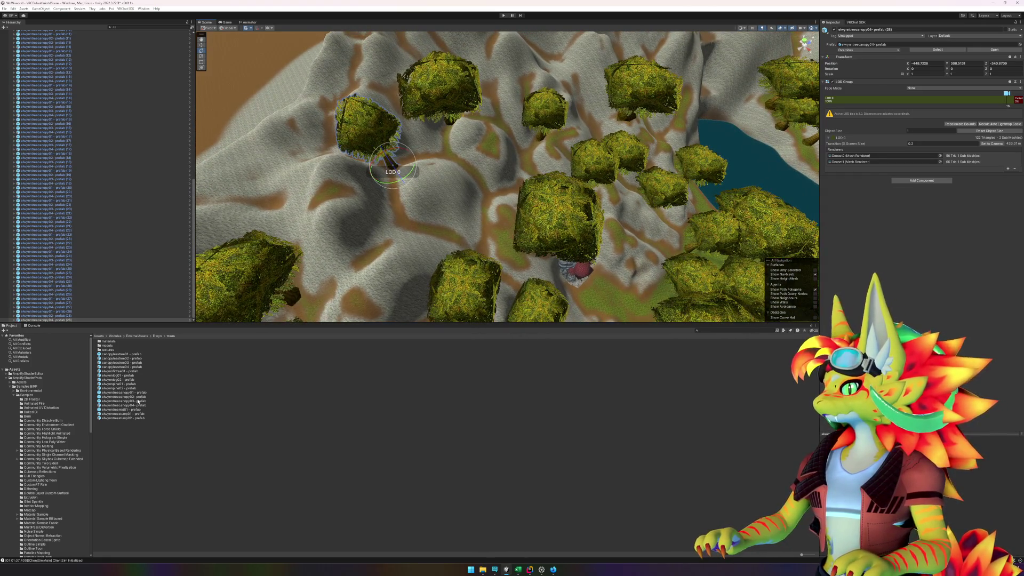
mouse_move(138, 396)
left_mouse_down()
mouse_move(355, 232)
mouse_move(407, 231)
mouse_move(405, 221)
left_mouse_up()
scroll(406, 221, "up", 3)
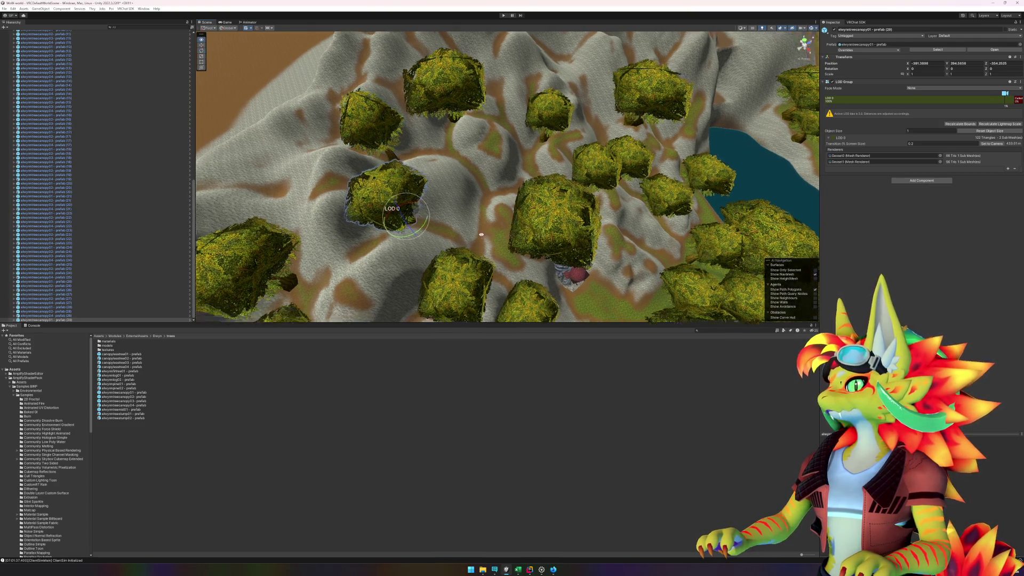
scroll(405, 221, "down", 10)
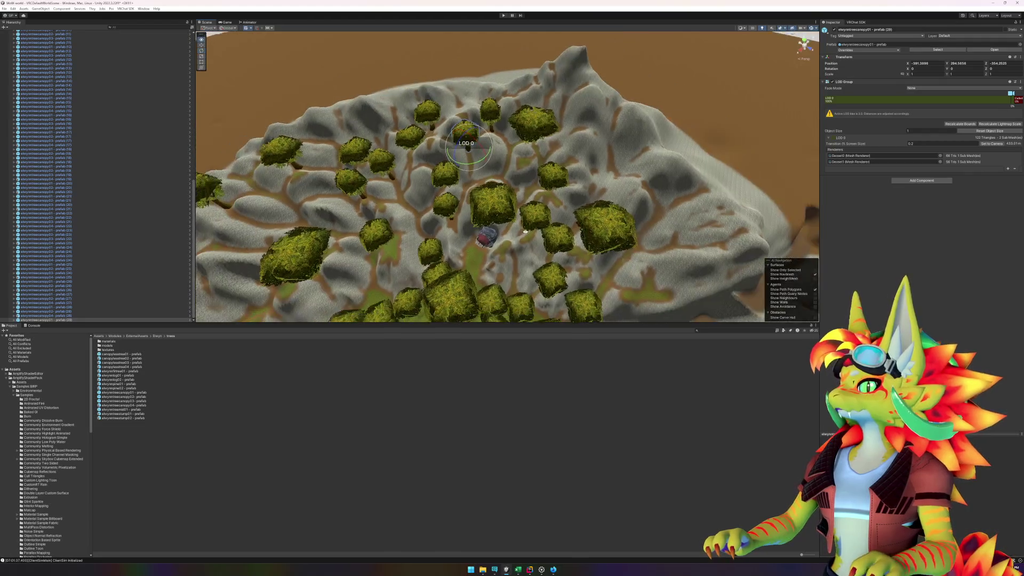
mouse_move(459, 217)
left_mouse_down()
mouse_move(565, 213)
mouse_move(337, 300)
left_mouse_up()
mouse_move(133, 399)
left_mouse_down()
mouse_move(576, 253)
mouse_move(544, 259)
left_mouse_up()
mouse_move(143, 404)
left_mouse_down()
mouse_move(374, 320)
mouse_move(542, 217)
left_mouse_up()
mouse_move(135, 359)
left_mouse_down()
mouse_move(299, 341)
mouse_move(516, 264)
left_mouse_up()
mouse_move(516, 264)
left_mouse_down()
mouse_move(593, 242)
mouse_move(601, 286)
mouse_move(474, 342)
left_mouse_up()
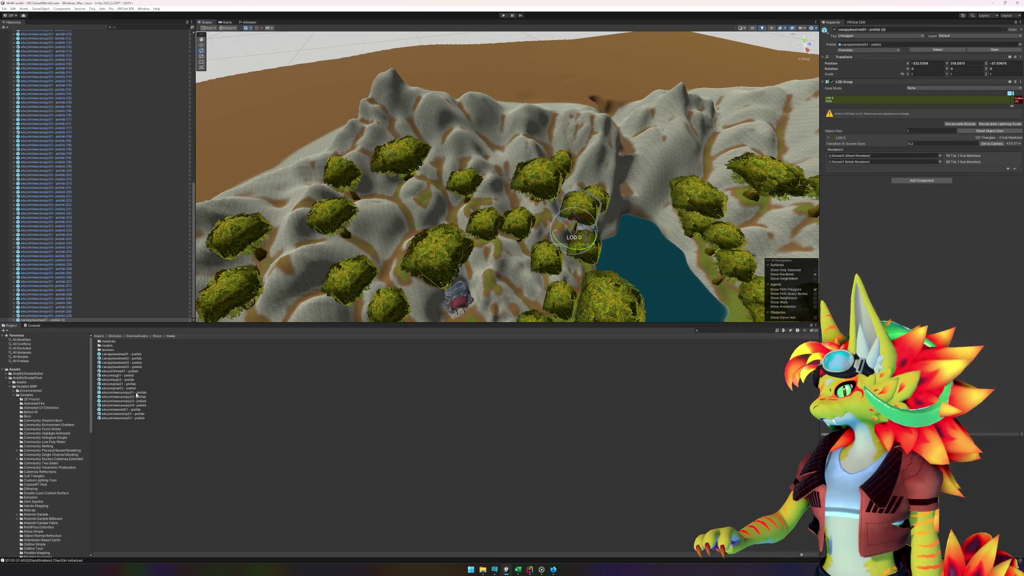
left_click(413, 234)
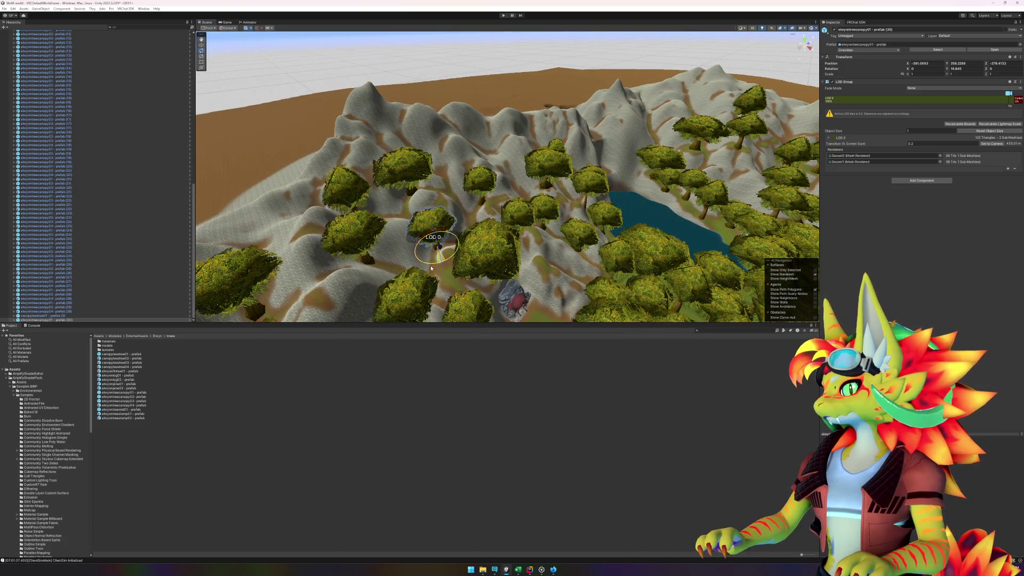
mouse_move(549, 290)
left_mouse_down()
mouse_move(303, 309)
mouse_move(527, 199)
mouse_move(274, 238)
left_mouse_up()
mouse_move(622, 170)
left_mouse_down()
mouse_move(400, 180)
mouse_move(671, 183)
mouse_move(553, 208)
left_mouse_up()
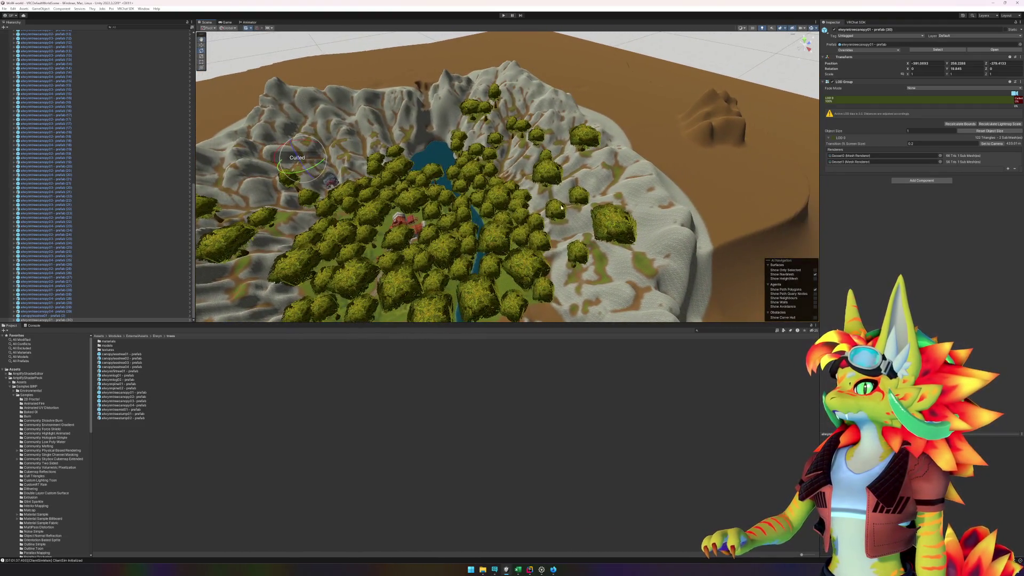
left_click_drag(620, 192, 554, 211)
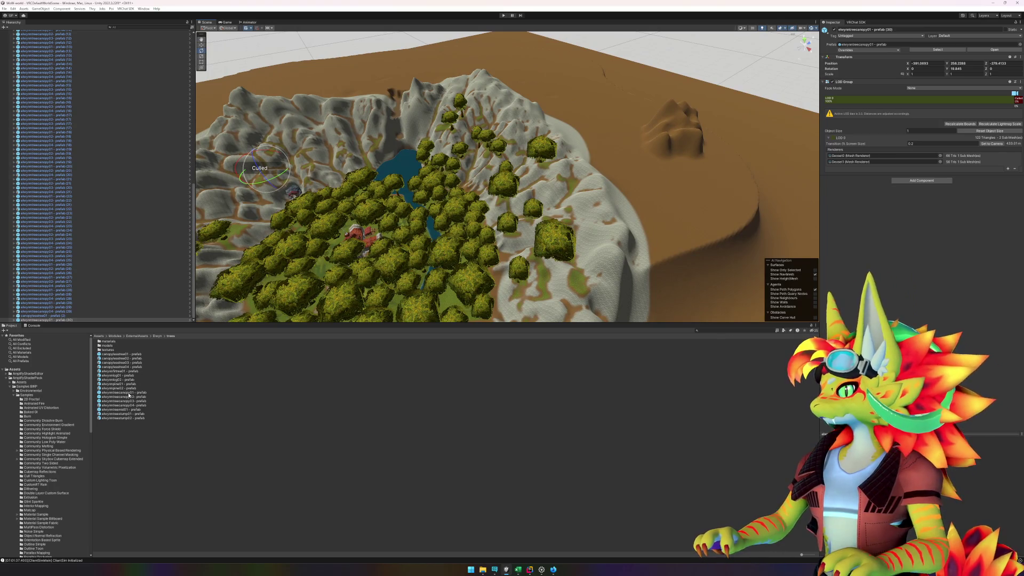
left_click(573, 186)
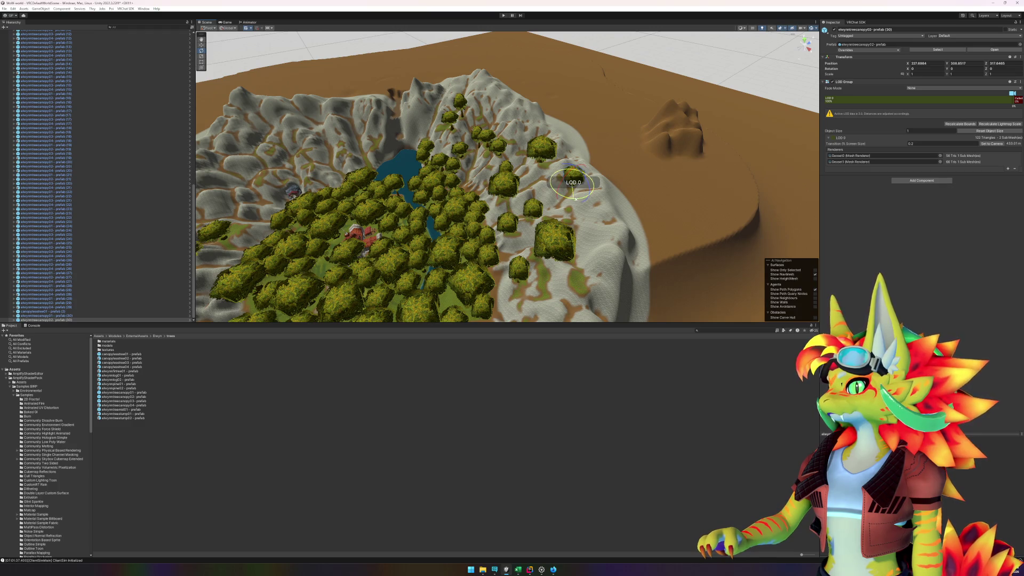
left_click(505, 225)
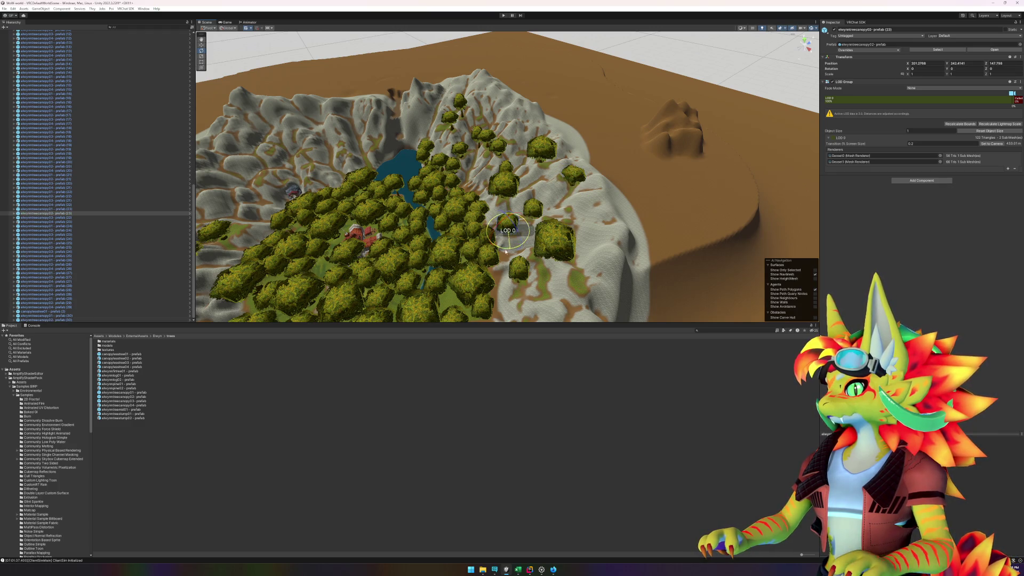
left_click(498, 435)
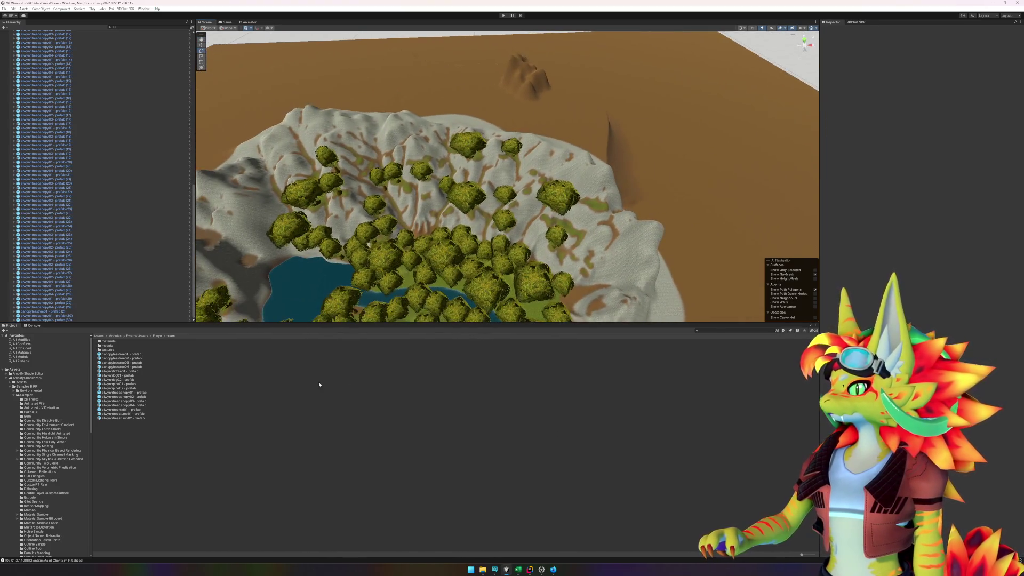
Step: Place an elwynntreemid01 tree onto the terrain near the village
mouse_move(143, 409)
left_mouse_down()
mouse_move(374, 267)
mouse_move(599, 207)
left_mouse_up()
scroll(551, 115, "up", 5)
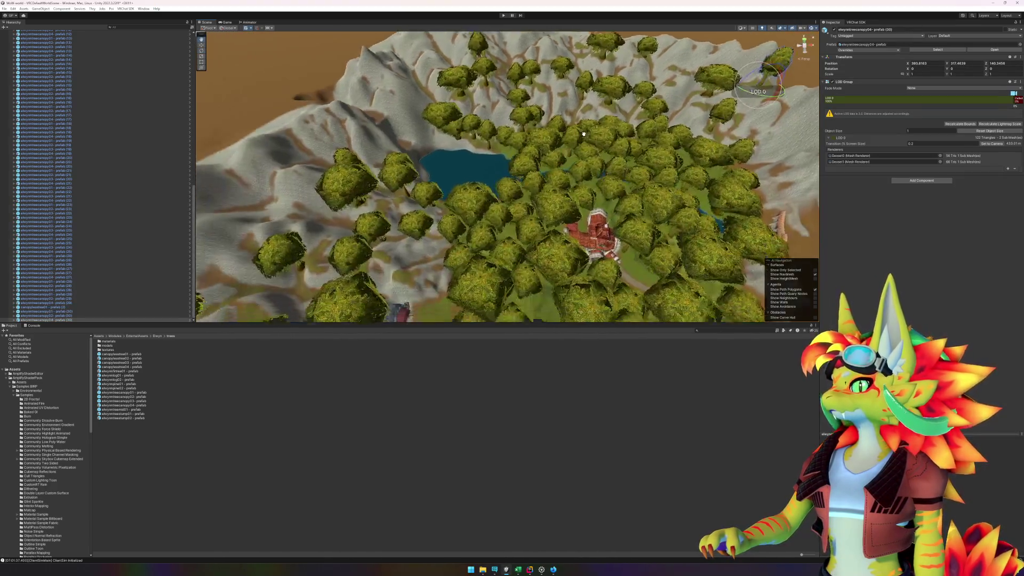
left_click_drag(552, 115, 425, 194)
Step: Frame the Abbey, fly among the surrounding trees, and start Play mode
left_click(461, 185)
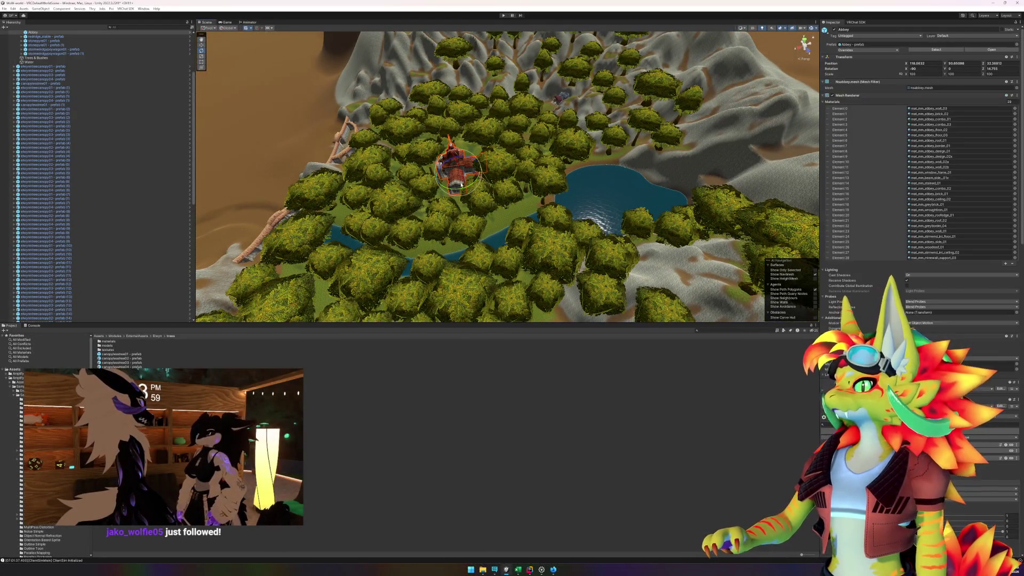
key("f")
scroll(555, 206, "up", 4)
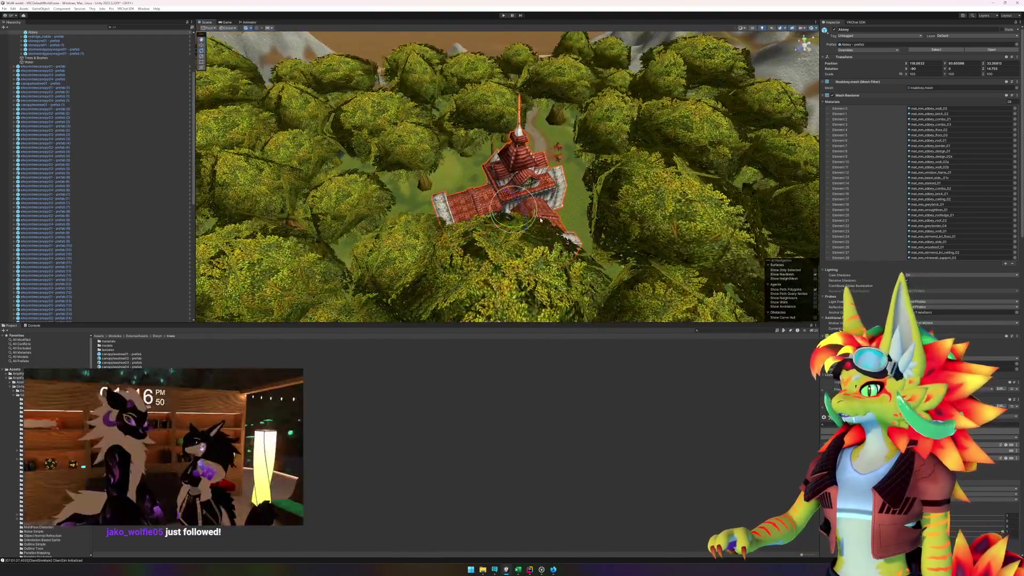
scroll(577, 226, "up", 5)
mouse_move(577, 226)
left_mouse_down()
mouse_move(725, 227)
mouse_move(484, 230)
mouse_move(459, 240)
left_mouse_up()
left_click(327, 450)
scroll(399, 255, "up", 3)
mouse_move(399, 255)
left_mouse_down()
mouse_move(318, 195)
mouse_move(289, 207)
left_mouse_up()
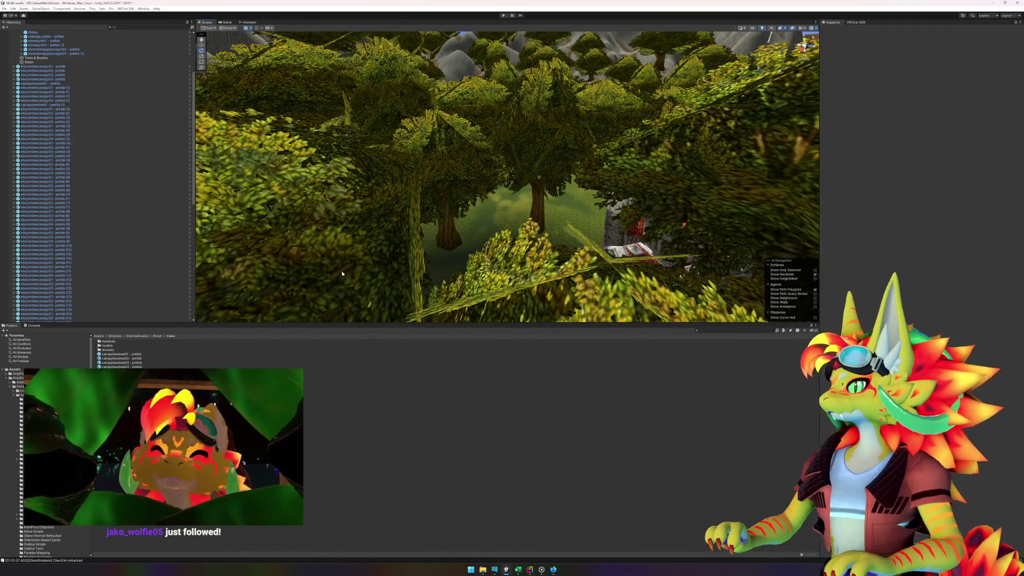
left_click(503, 16)
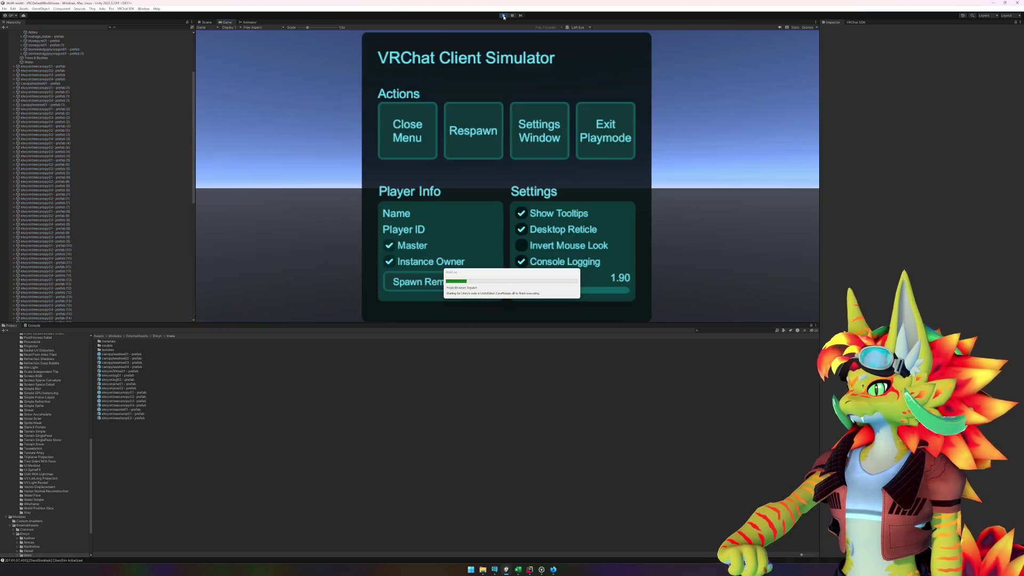
Step: Close the VRChat Client Simulator menu to stand among the trees at ground level
left_click(410, 133)
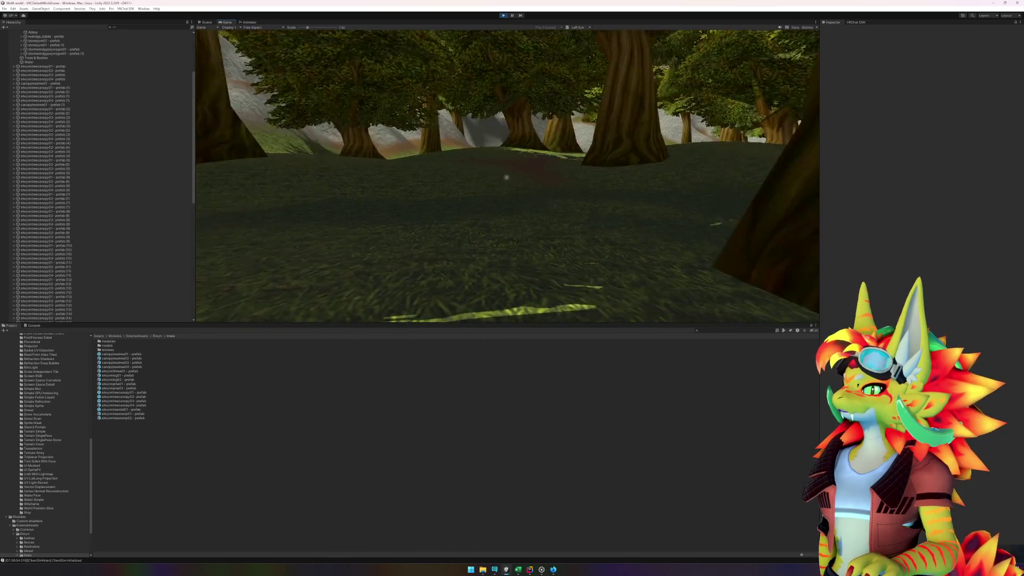
Step: Walk in play mode from the tree trunk toward the abbey and along its wall
key("s")
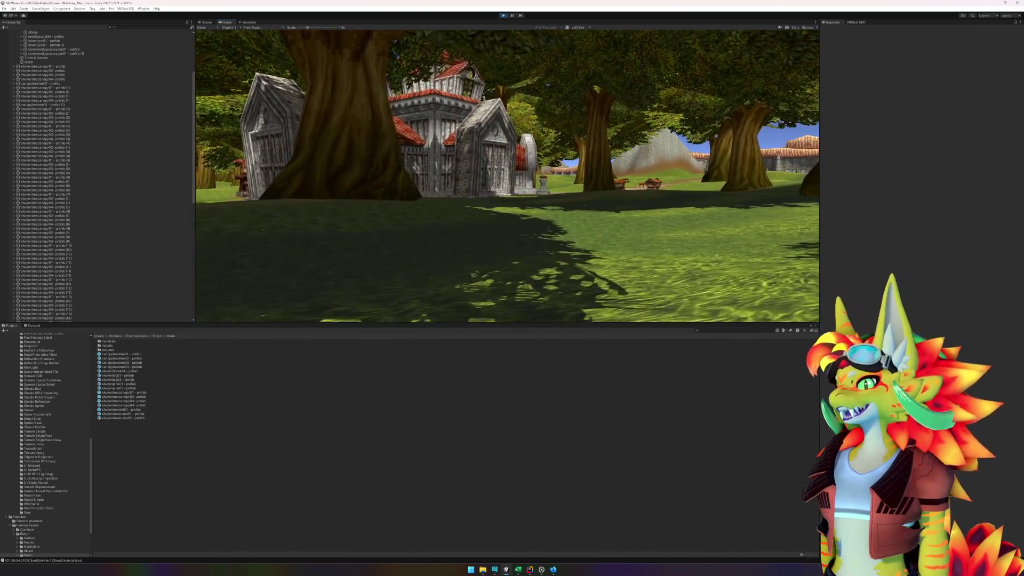
key("w")
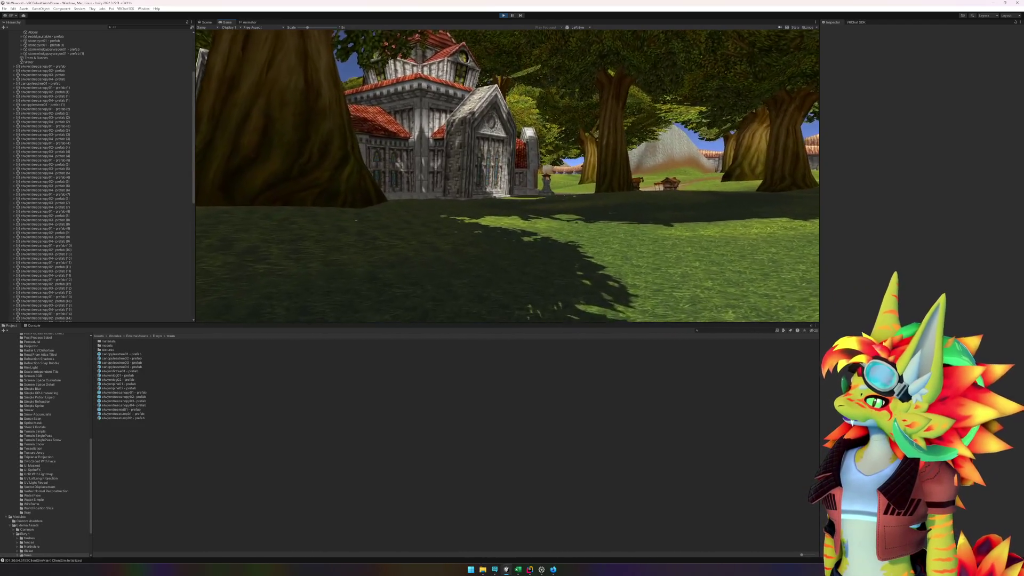
key("w")
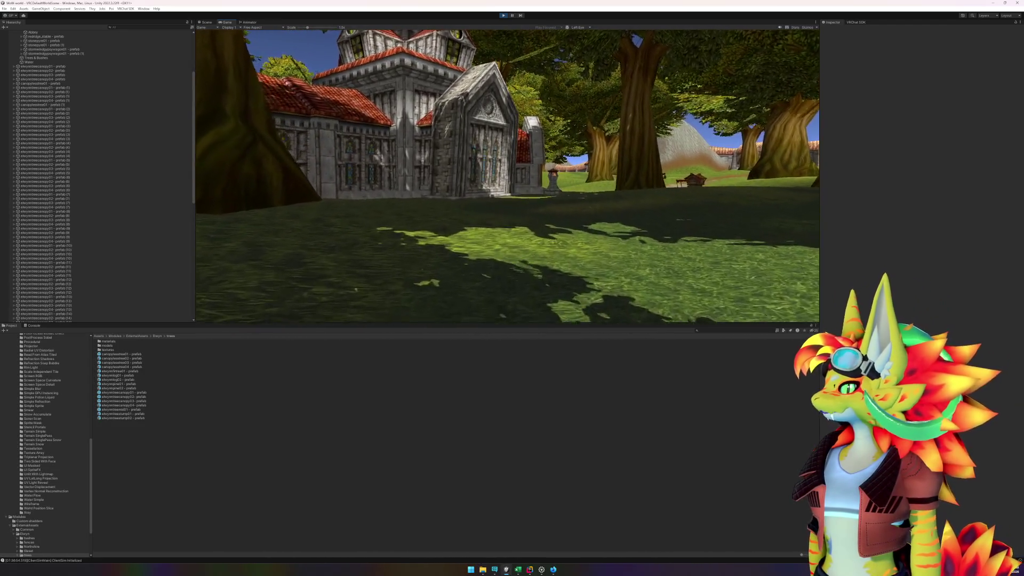
key("w")
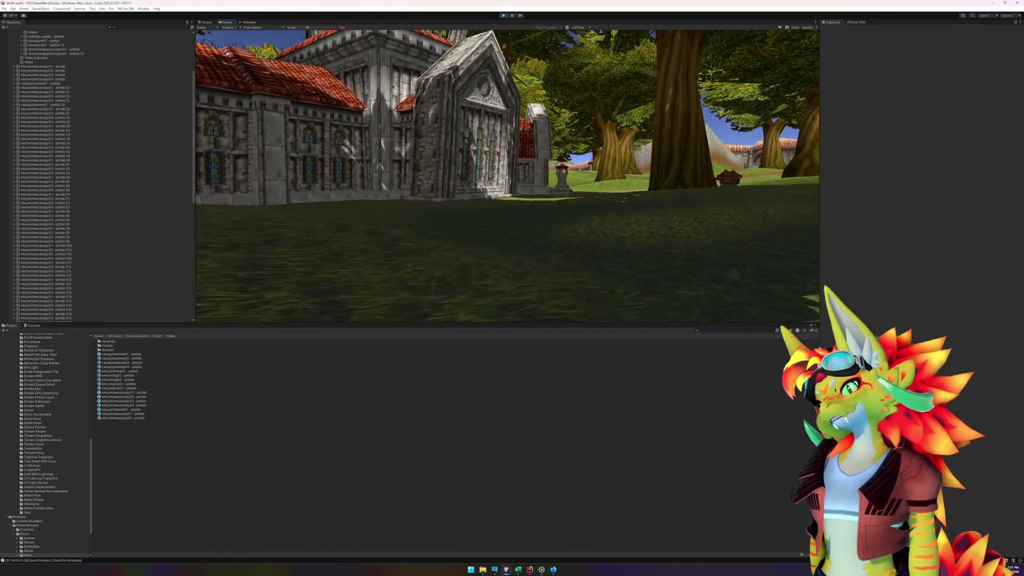
key("w")
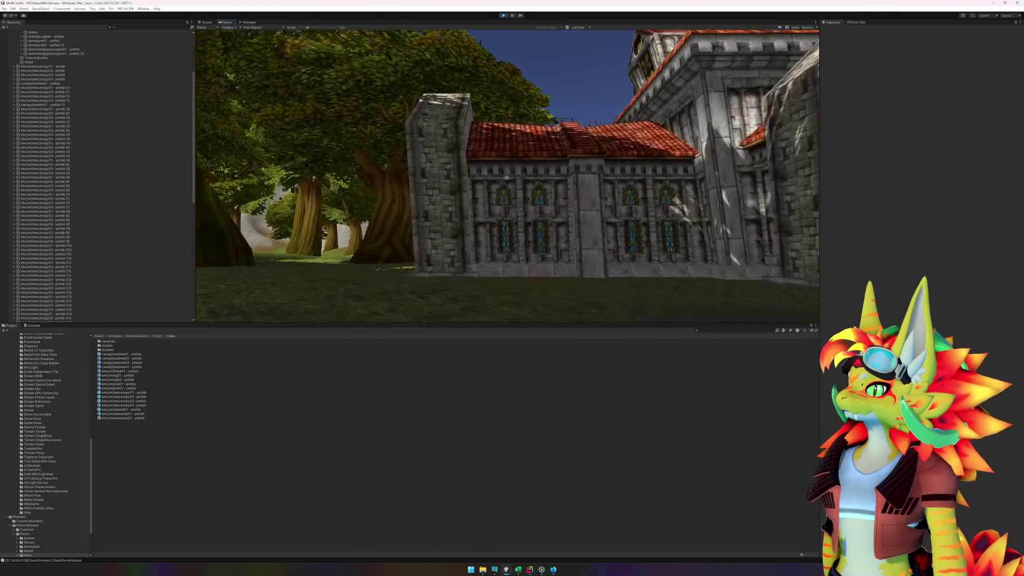
key("w")
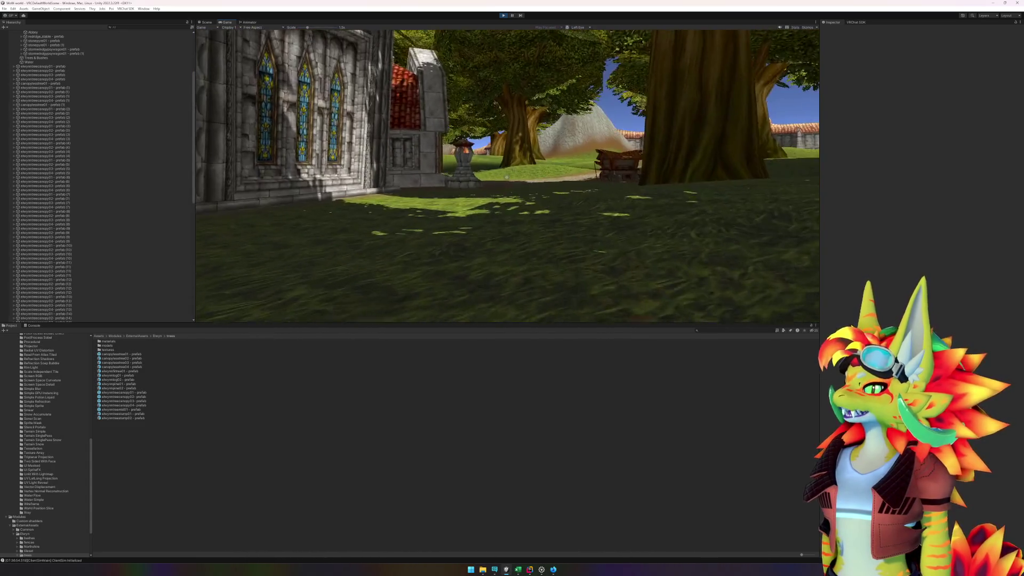
key("w")
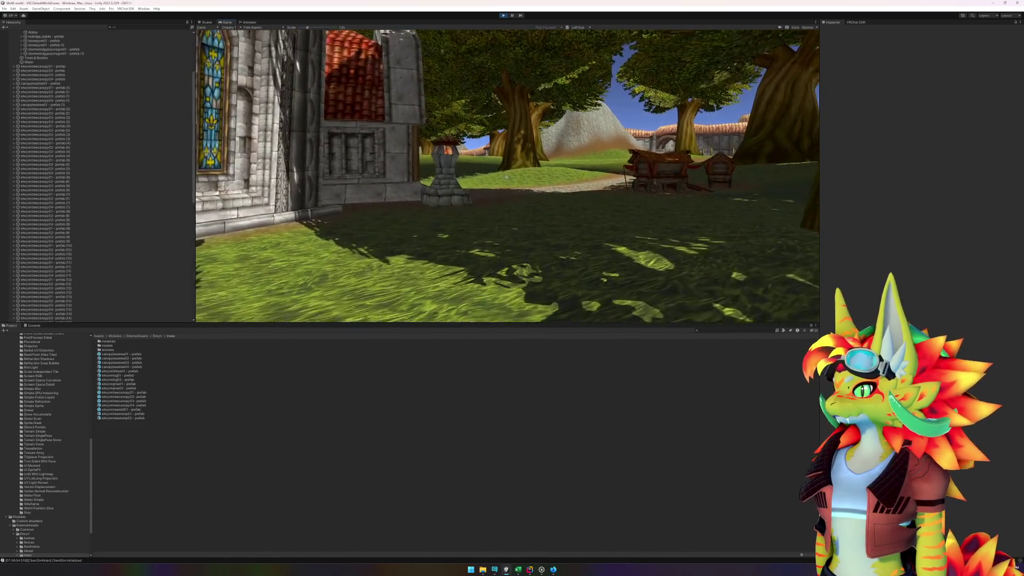
Step: Bring up the Client Simulator menu with Esc and stop play mode
key("w")
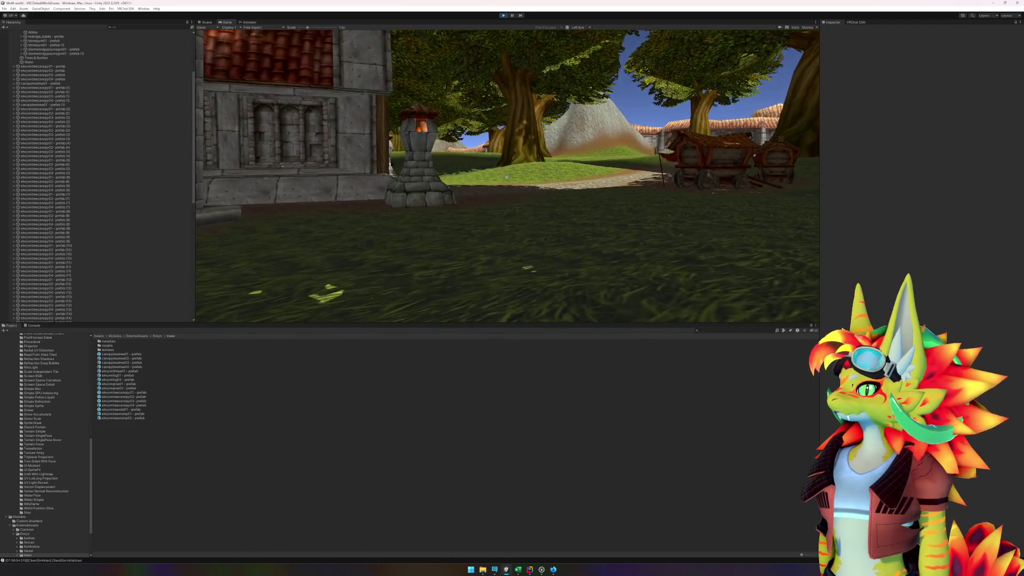
key("Escape")
left_click(503, 15)
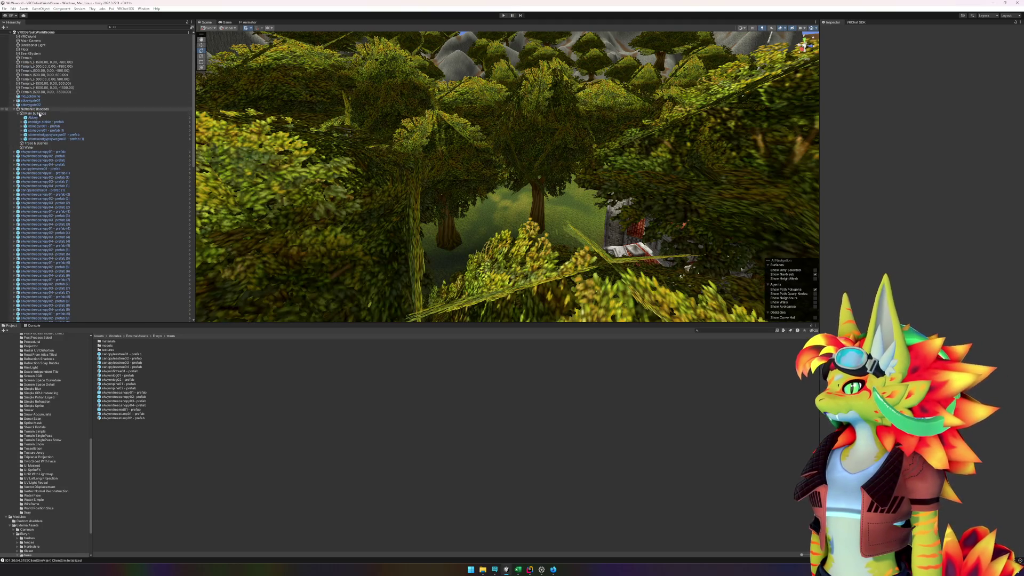
Step: Select all the canopy tree prefabs in the Hierarchy
left_click(42, 152)
scroll(46, 187, "down", 15)
left_click(46, 314, "shift")
Step: Move the selected canopy prefabs under the Trees & Bushes object
scroll(110, 229, "up", 15)
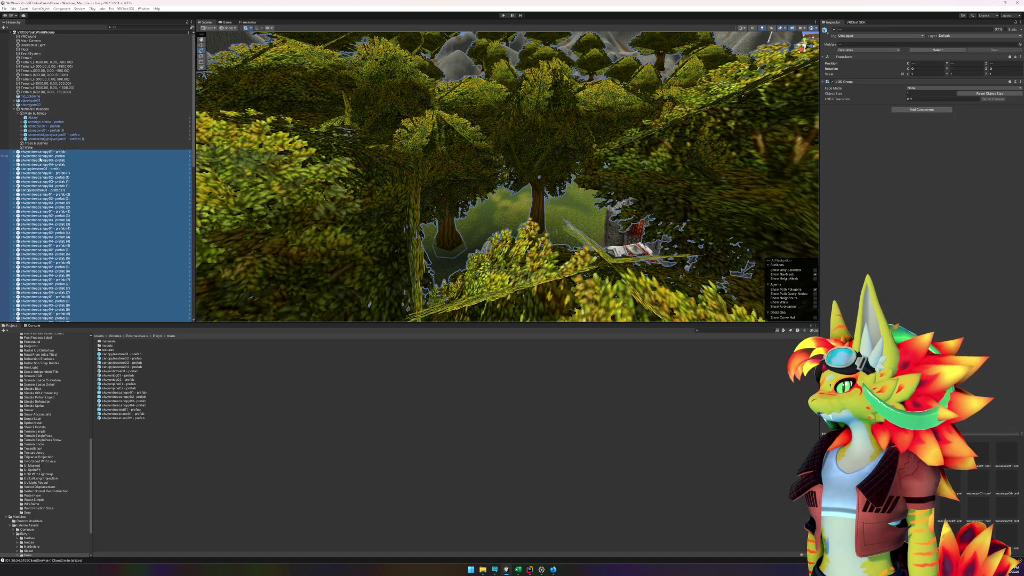
left_click_drag(34, 152, 35, 145)
scroll(46, 155, "up", 10)
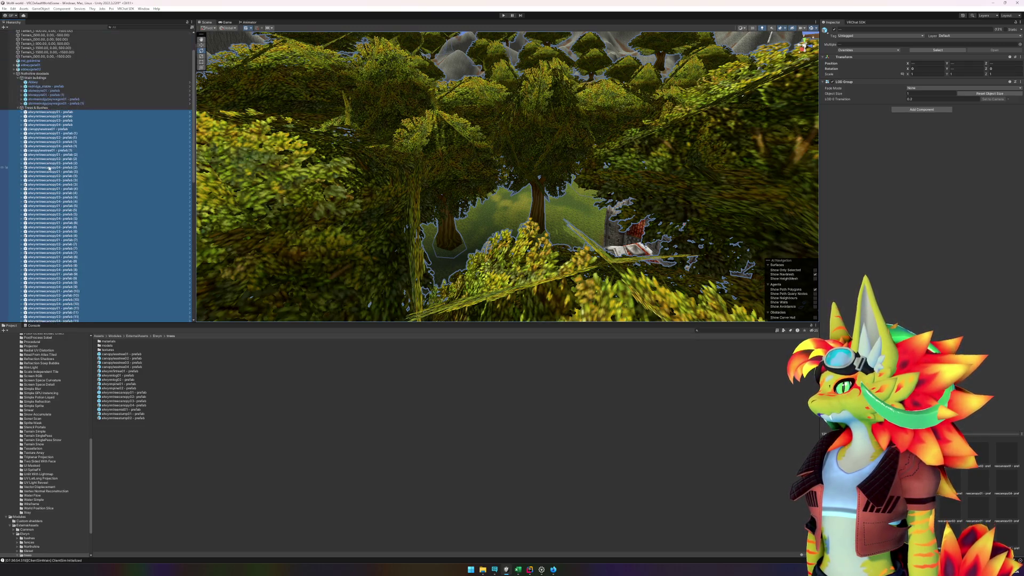
Step: Collapse Trees & Bushes and deactivate it so all the trees disappear
left_click(18, 143)
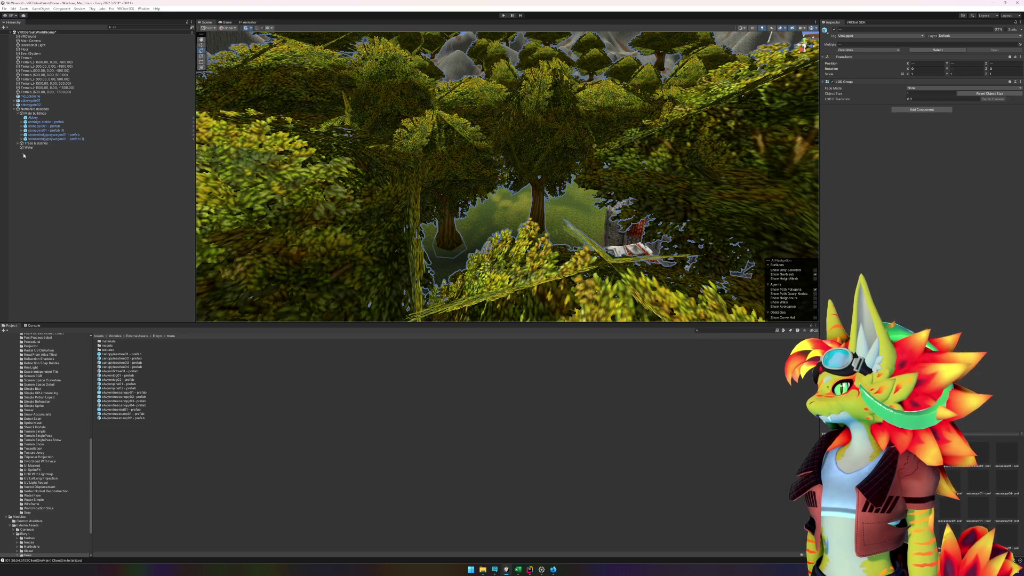
left_click(65, 179)
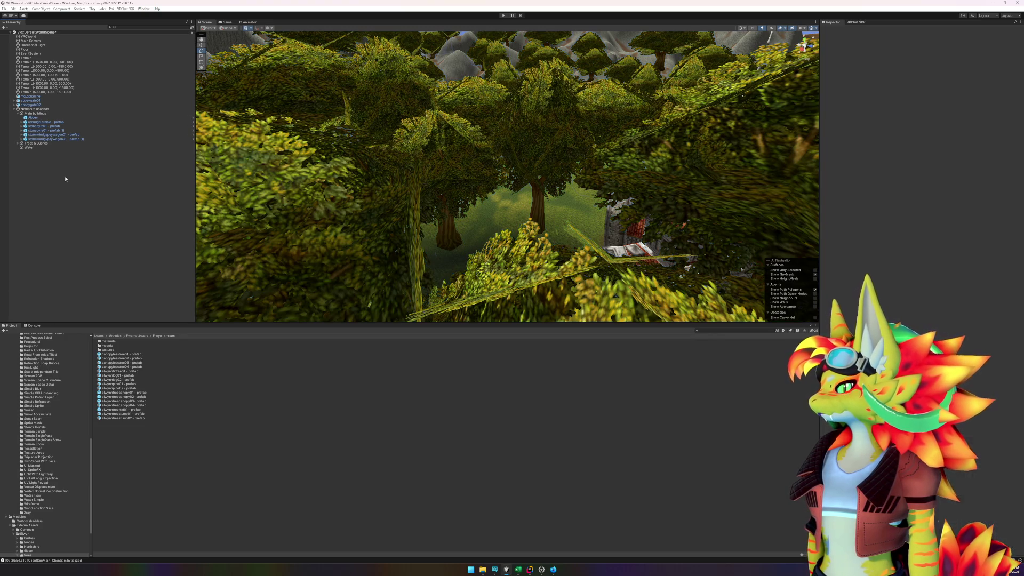
left_click(36, 143)
left_click(835, 30)
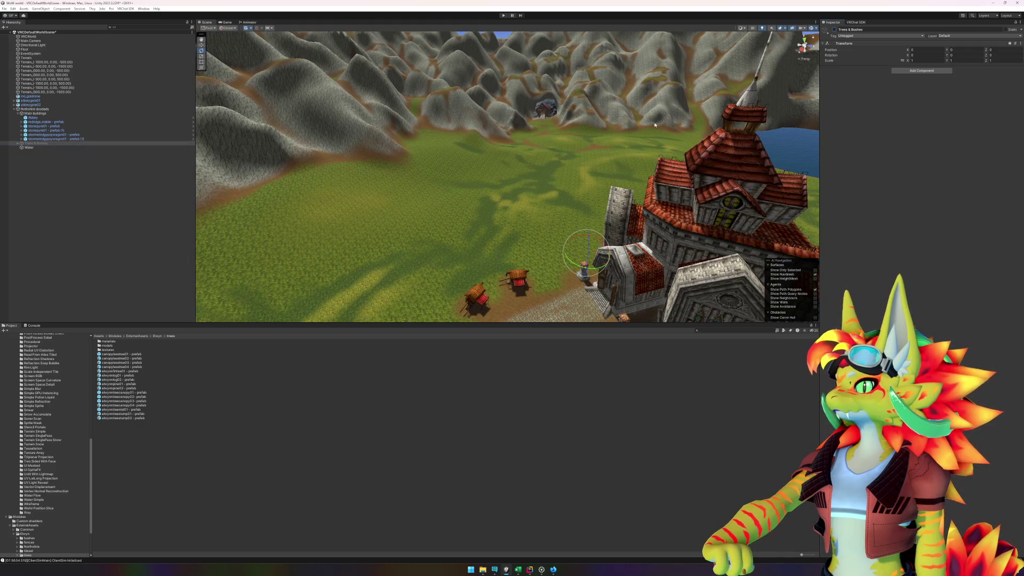
key("ctrl+p")
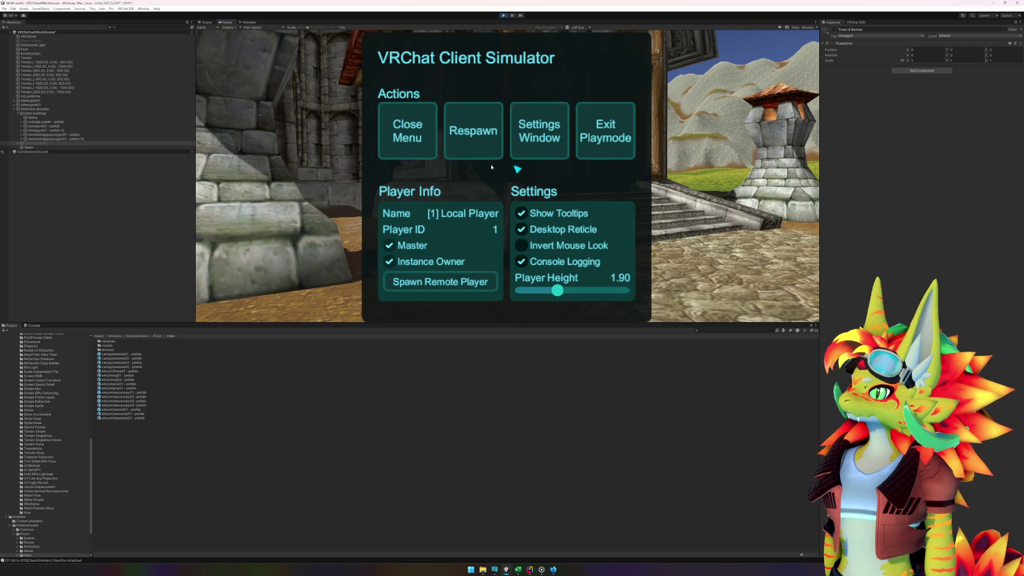
left_click(425, 139)
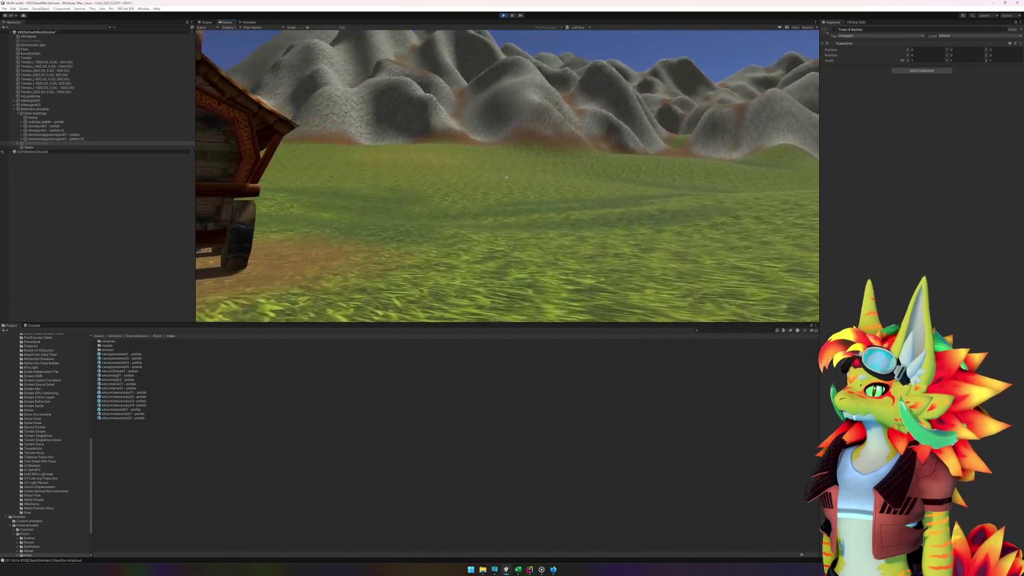
key("w")
key("w")
key("w")
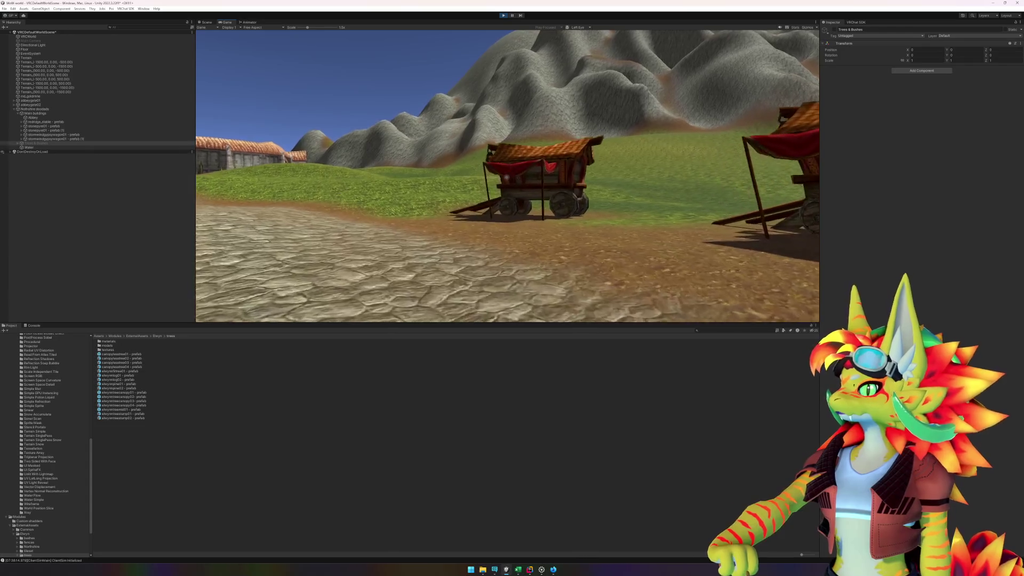
key("w")
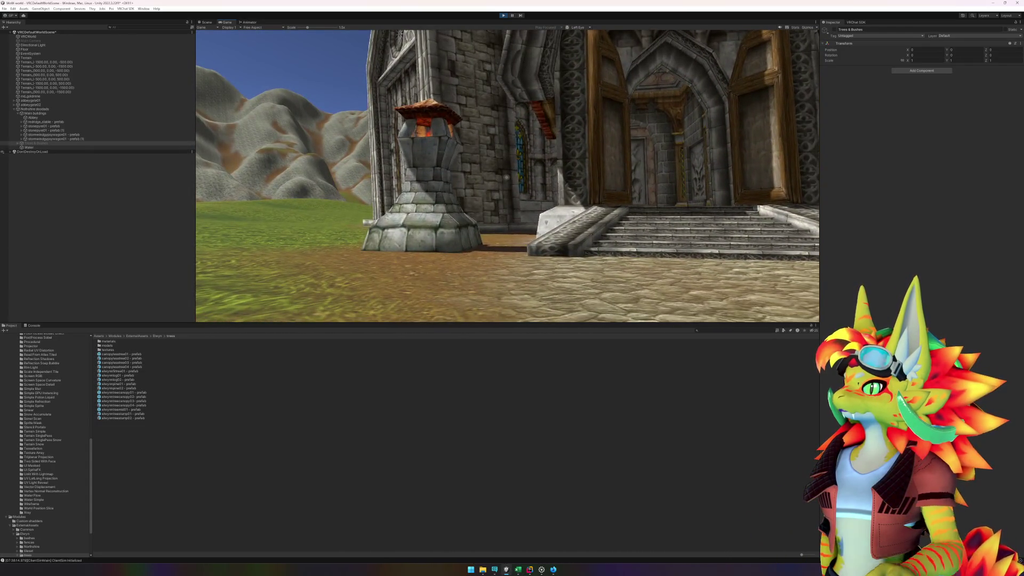
key("w")
key("w")
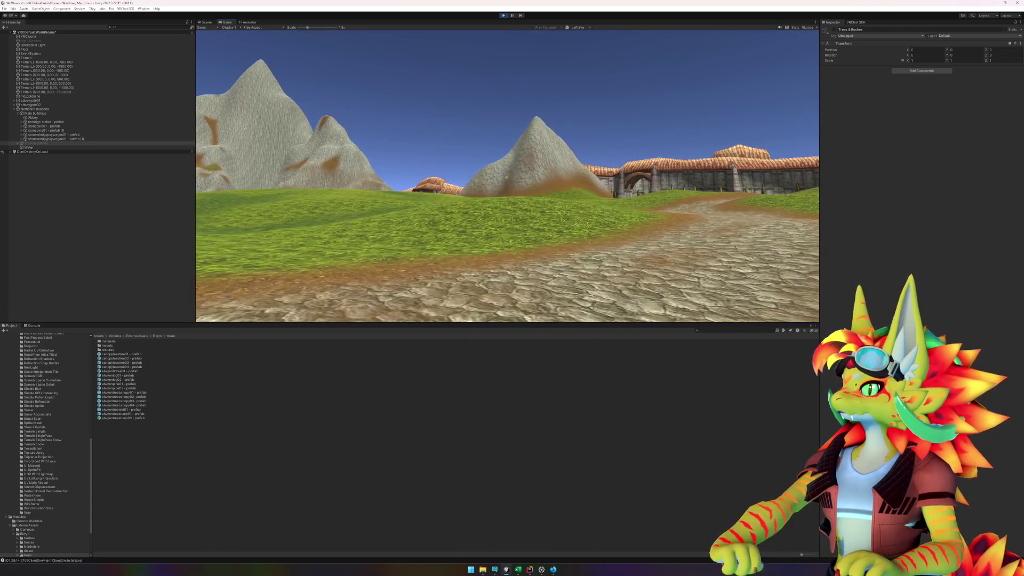
key("Escape")
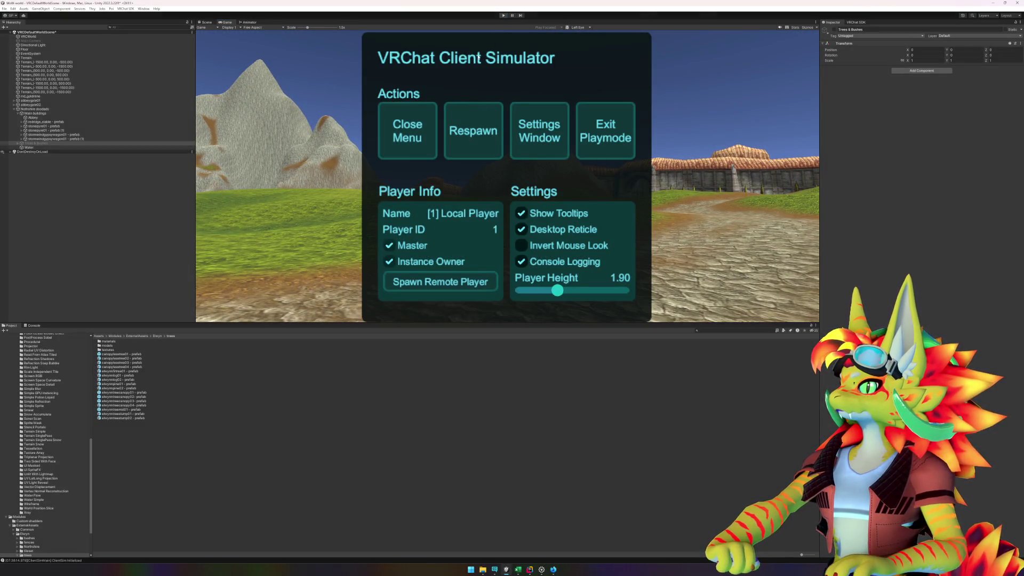
left_click(503, 15)
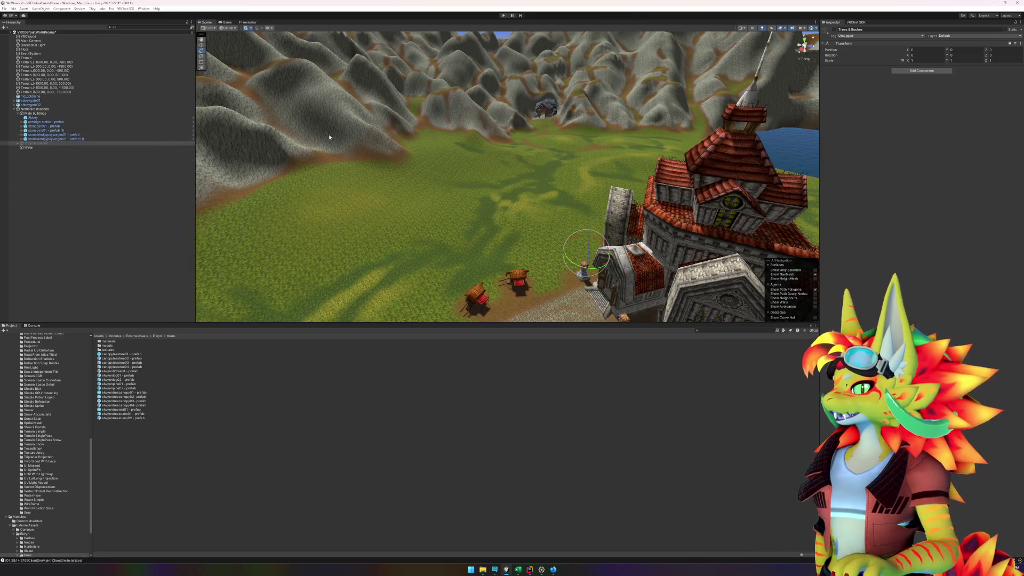
Step: Reactivate Trees & Bushes so the forest shows again, and briefly check Task Manager
left_click(835, 29)
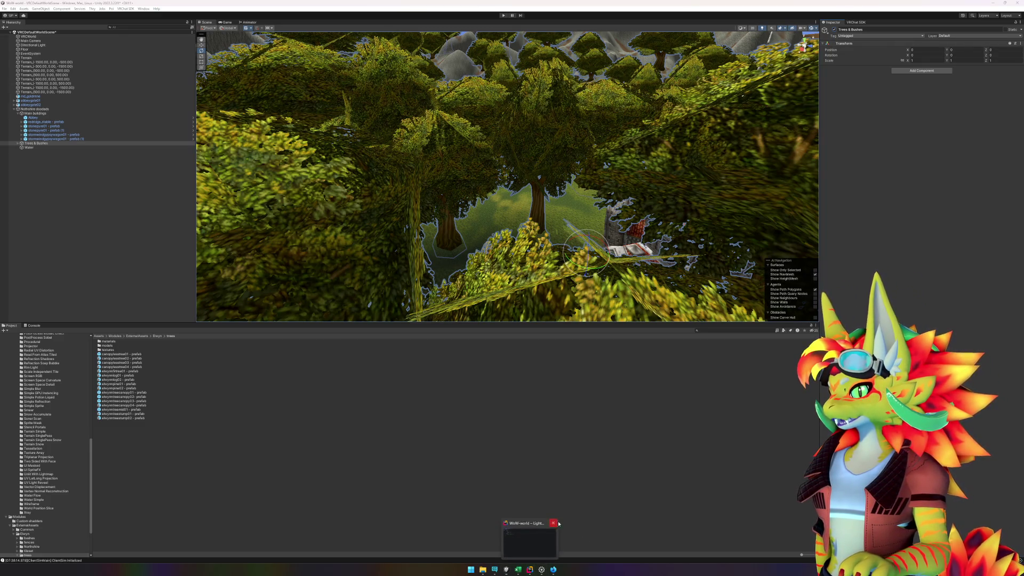
right_click(694, 570)
left_click(712, 554)
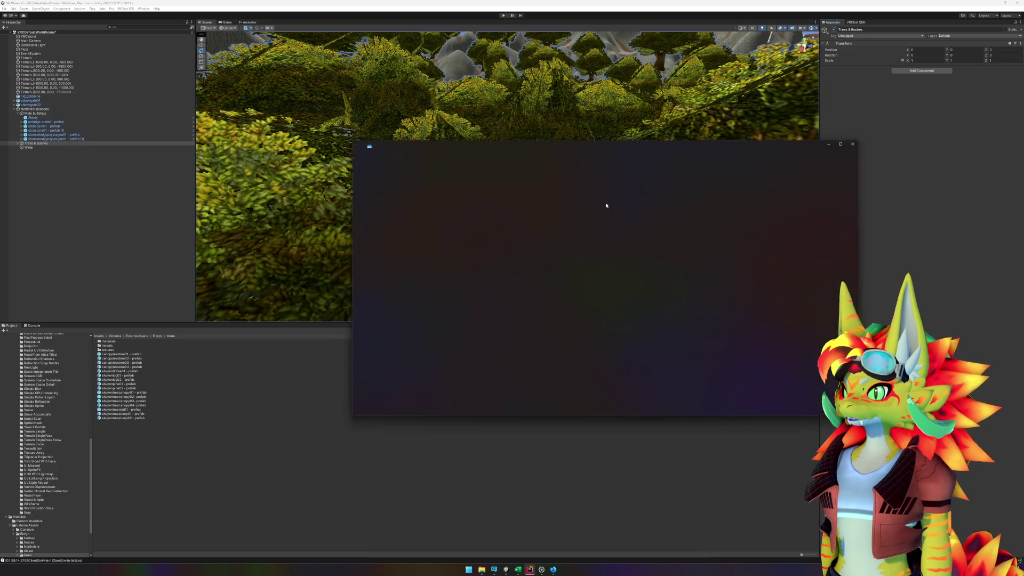
left_click(855, 142)
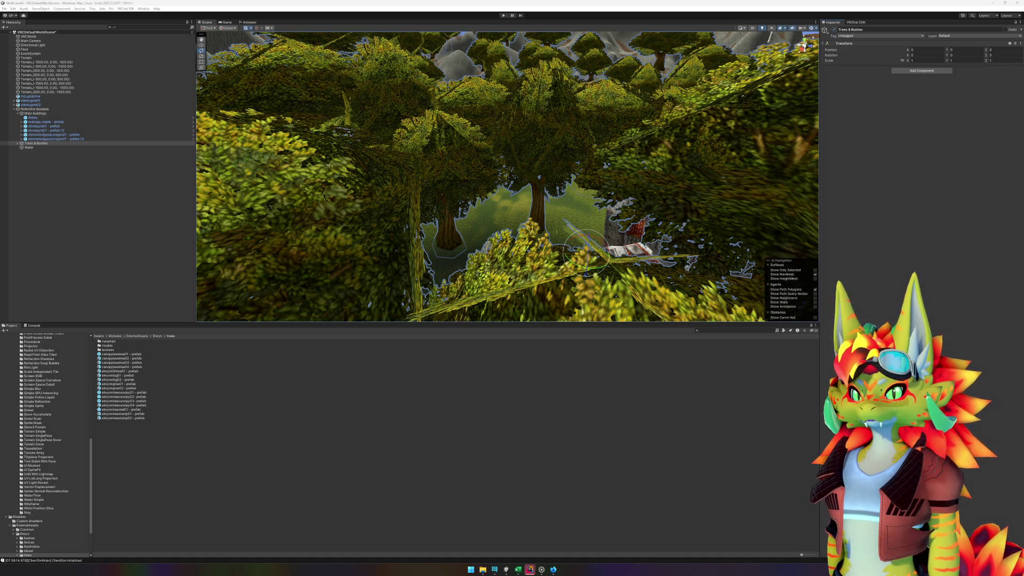
Step: Close the Rider code editor and confirm Exit to return to Unity
key("super+d")
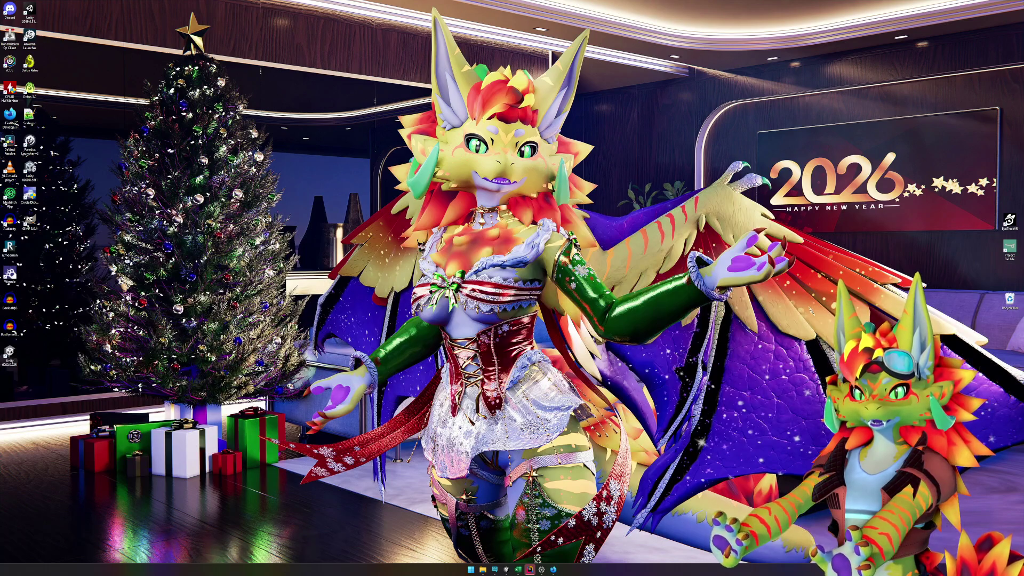
key("super+d")
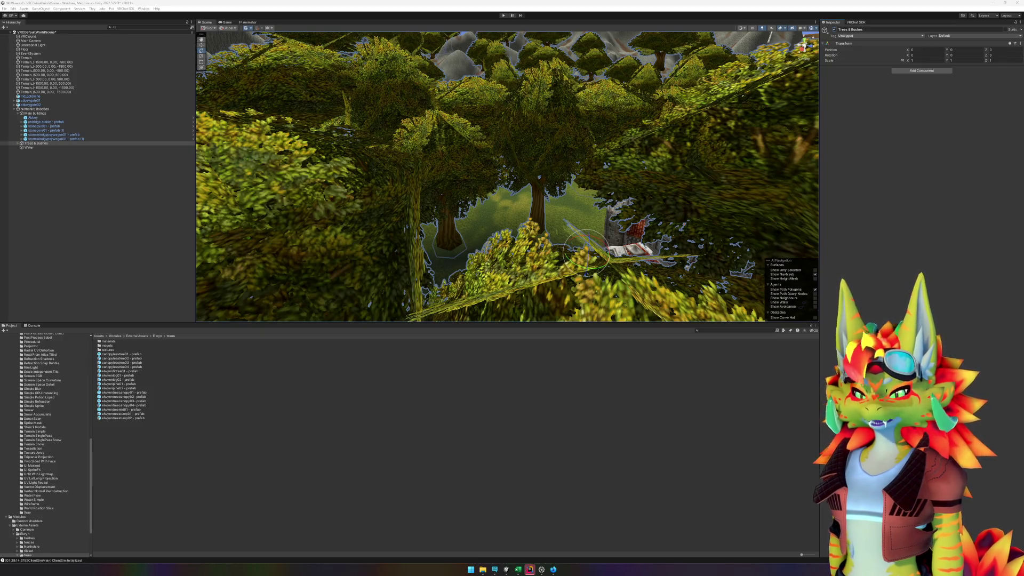
left_click(530, 569)
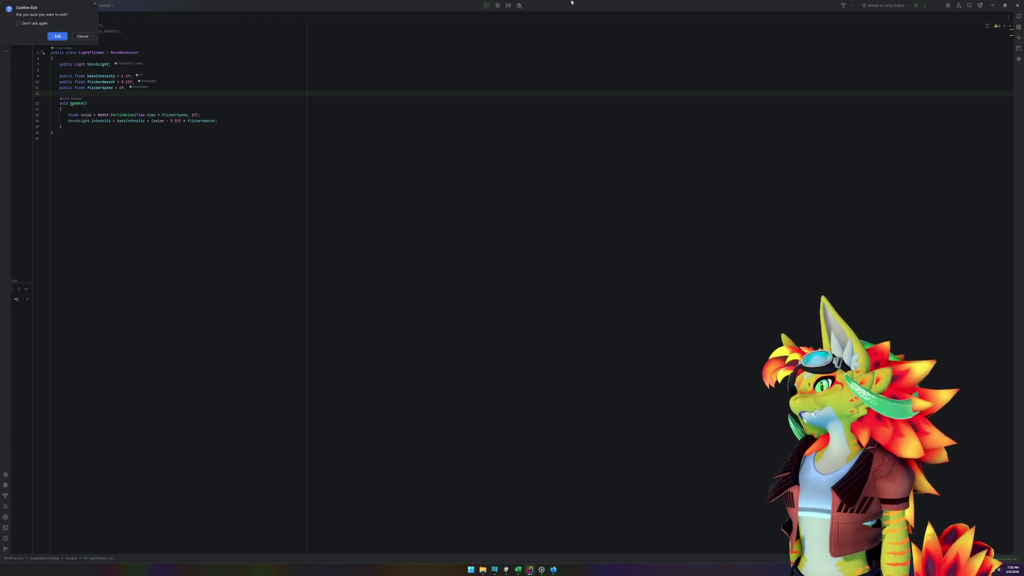
left_click(58, 36)
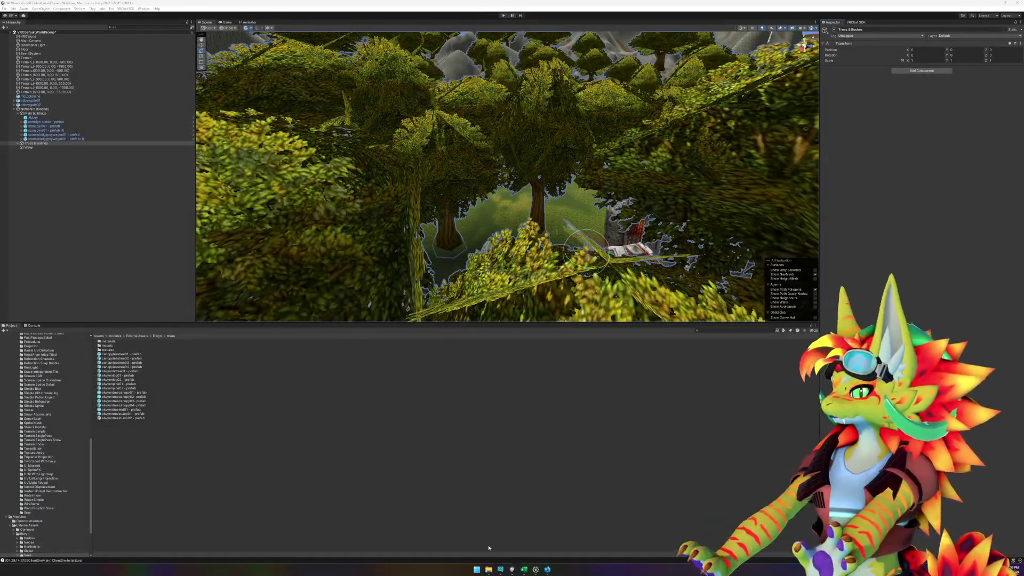
left_click(523, 569)
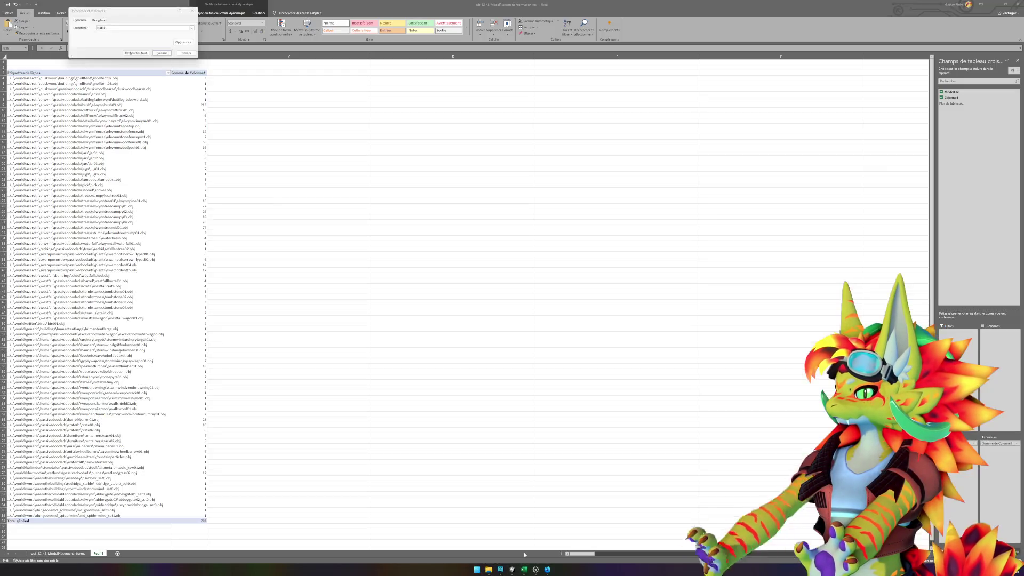
left_click(187, 52)
mouse_move(376, 4)
left_mouse_down()
mouse_move(378, 54)
mouse_move(329, 87)
mouse_move(460, 96)
left_mouse_up()
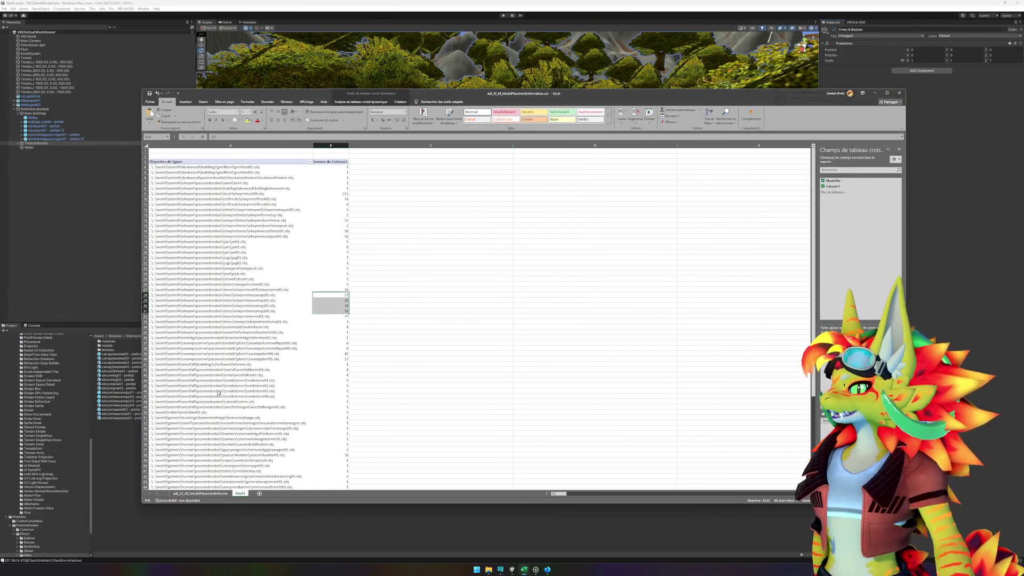
left_click(269, 295)
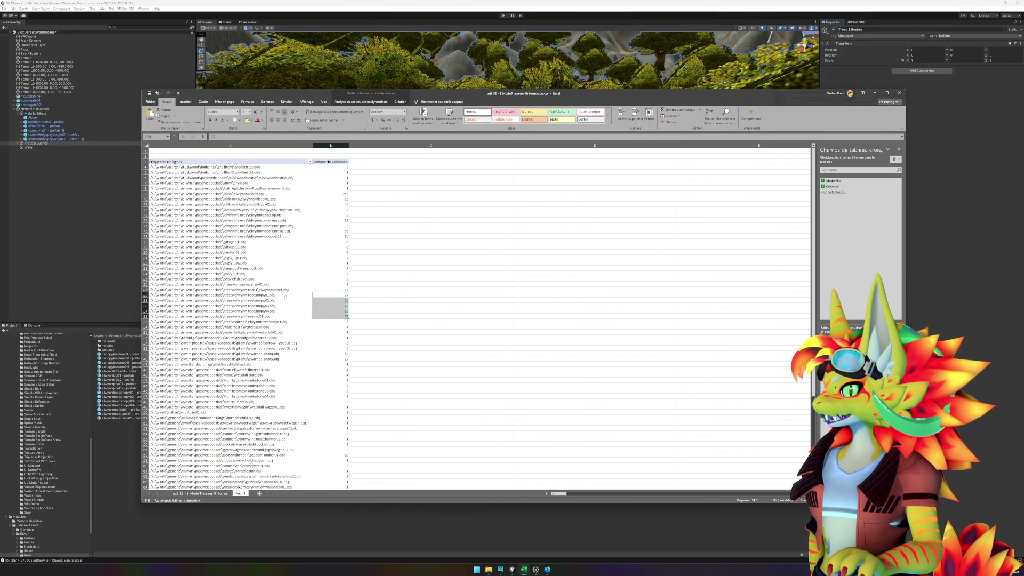
key("ctrl+space")
left_click(269, 295)
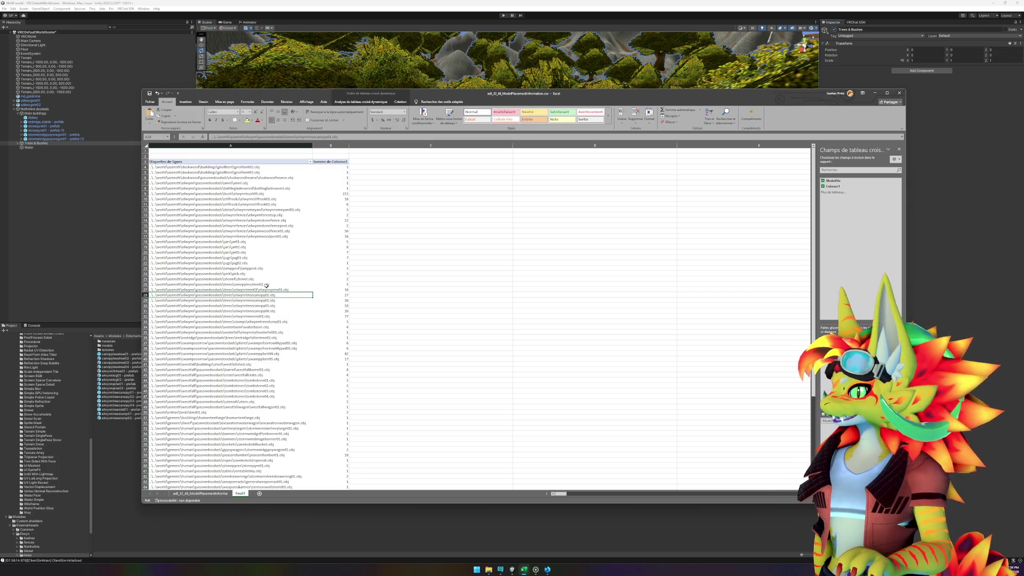
left_click(266, 286)
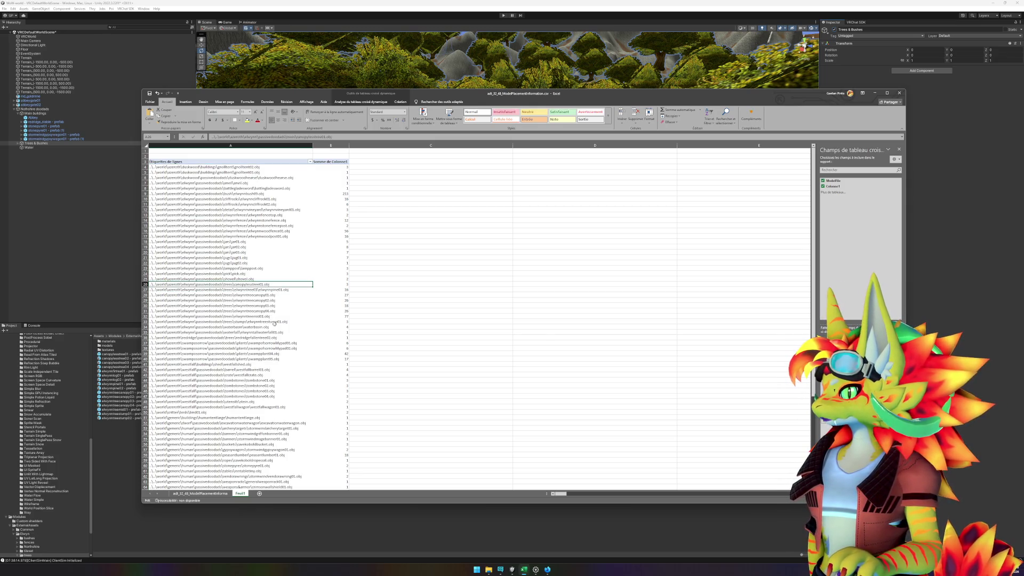
left_click(277, 290)
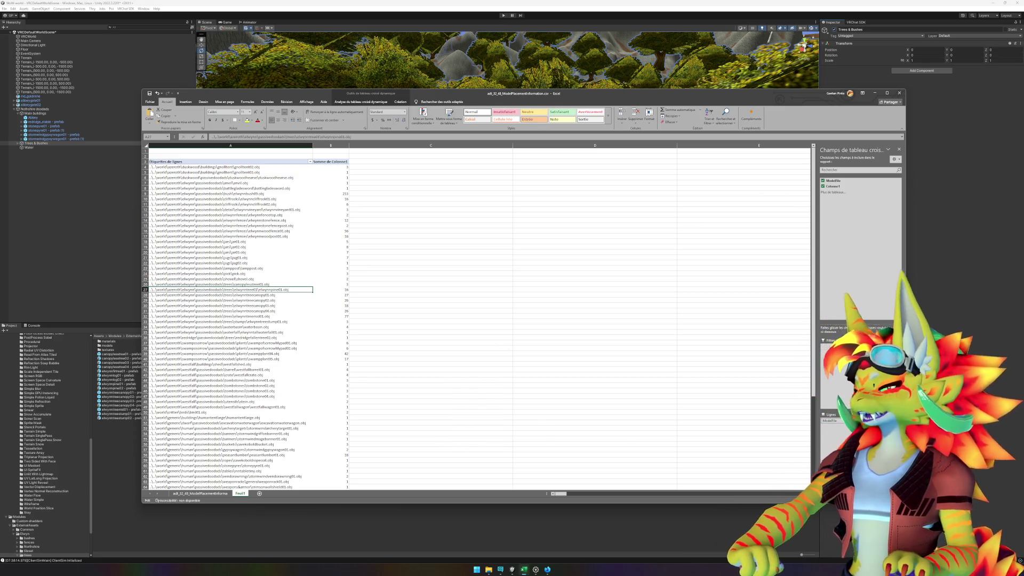
left_click(503, 561)
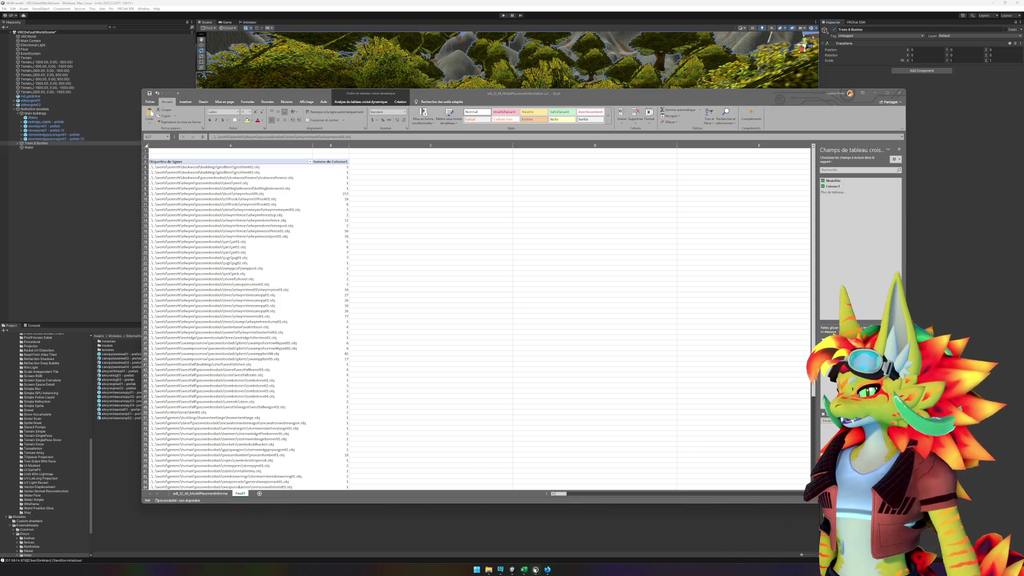
left_click(514, 572)
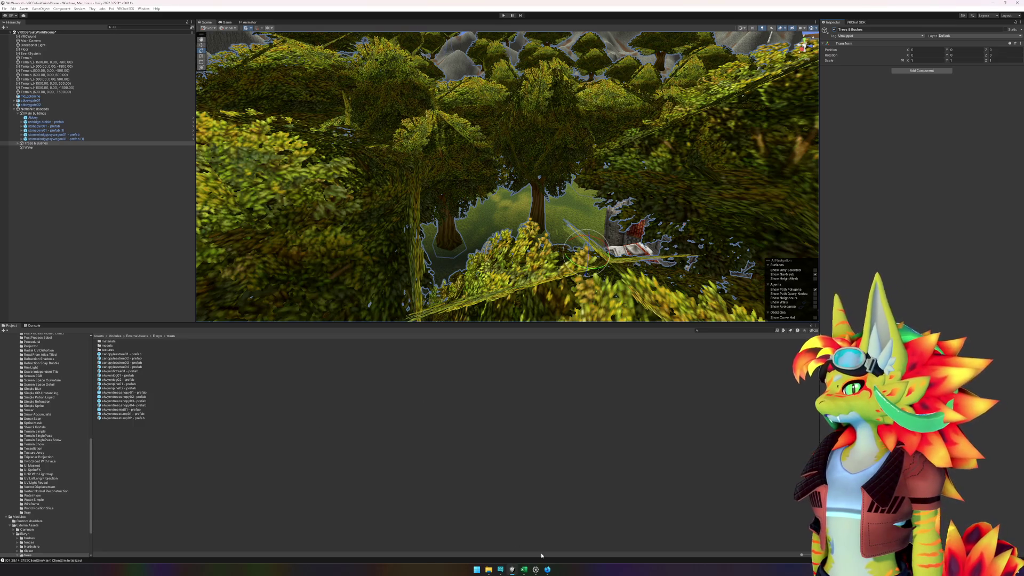
mouse_move(524, 572)
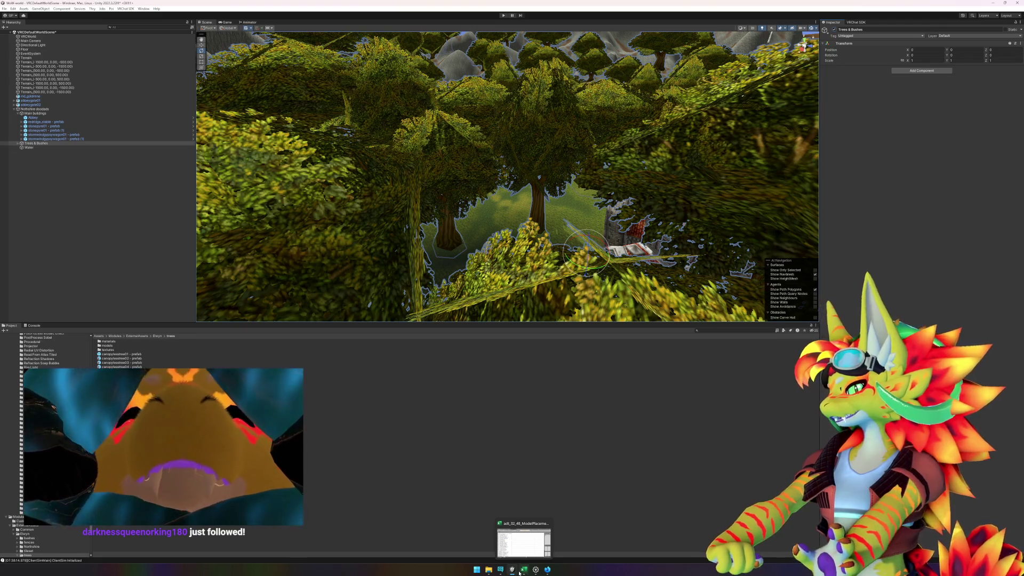
left_click(524, 570)
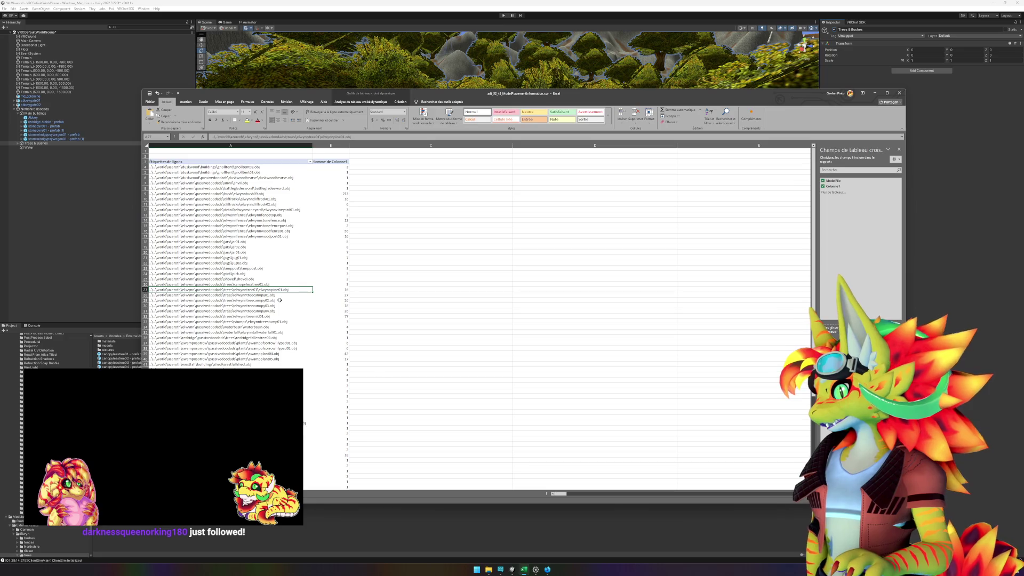
left_click(266, 318)
left_click_drag(316, 317, 291, 316)
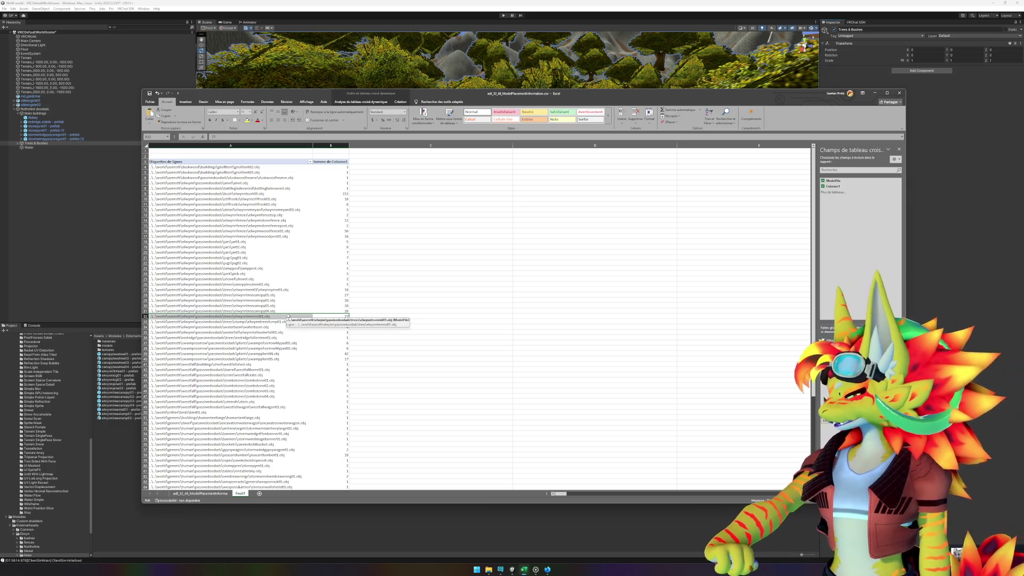
left_click(516, 568)
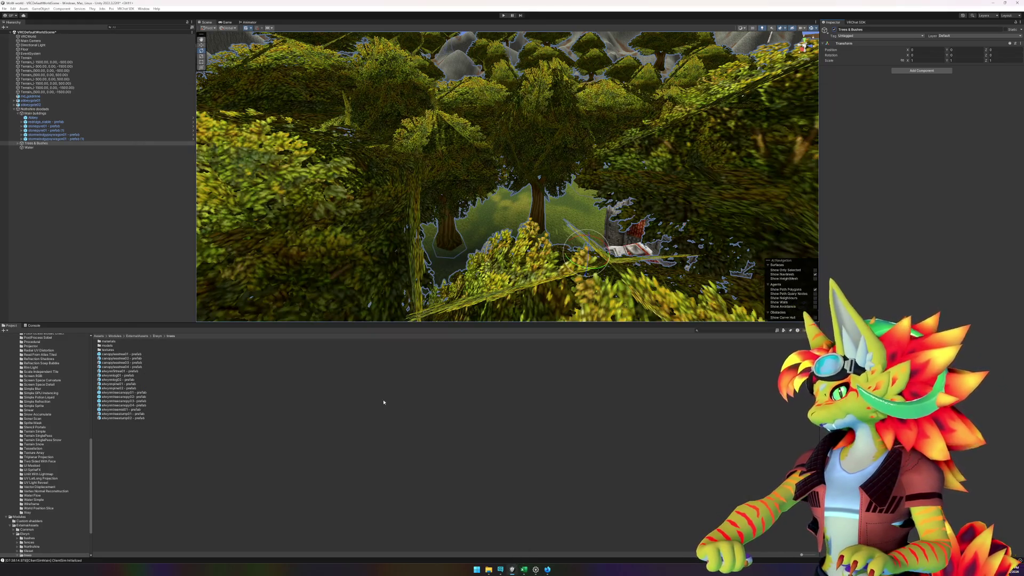
left_click(124, 221)
left_click(129, 401)
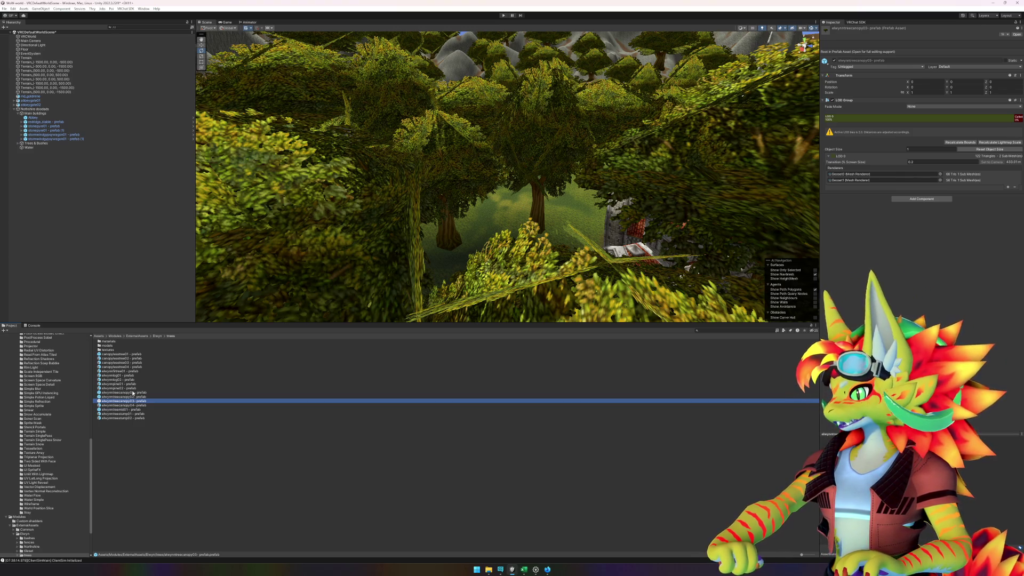
left_click(133, 393)
double_click(134, 393)
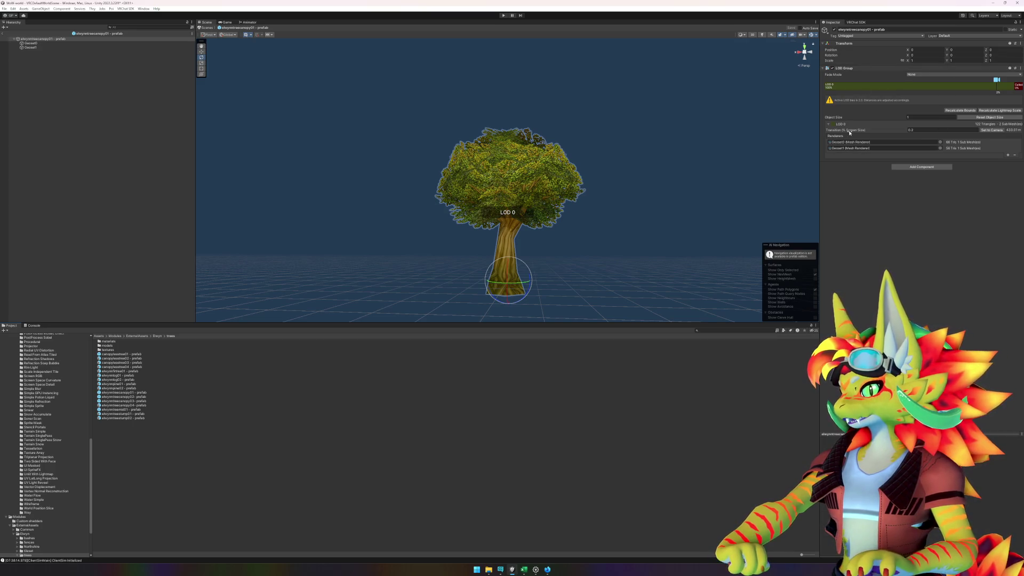
left_click(31, 40, "ctrl")
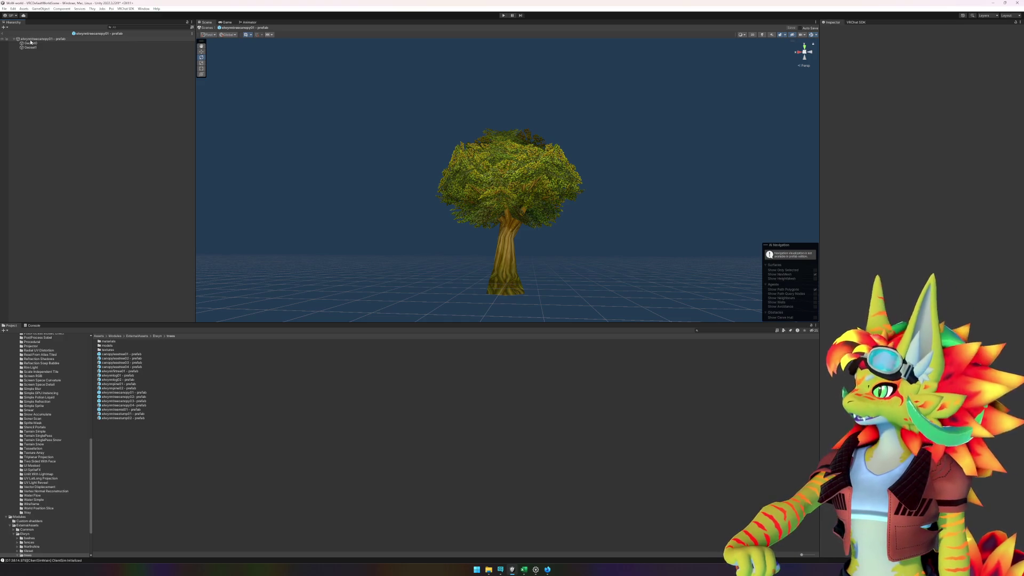
left_click(3, 34)
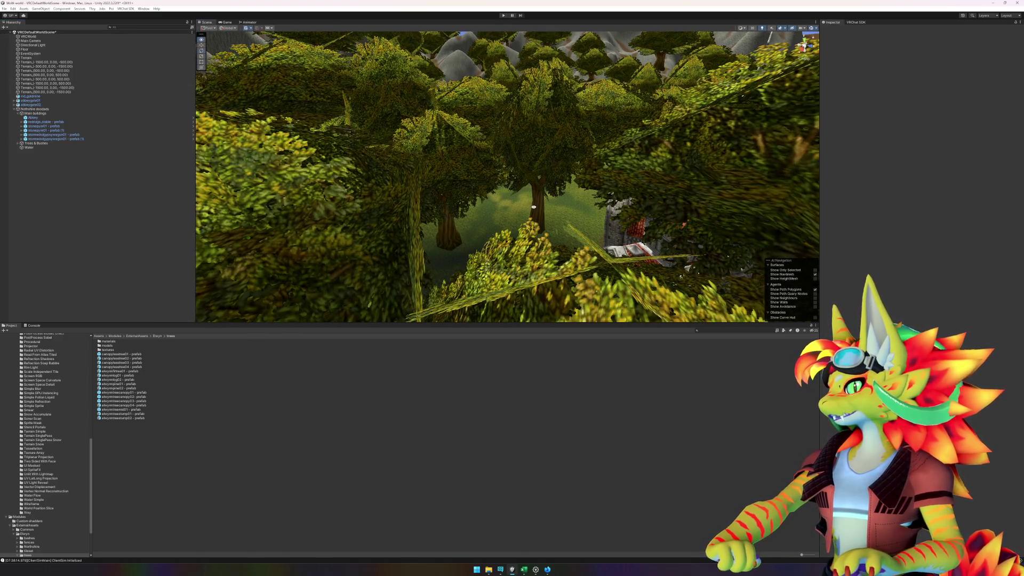
Step: Zoom out and orbit over the forest, then check the elwynnpine01 count of 16 in Excel row 27
scroll(534, 206, "down", 10)
mouse_move(405, 208)
left_mouse_down()
mouse_move(530, 230)
mouse_move(438, 209)
mouse_move(497, 227)
mouse_move(688, 204)
mouse_move(633, 209)
left_mouse_up()
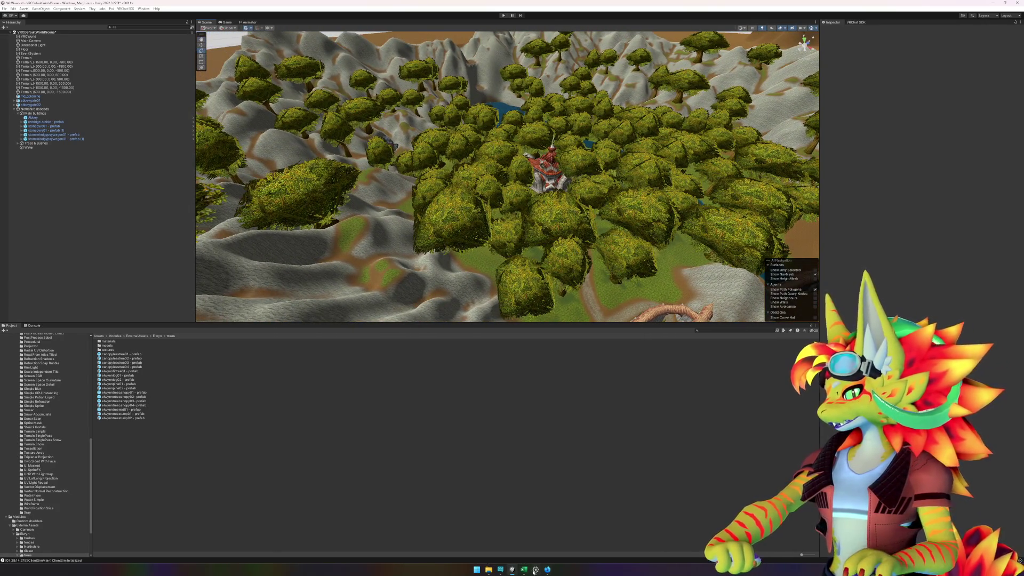
left_click(535, 571)
left_click(524, 570)
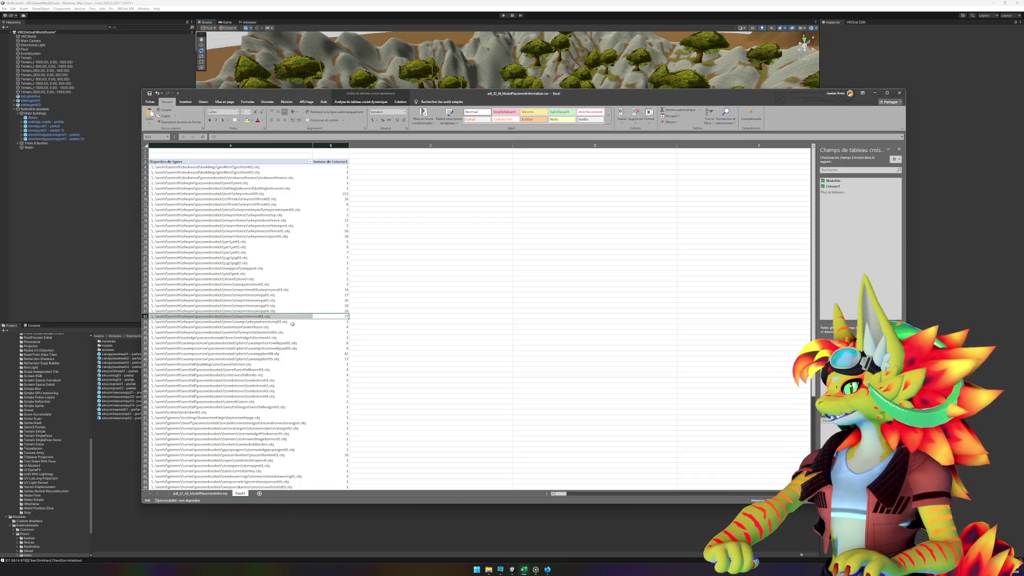
left_click(288, 291)
key("Right")
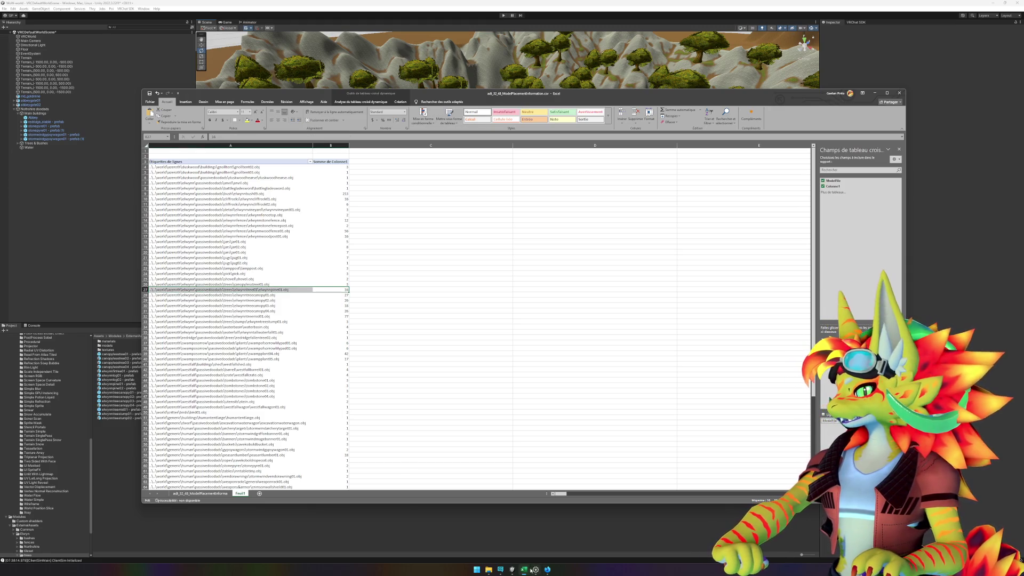
left_click(513, 570)
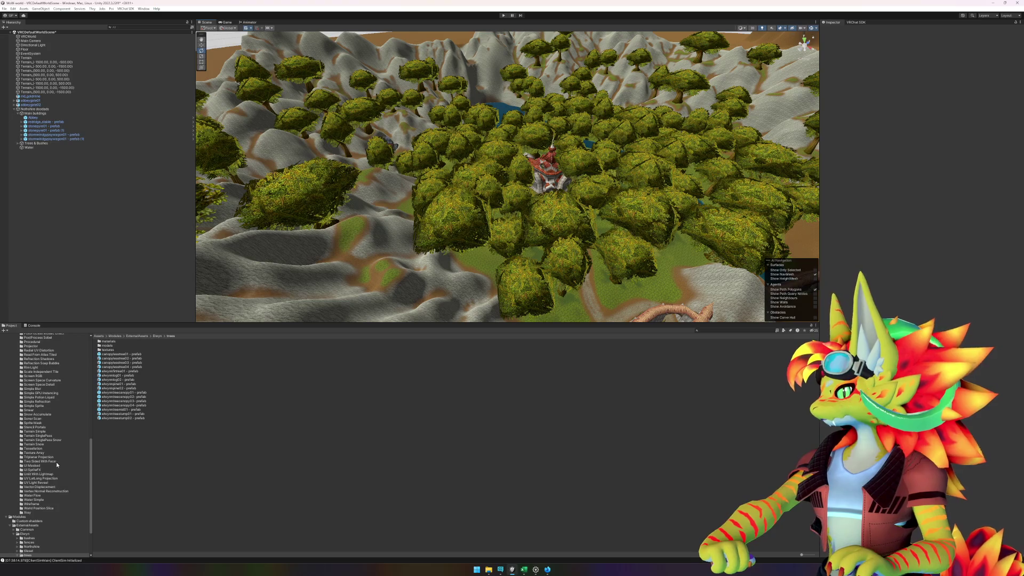
Step: Open the elwynnpine01 prefab on its own and compare it against the Excel pivot table
left_click(126, 384)
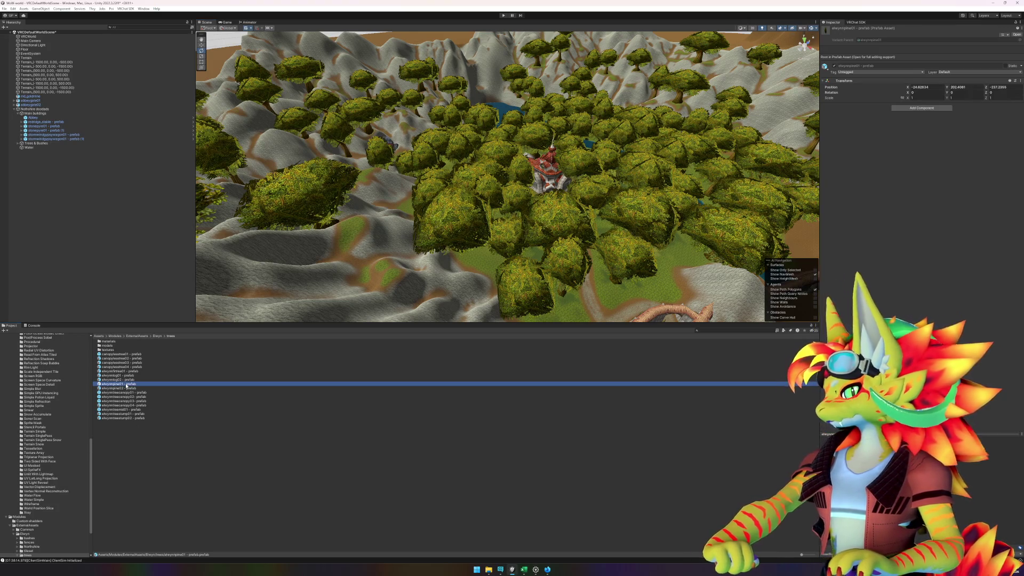
double_click(127, 385)
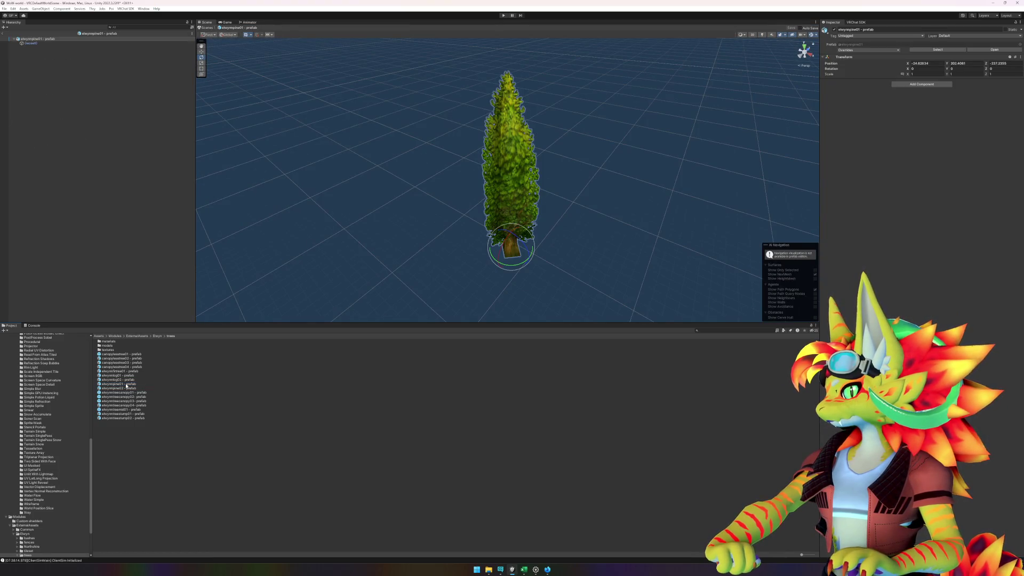
left_click(528, 571)
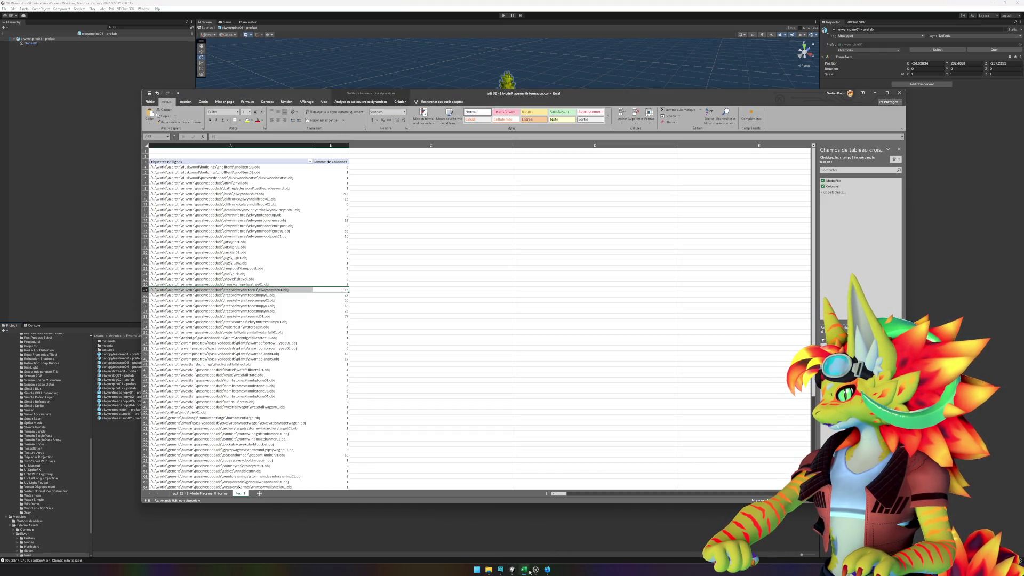
left_click(528, 572)
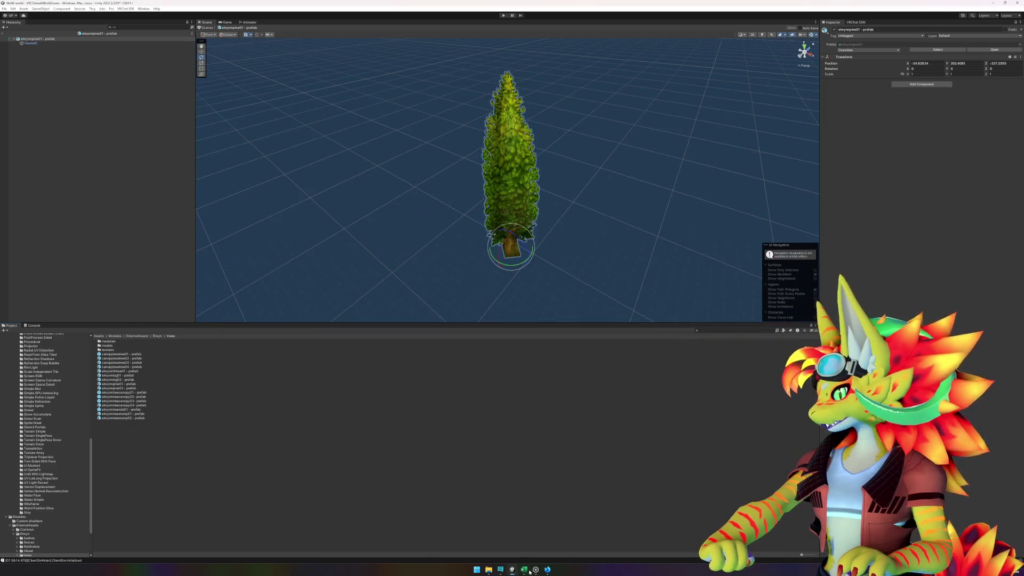
left_click(530, 572)
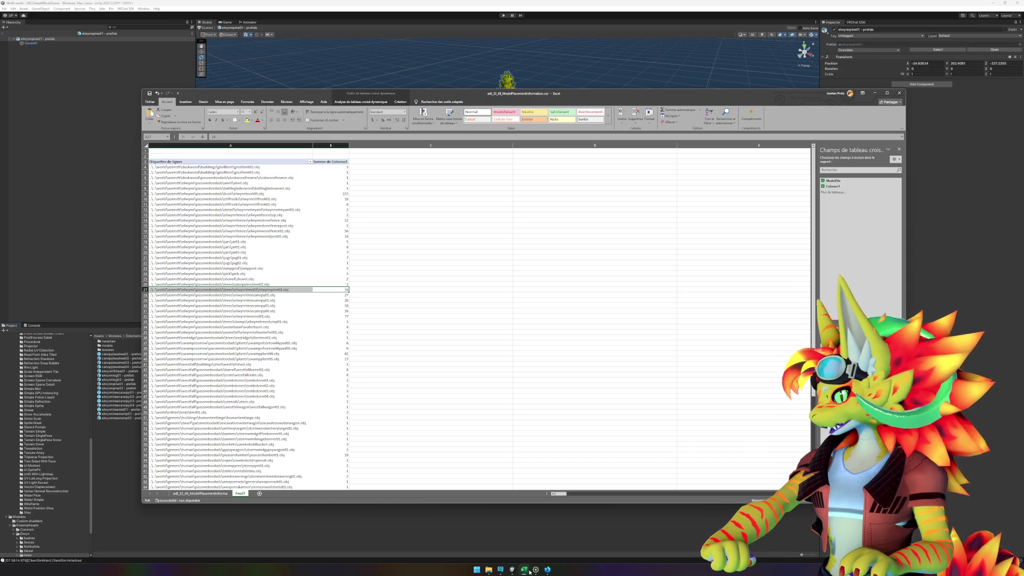
left_click(530, 572)
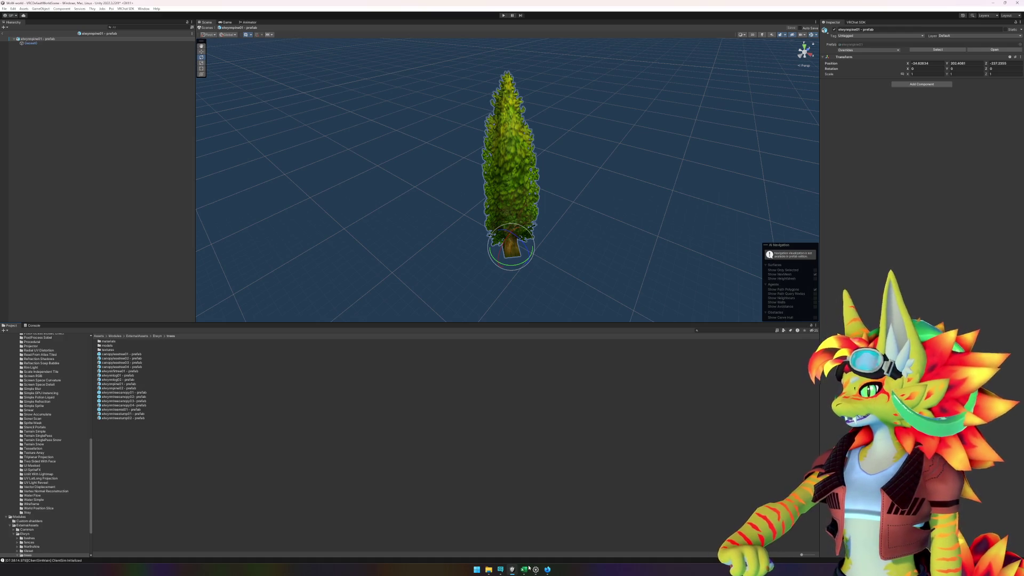
Step: Exit Prefab Mode, then select the Abbey and frame it up close
left_click(5, 34)
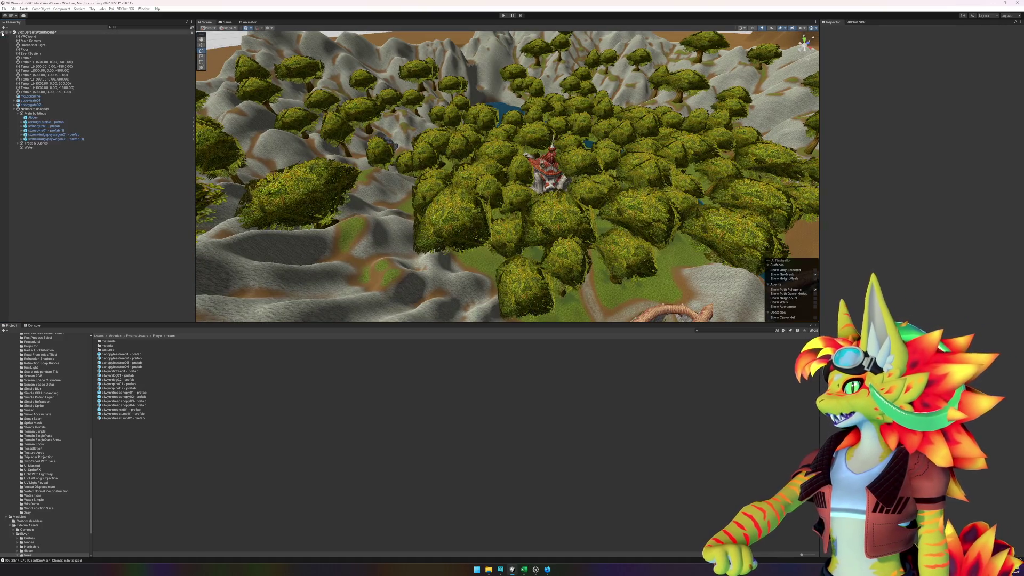
left_click(549, 191)
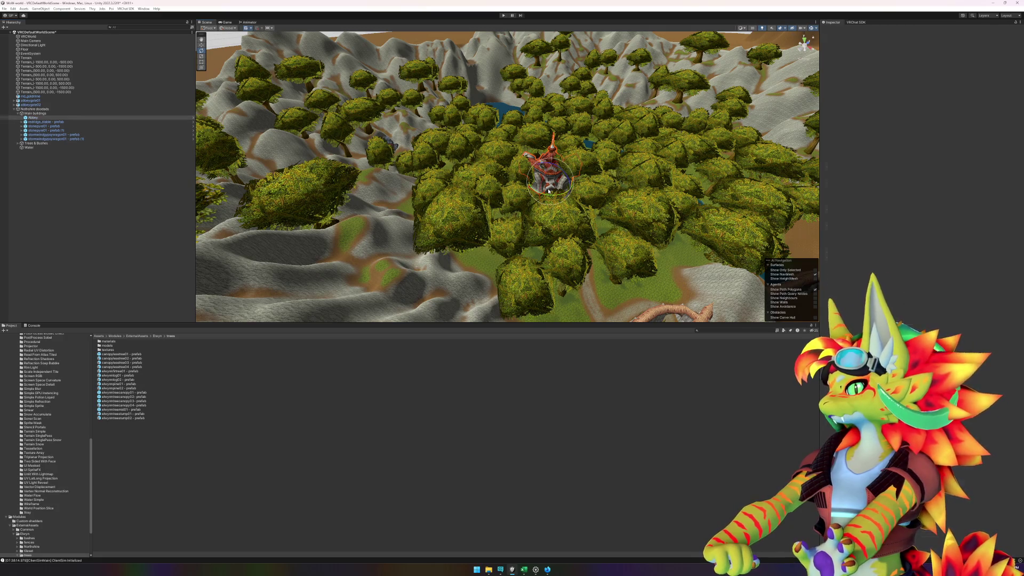
key("f")
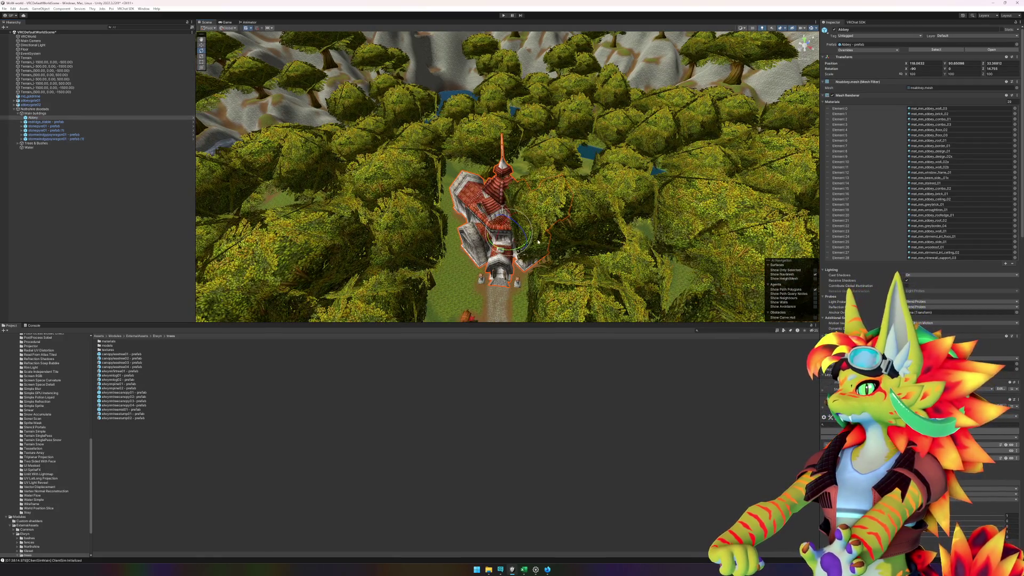
scroll(526, 253, "up", 10)
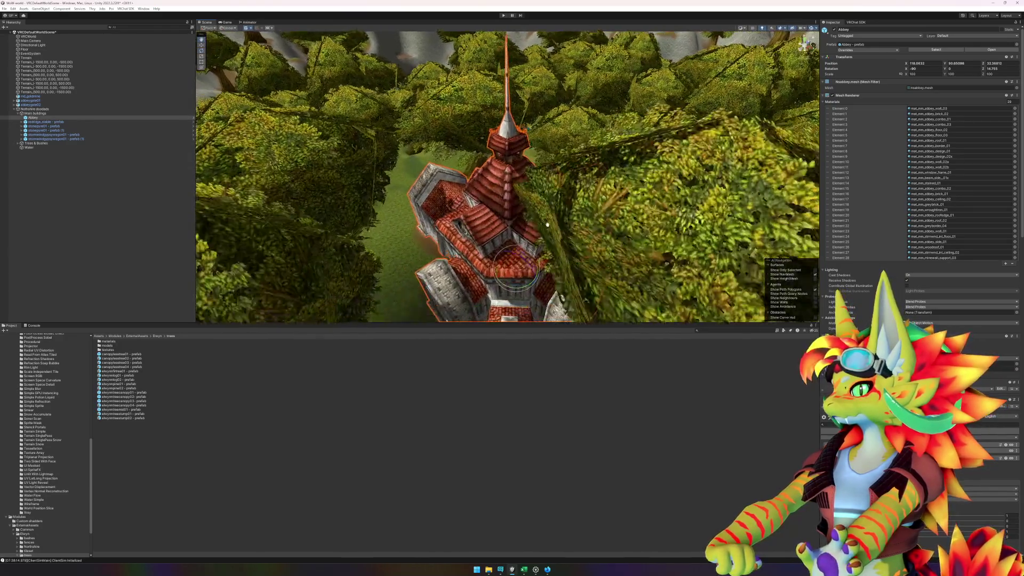
left_click_drag(540, 123, 625, 88)
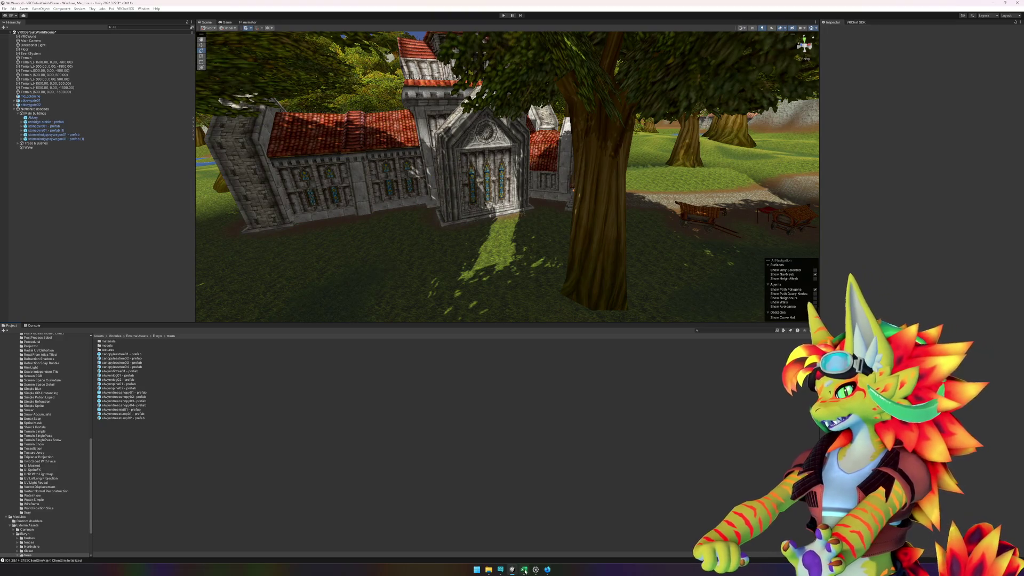
left_click(548, 570)
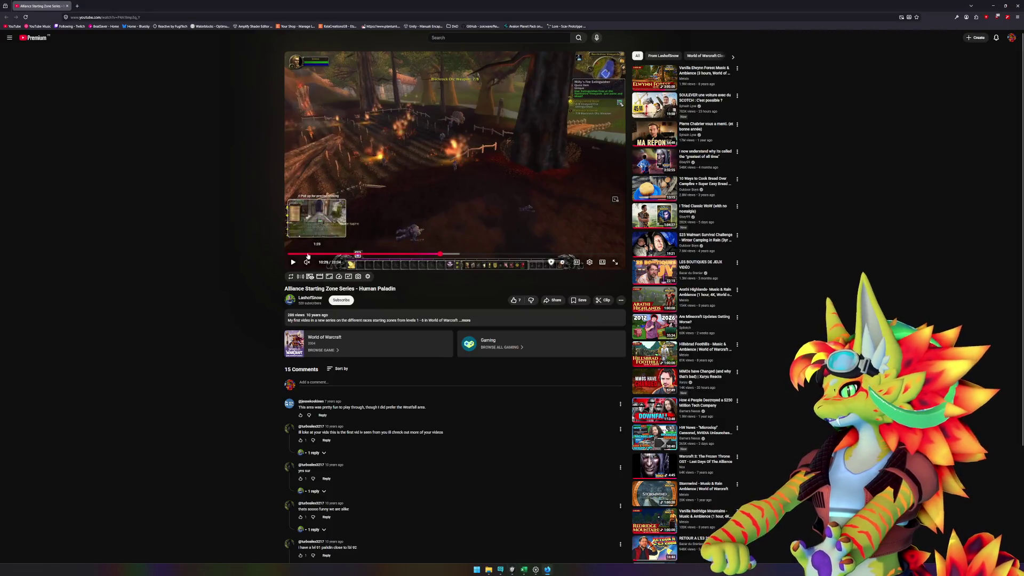
left_click(295, 254)
left_click_drag(295, 254, 306, 255)
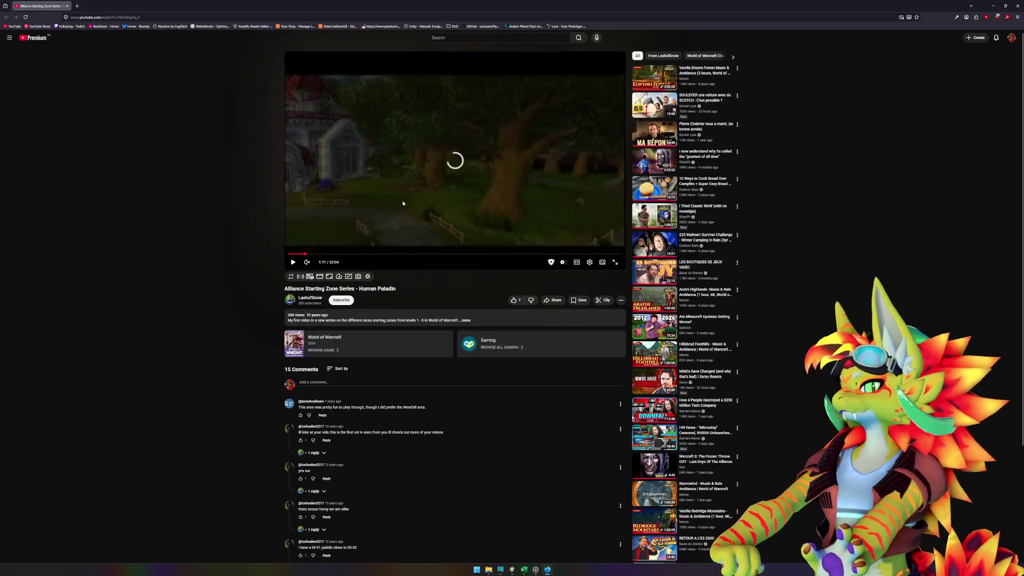
left_click(292, 262)
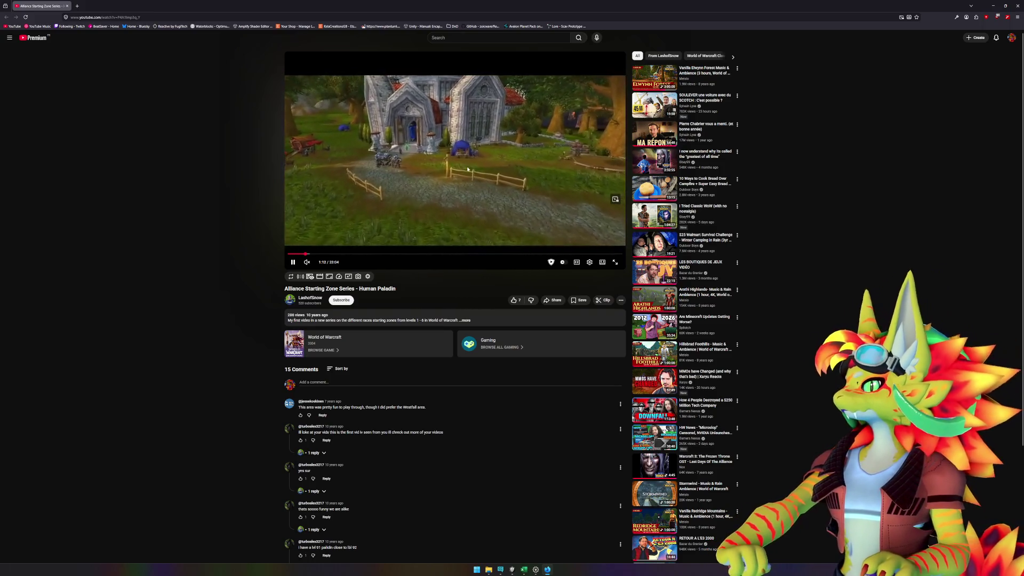
left_click(386, 139)
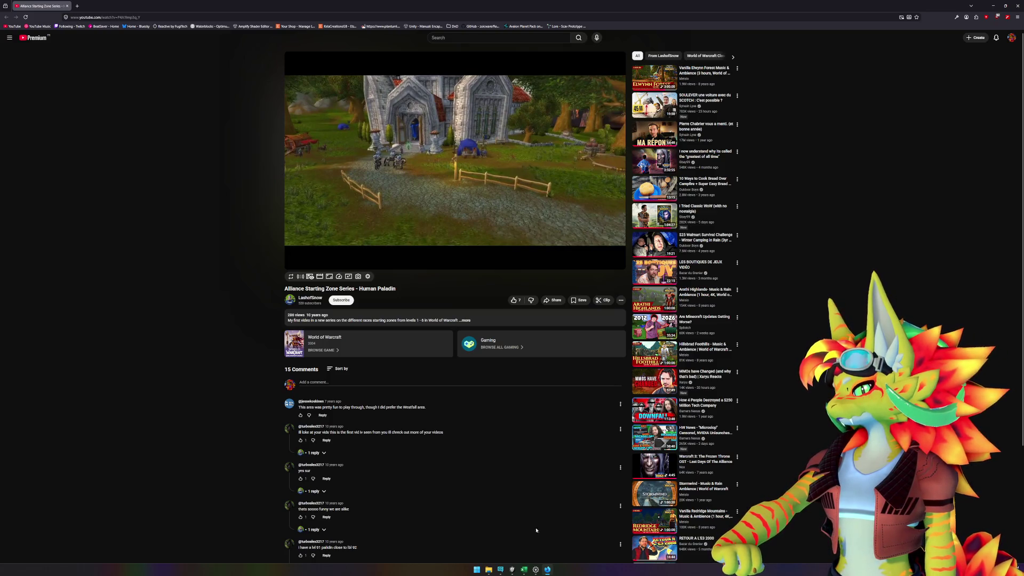
mouse_move(536, 569)
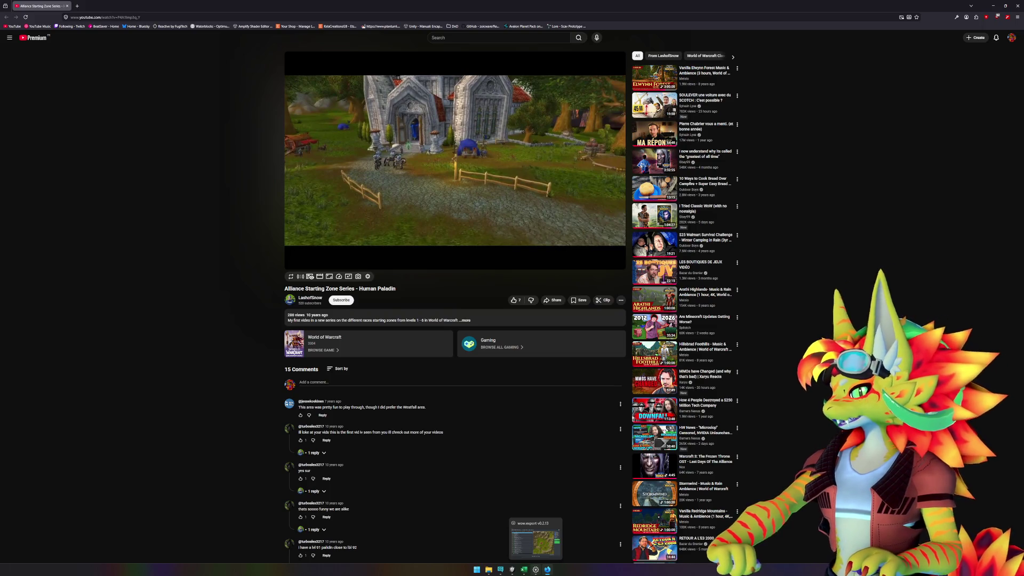
left_click(517, 572)
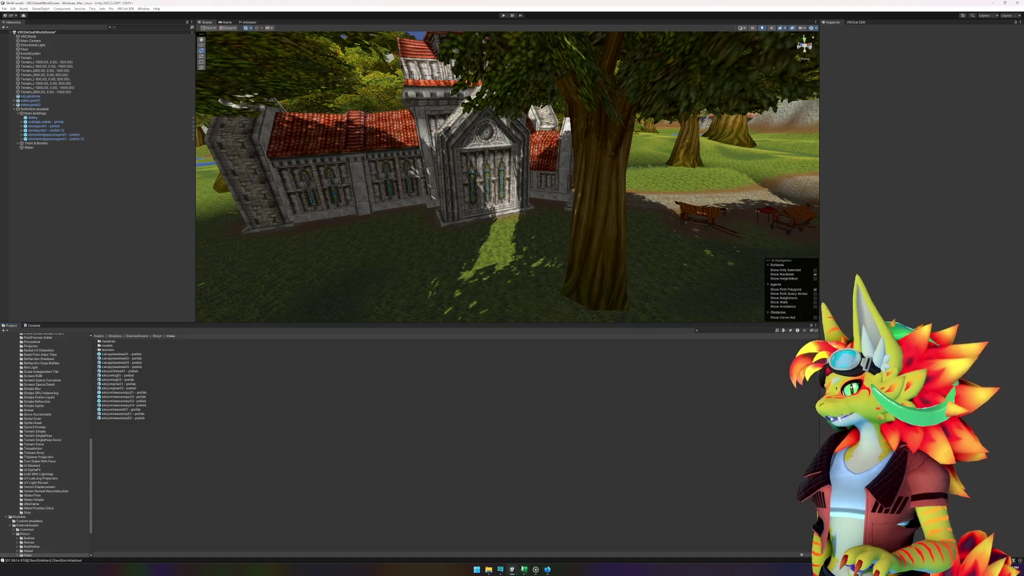
Step: Frame the abbey, then open the elwynnpine01 pine prefab in Prefab Mode
key("f")
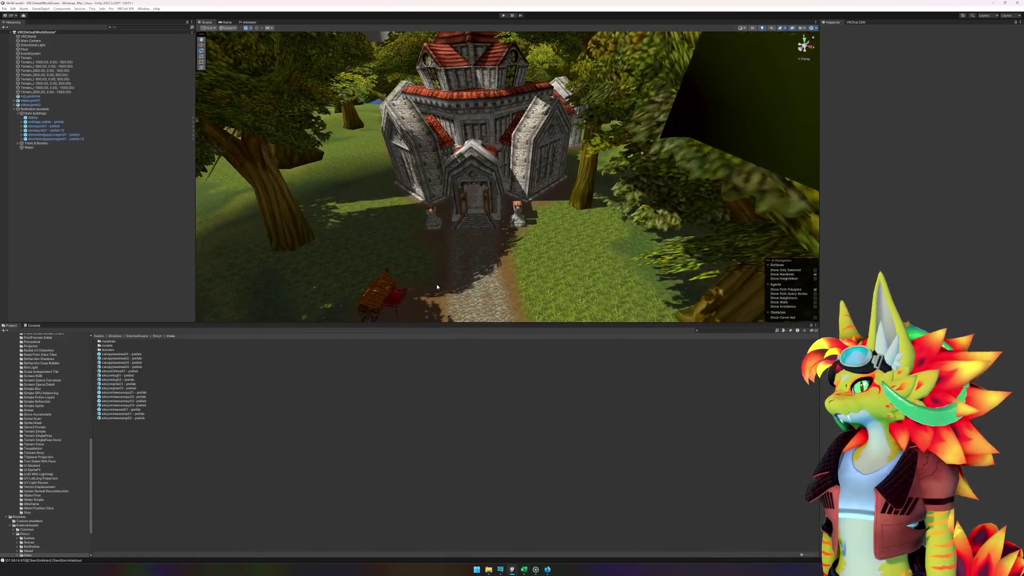
scroll(347, 297, "up", 2)
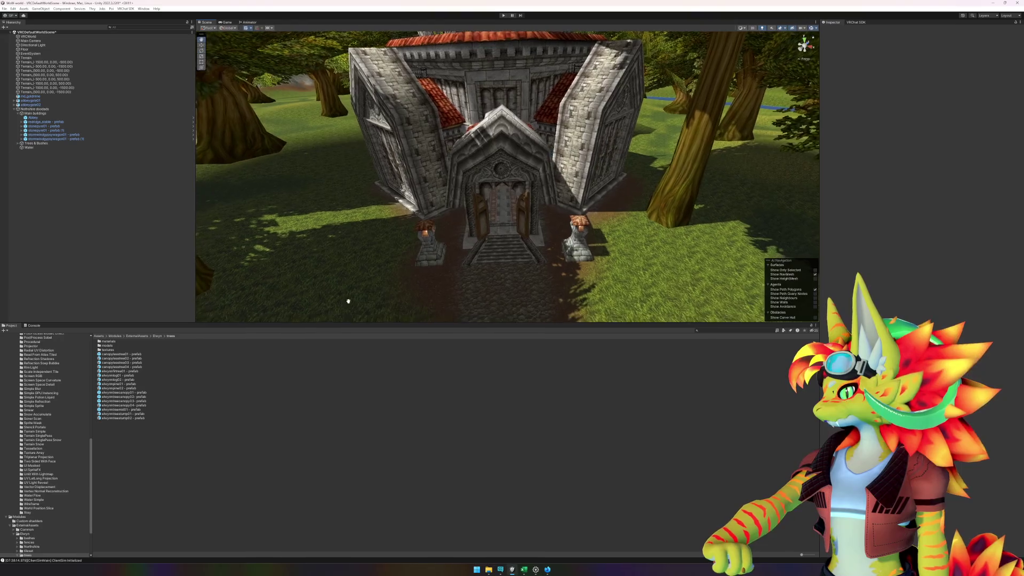
left_click(129, 387)
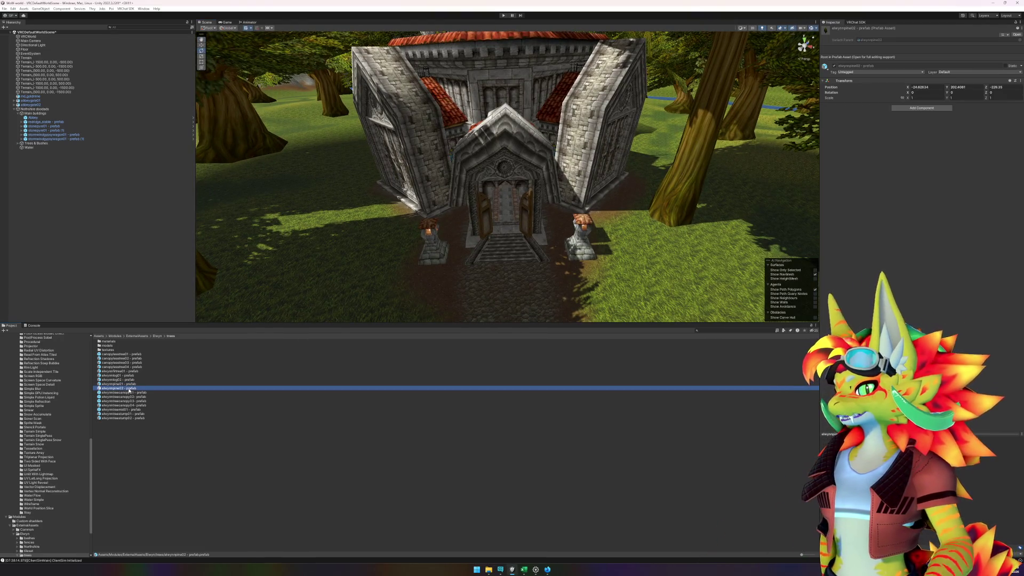
double_click(130, 384)
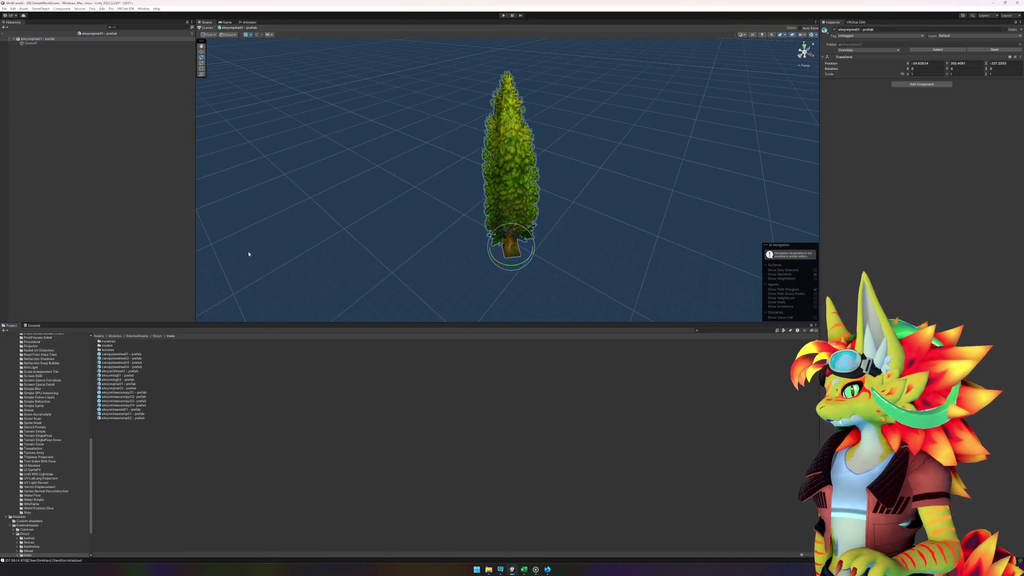
Step: Unpack the pine prefab via its root's Prefab > Unpack menu
left_click(42, 44)
right_click(41, 38)
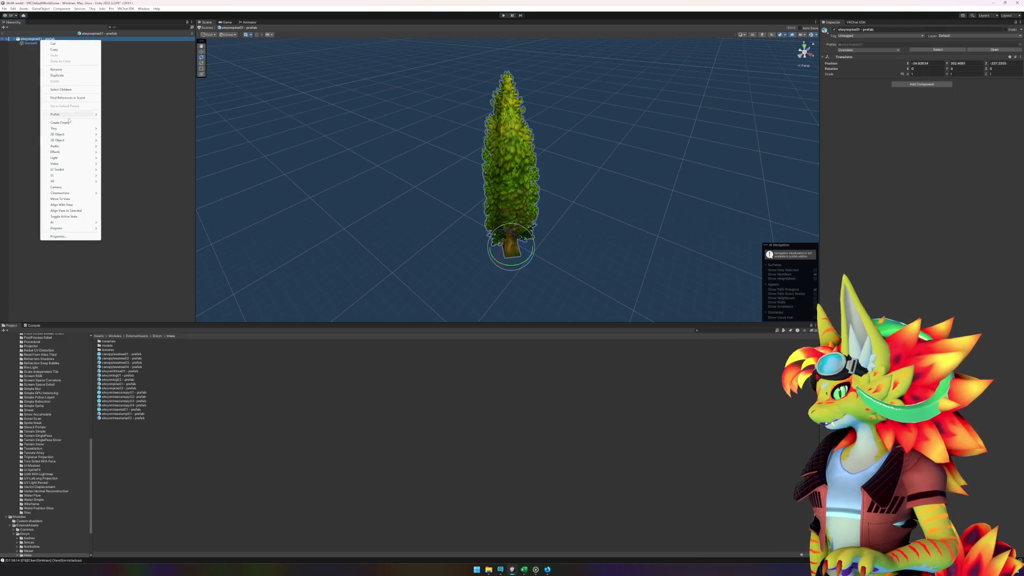
mouse_move(70, 115)
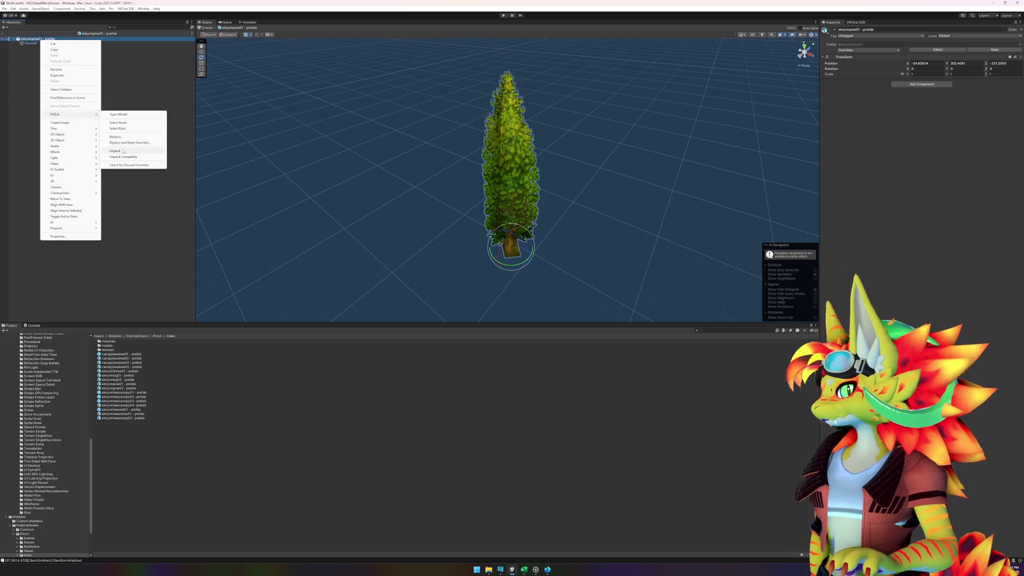
left_click(124, 151)
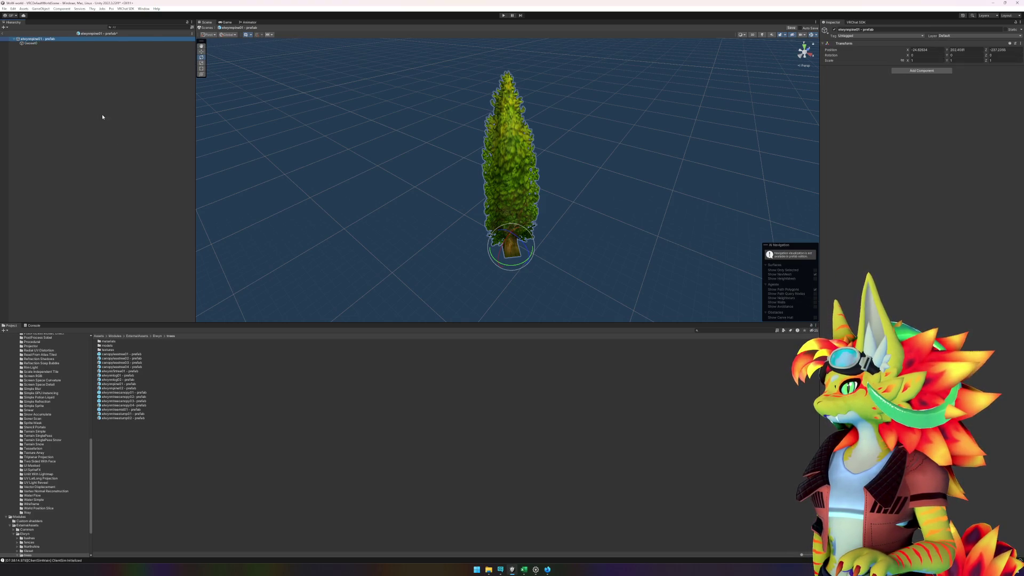
Step: Delete the Geoset0 mesh, undo the deletion, and open the models folder
left_click(46, 44)
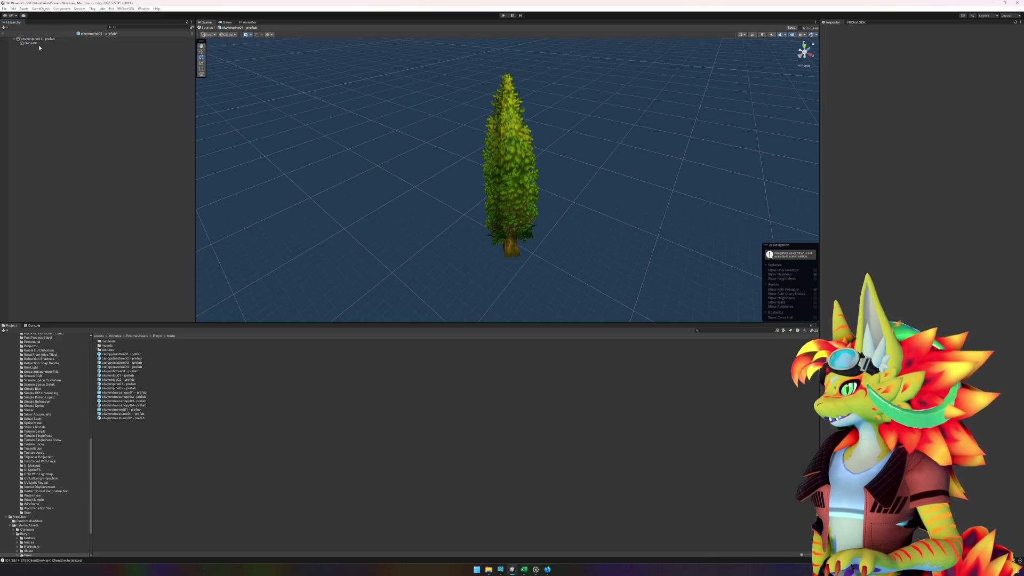
left_click(40, 40)
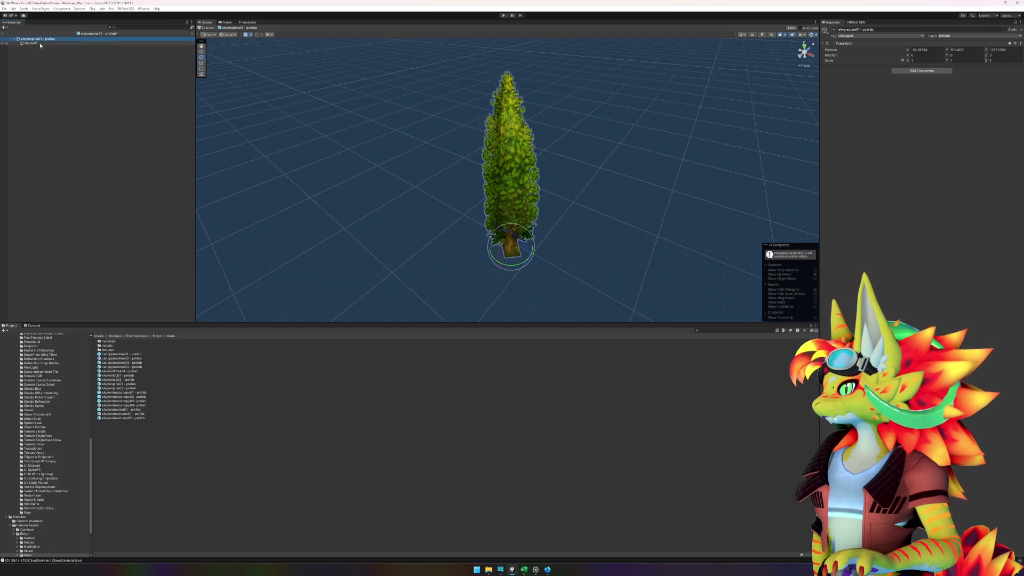
left_click(40, 44)
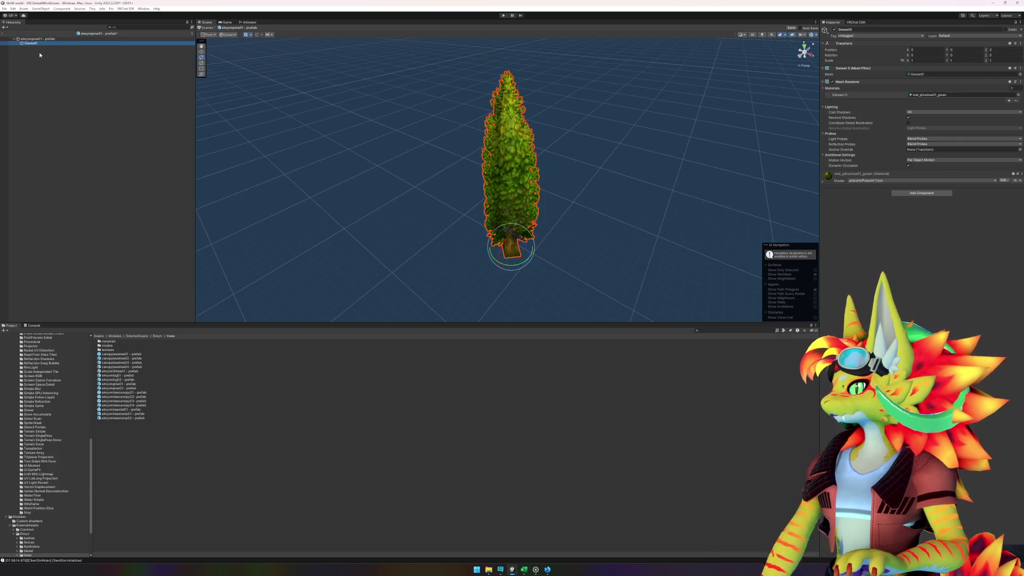
key("Delete")
left_click(40, 39)
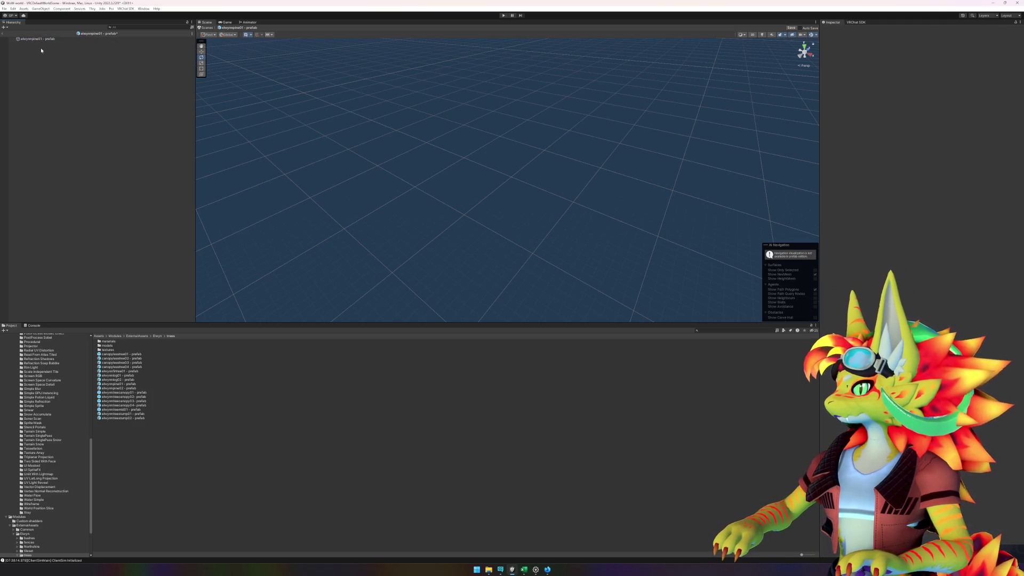
key("ctrl+z")
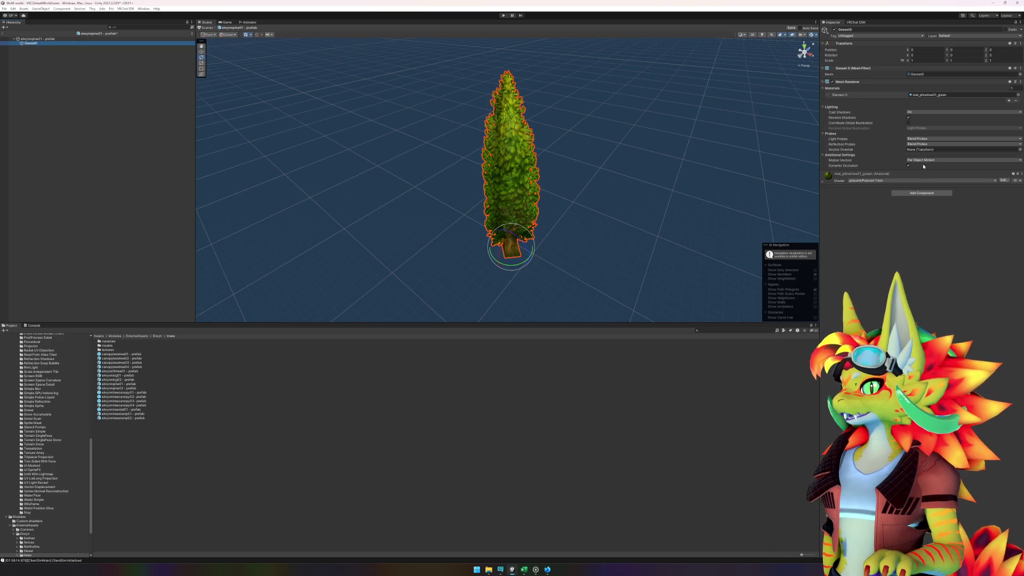
left_click(157, 463)
double_click(106, 346)
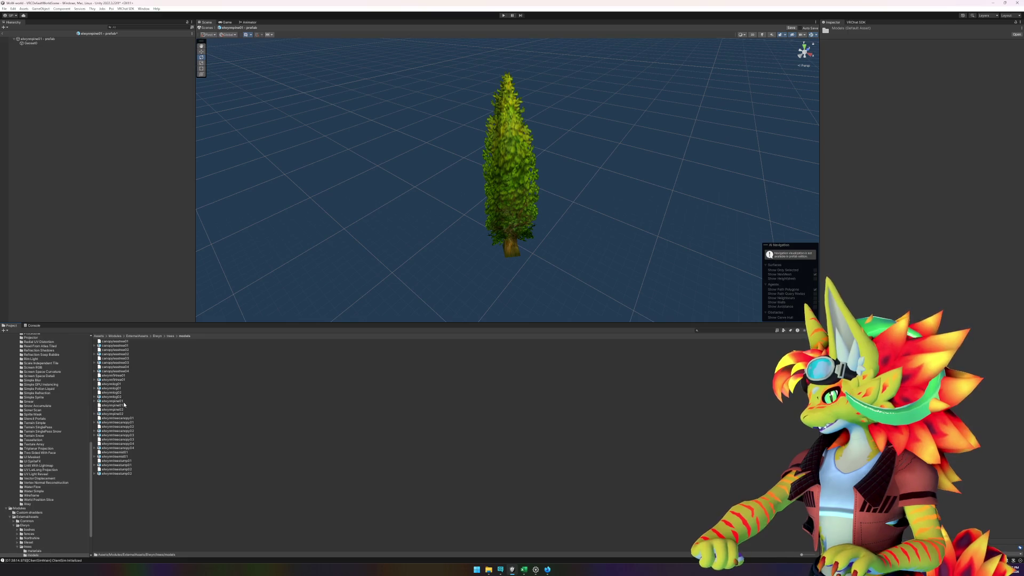
Step: Add the elwynnpine01 model under the tree prefab's root
left_click(114, 401)
left_click(97, 191)
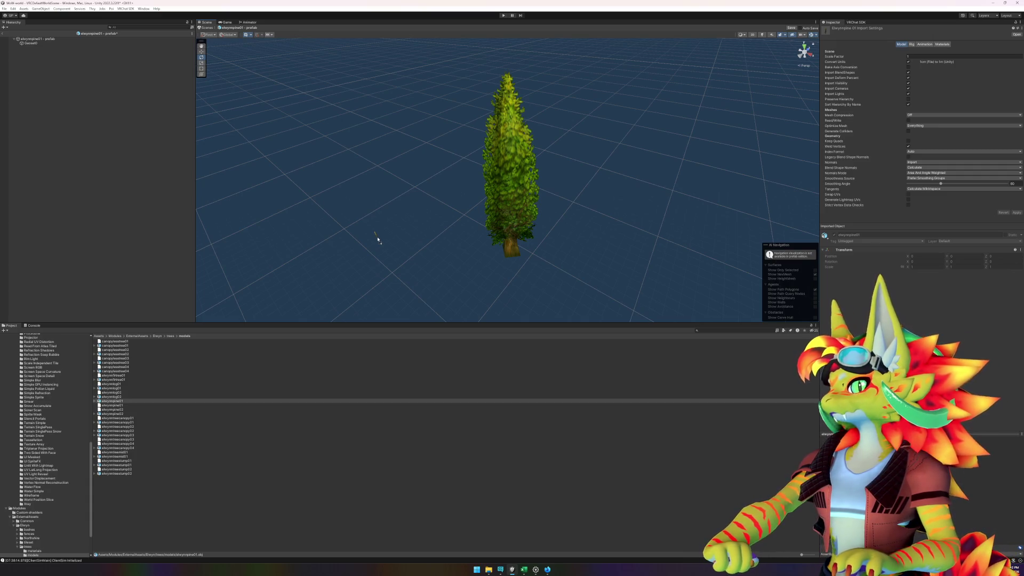
left_click_drag(39, 62, 35, 40)
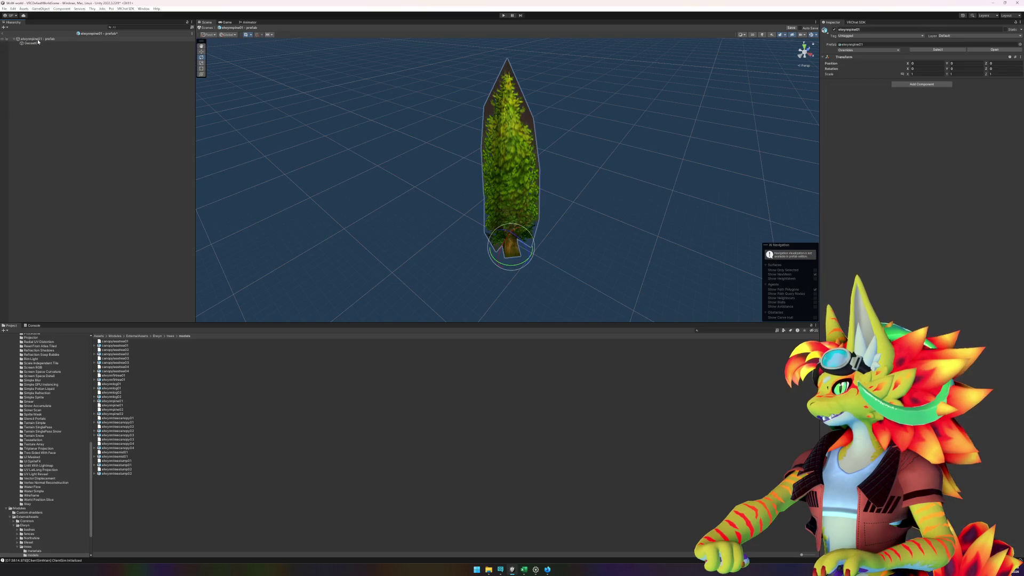
right_click(35, 47)
left_click(18, 65)
Step: Apply the mat_pinetree01_green material to the tree's meshes
left_click(34, 43)
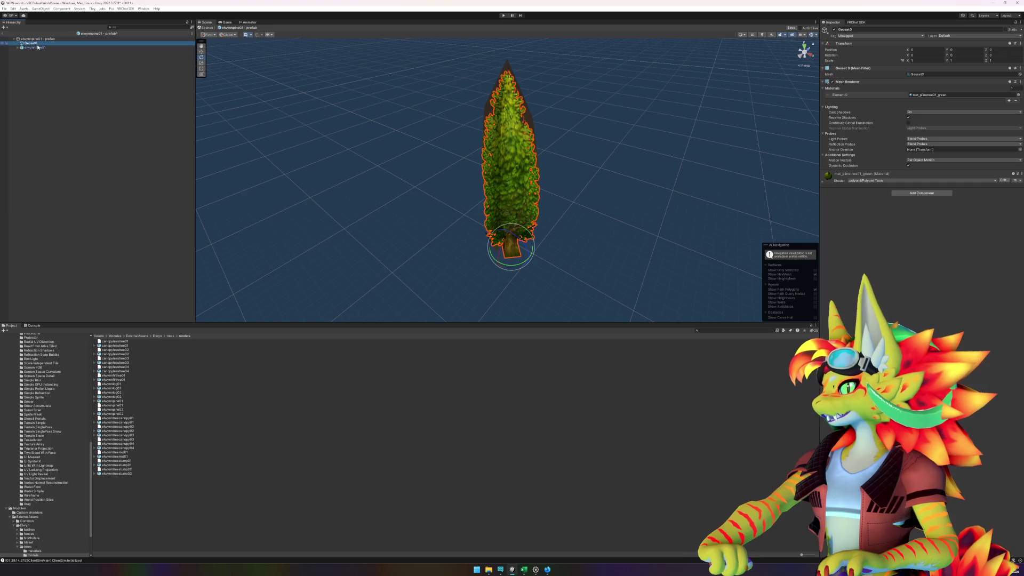
left_click(920, 96)
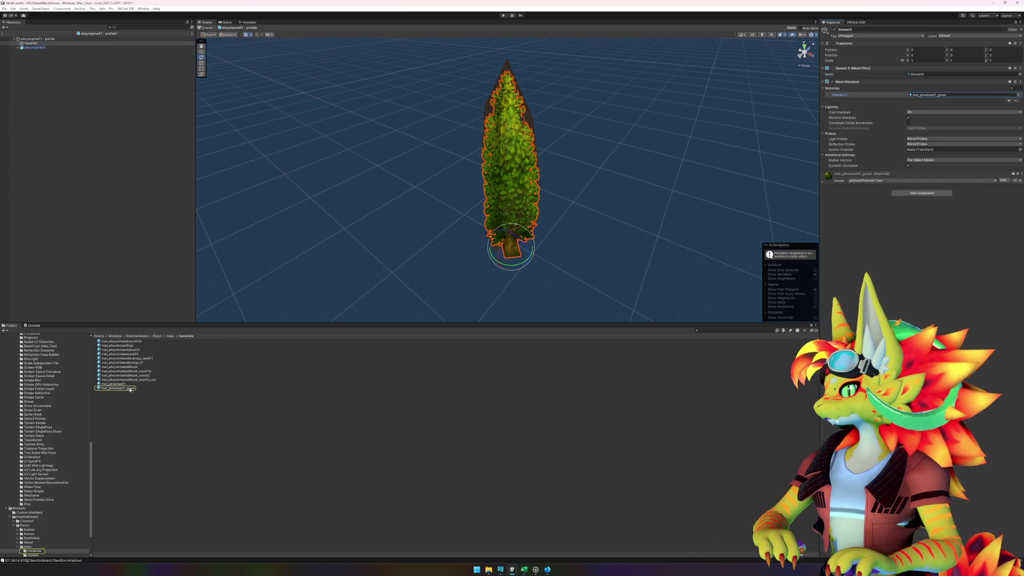
mouse_move(130, 389)
left_mouse_down()
mouse_move(286, 225)
mouse_move(518, 154)
mouse_move(401, 174)
mouse_move(36, 50)
left_mouse_up()
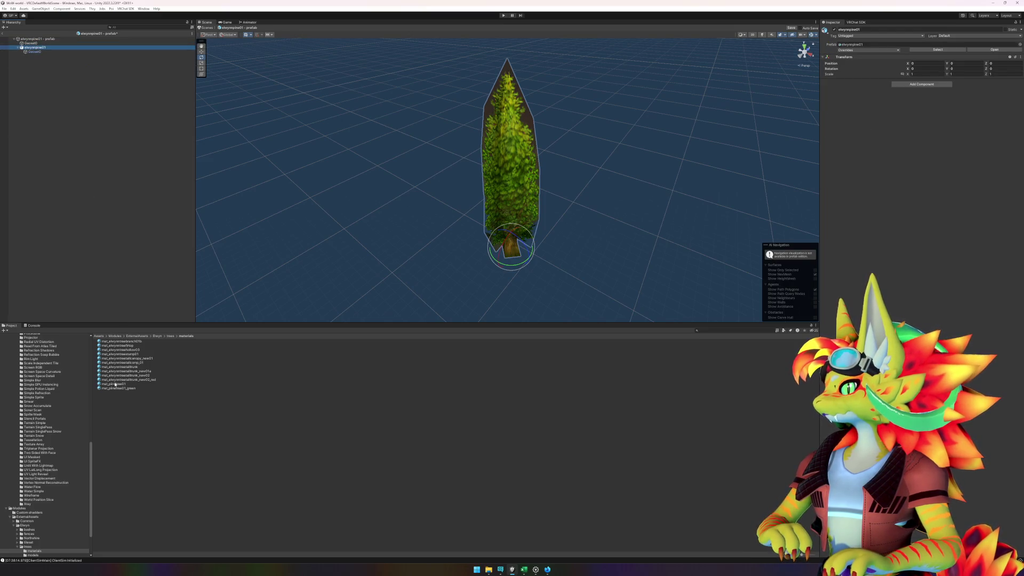
mouse_move(118, 389)
left_mouse_down()
mouse_move(35, 62)
mouse_move(43, 48)
left_mouse_up()
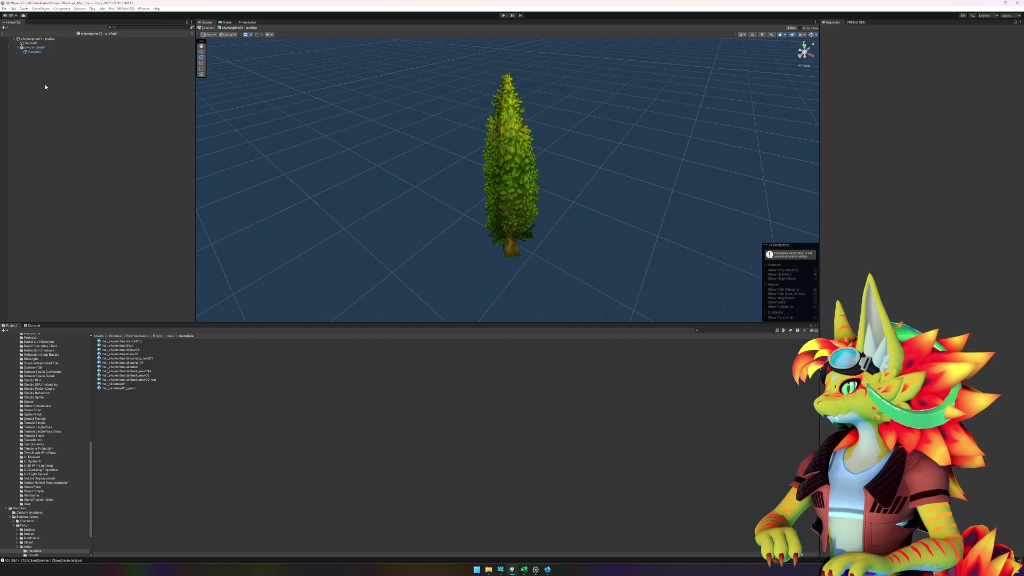
Step: Add a Mesh Collider component to the Geoset0 mesh
left_click(45, 39)
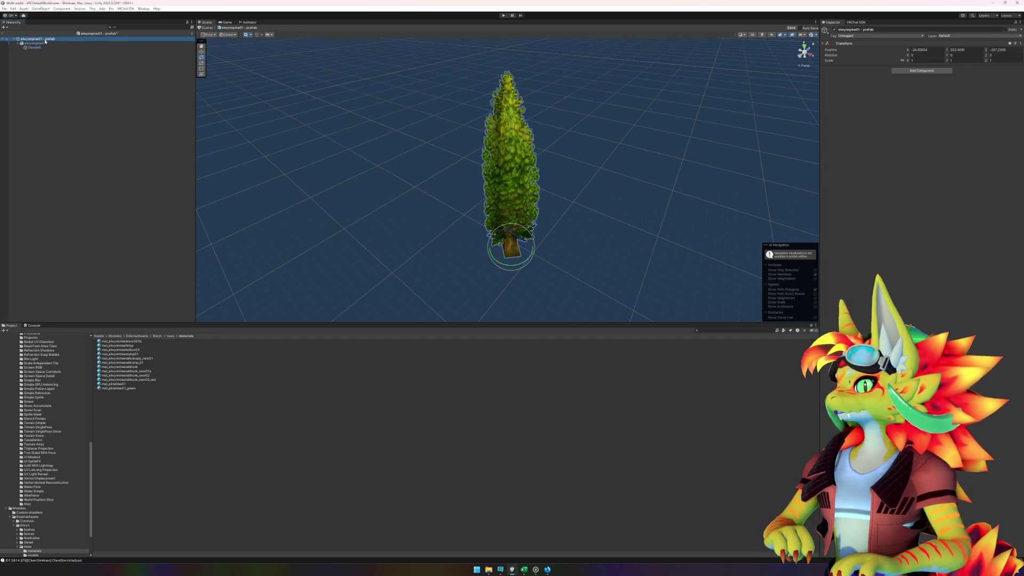
left_click(35, 43)
left_click(34, 48)
left_click(916, 193)
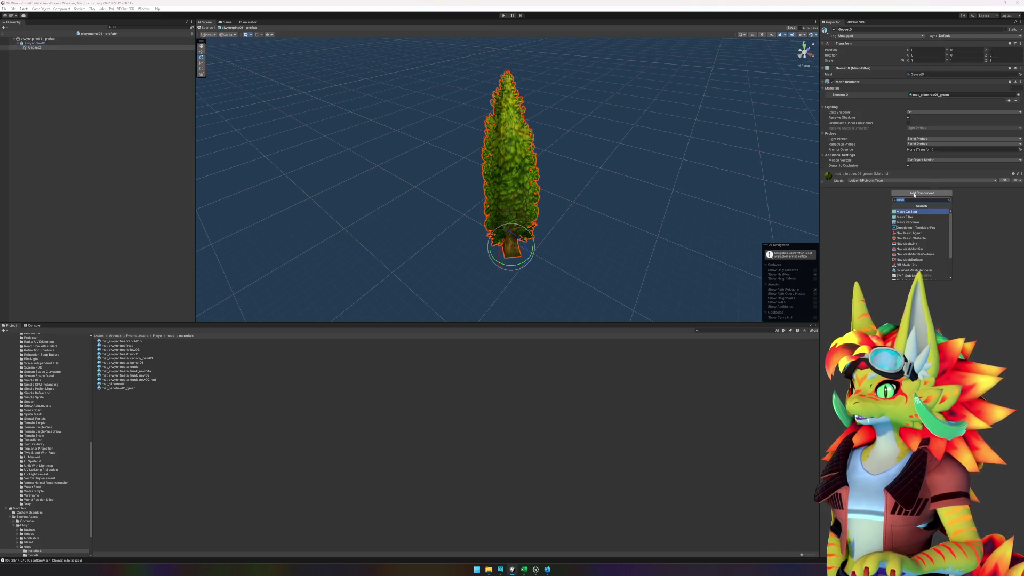
left_click(907, 212)
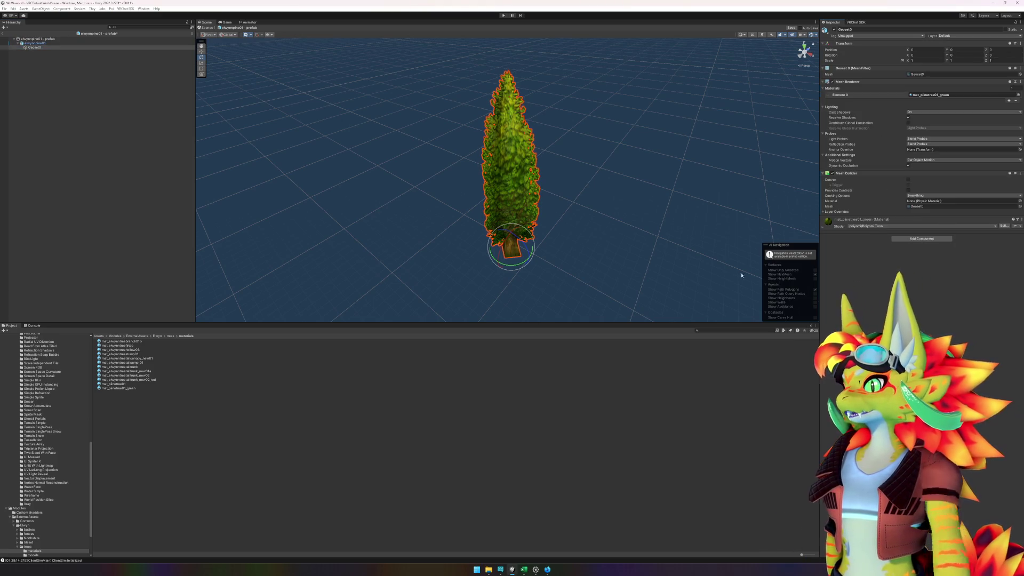
Step: Exit the tree prefab and save its changes
left_click(128, 389)
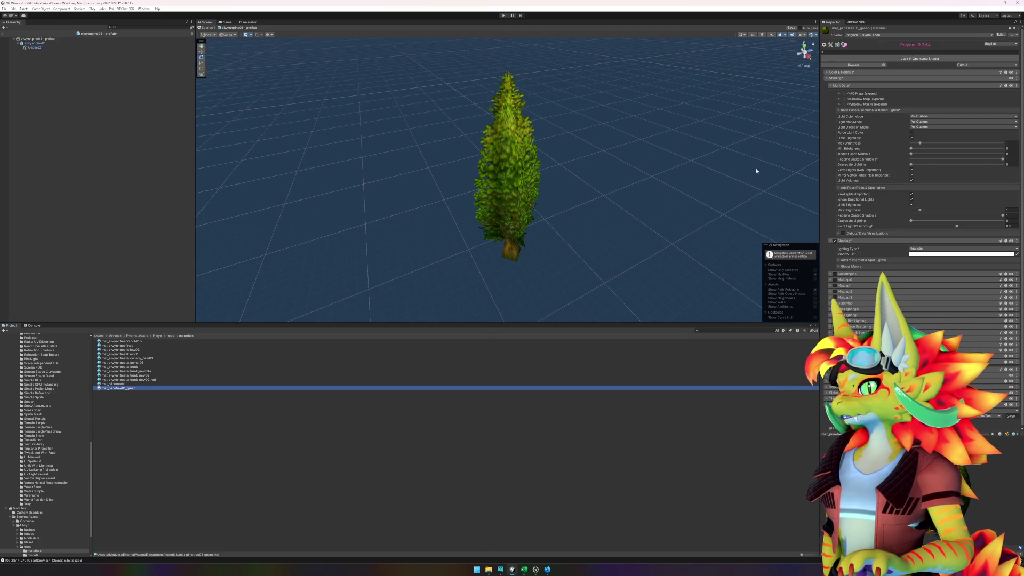
left_click(3, 39)
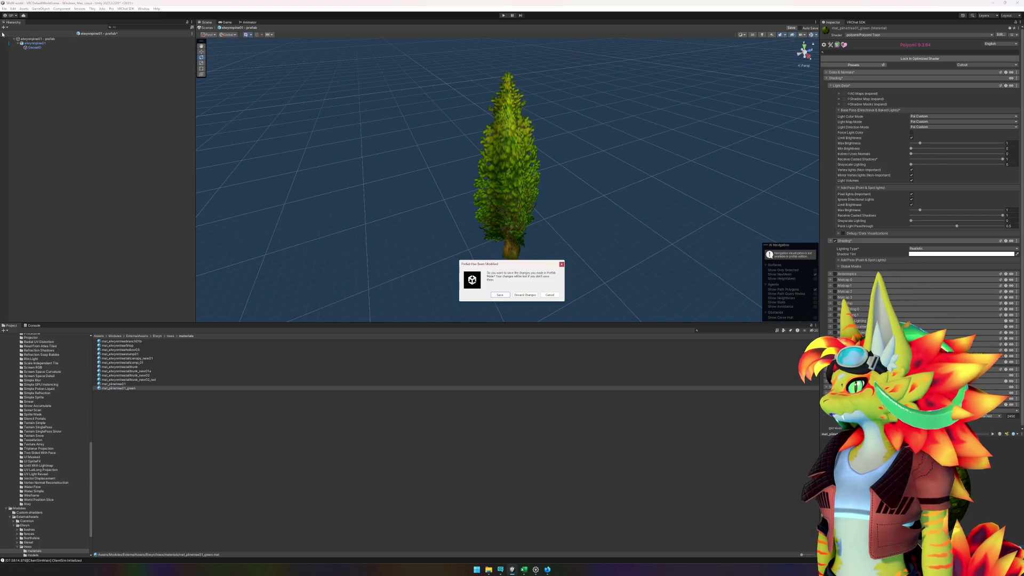
left_click(499, 295)
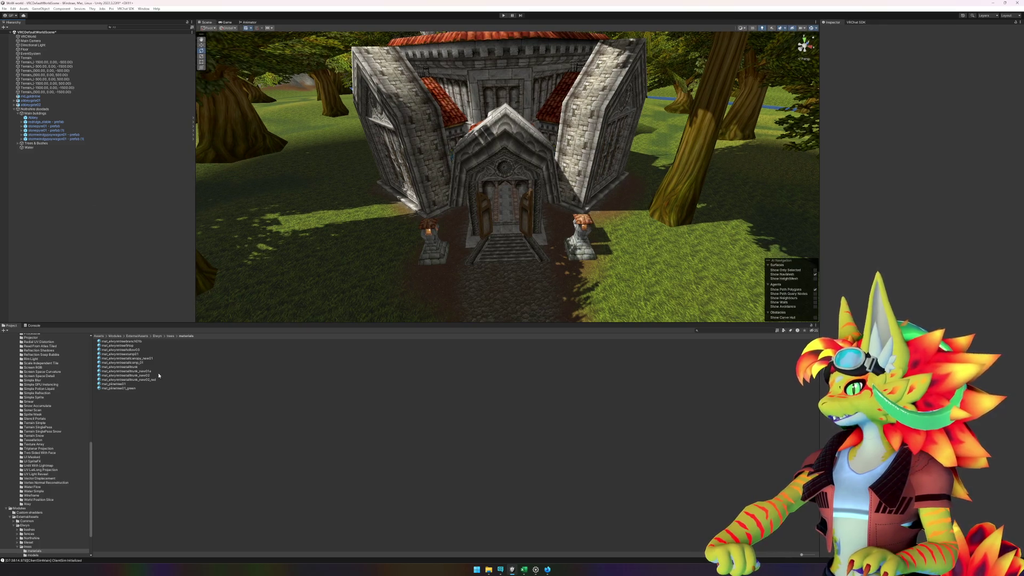
Step: Place elwynnpine01 and elwynnpine02 pines in the scene, checking the YouTube reference
key("BackSpace")
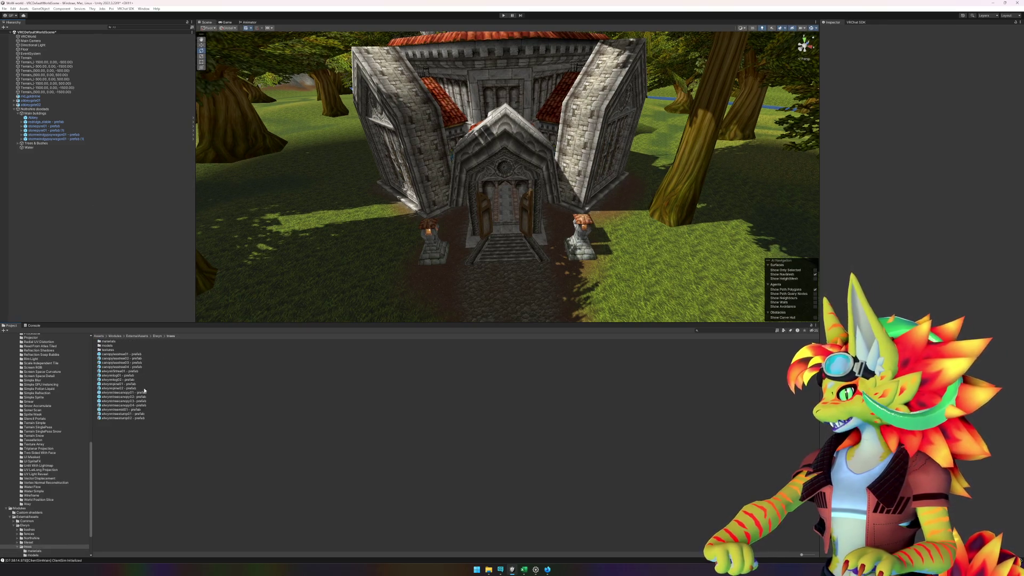
left_click(157, 384)
mouse_move(158, 382)
left_mouse_down()
mouse_move(401, 227)
mouse_move(447, 228)
left_mouse_up()
mouse_move(127, 388)
left_mouse_down()
mouse_move(523, 269)
mouse_move(566, 223)
left_mouse_up()
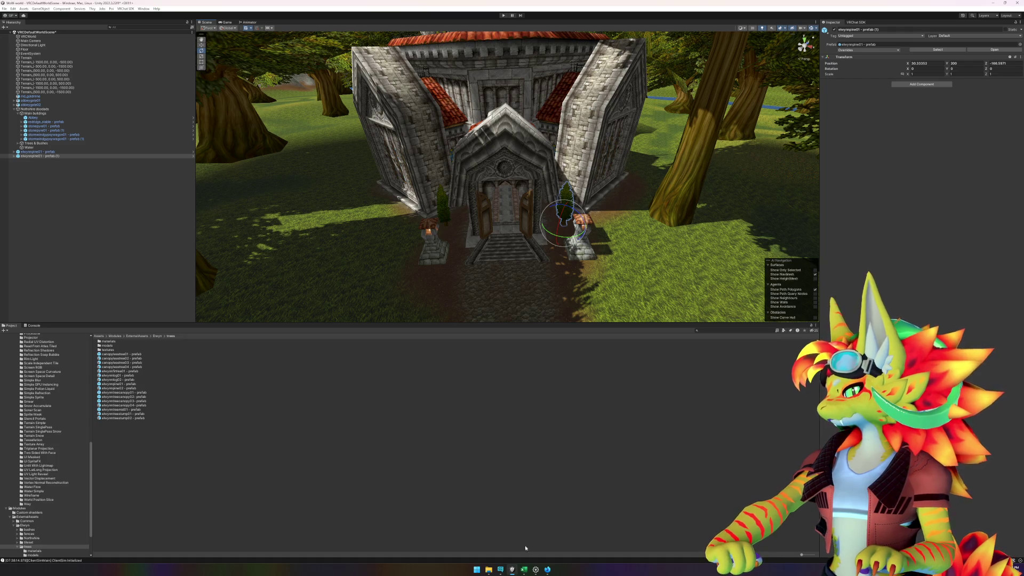
left_click(547, 571)
left_click(547, 571)
left_click(507, 358)
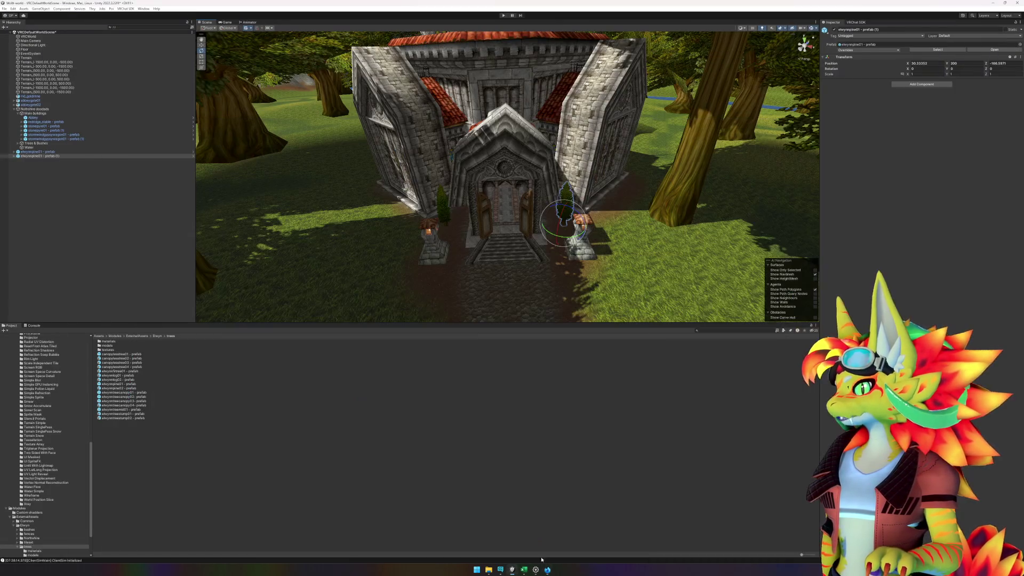
left_click(516, 446)
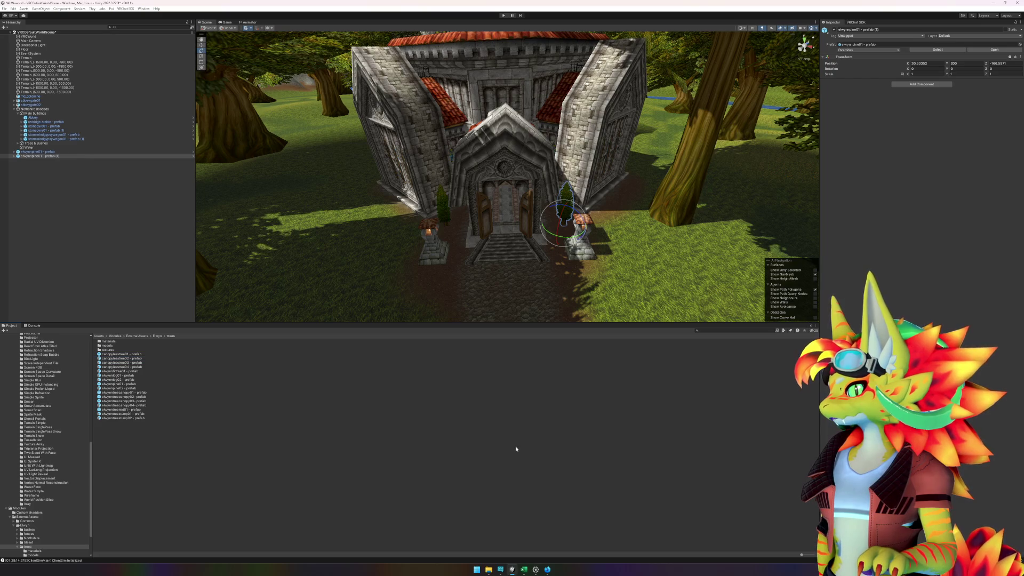
left_click(546, 570)
left_click(546, 573)
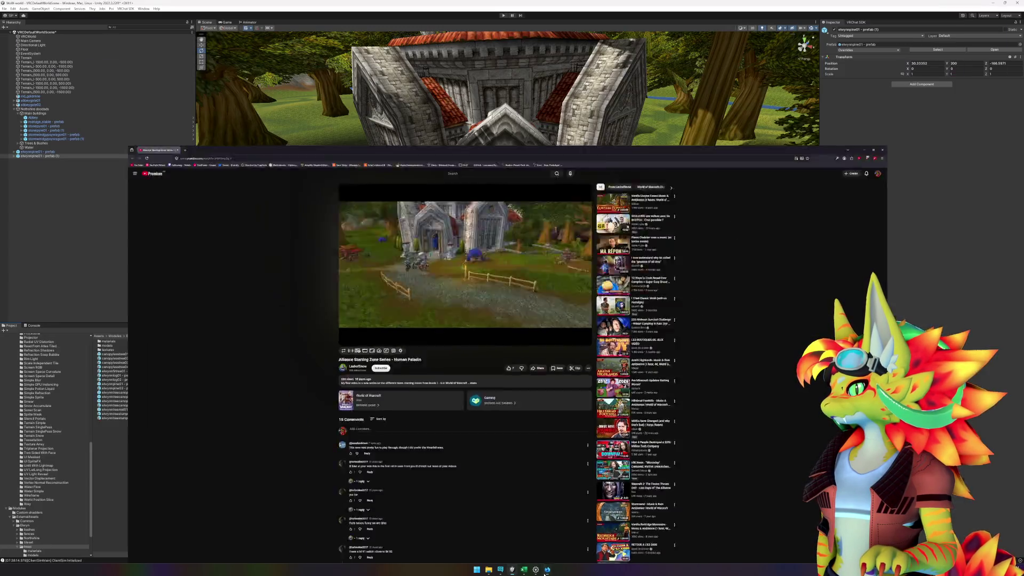
Step: Add elwynnpine02 and elwynnpine01 pines beside the abbey wall and frame one
left_click_drag(536, 298, 437, 277)
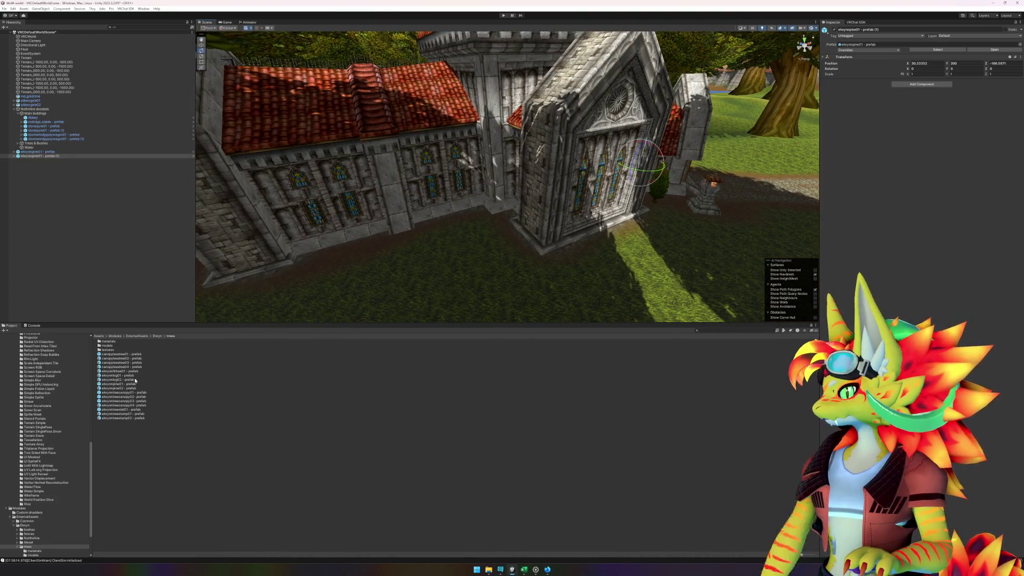
mouse_move(127, 386)
left_mouse_down()
mouse_move(382, 264)
mouse_move(516, 261)
left_mouse_up()
mouse_move(127, 392)
left_mouse_down()
mouse_move(475, 236)
mouse_move(208, 528)
left_mouse_up()
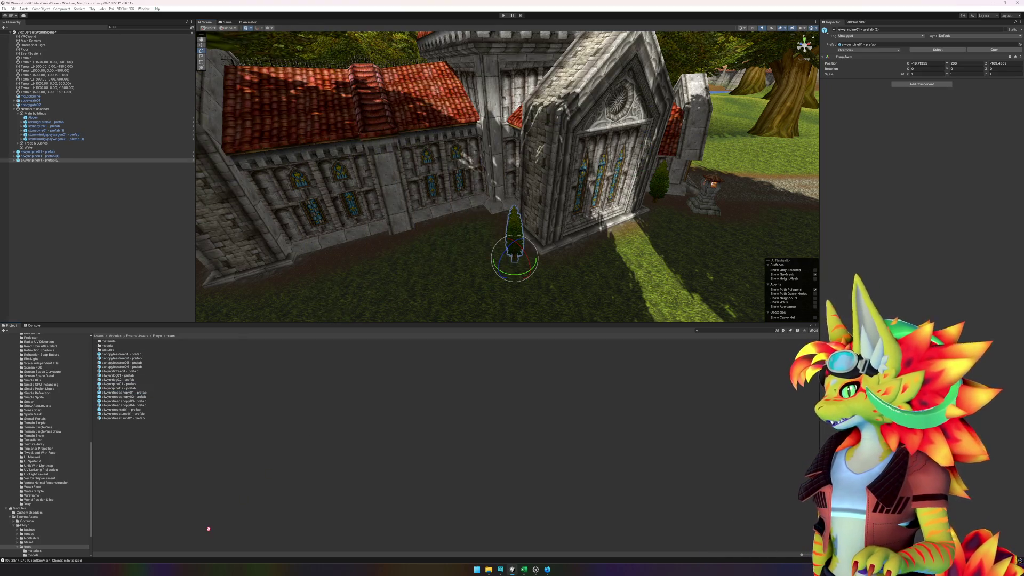
mouse_move(105, 382)
left_mouse_down()
mouse_move(465, 239)
mouse_move(501, 245)
left_mouse_up()
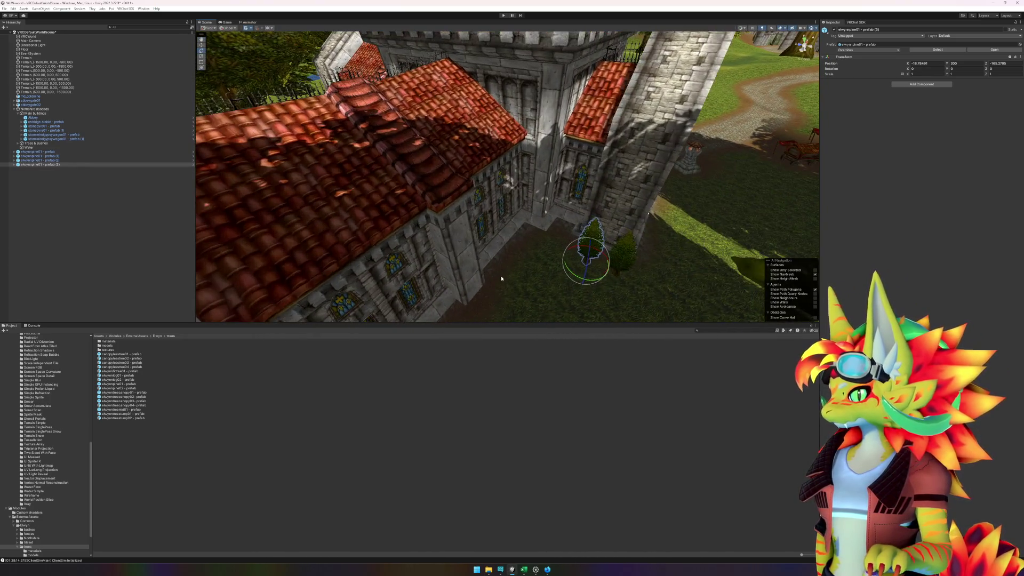
key("f")
mouse_move(539, 254)
left_mouse_down()
mouse_move(498, 279)
mouse_move(407, 299)
mouse_move(483, 297)
left_mouse_up()
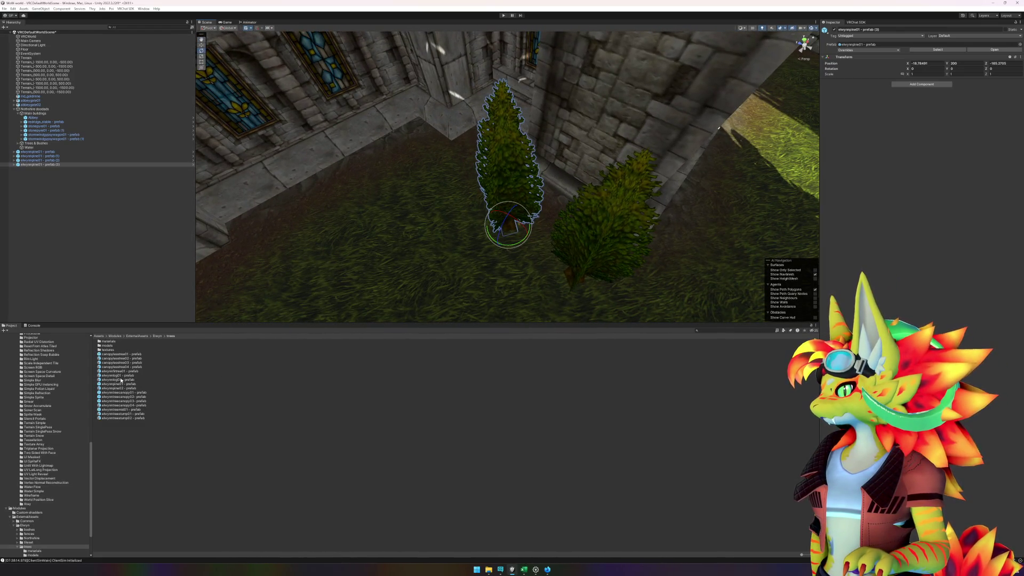
Step: Add more pines to the row and reposition pine (3) along the wall
mouse_move(120, 387)
left_mouse_down()
mouse_move(205, 303)
mouse_move(449, 176)
mouse_move(456, 184)
mouse_move(543, 151)
mouse_move(522, 141)
left_mouse_up()
left_click(590, 178)
left_click_drag(595, 184, 583, 180)
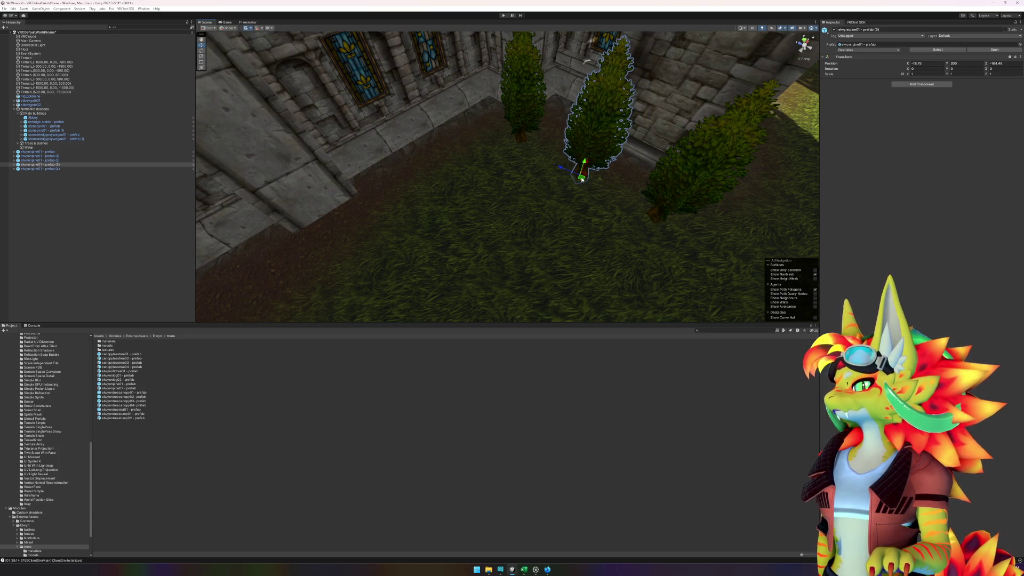
left_click(118, 376)
left_click(119, 384)
mouse_move(118, 384)
left_mouse_down()
mouse_move(464, 176)
mouse_move(456, 184)
left_mouse_up()
mouse_move(411, 229)
left_mouse_down()
mouse_move(558, 140)
mouse_move(525, 182)
left_mouse_up()
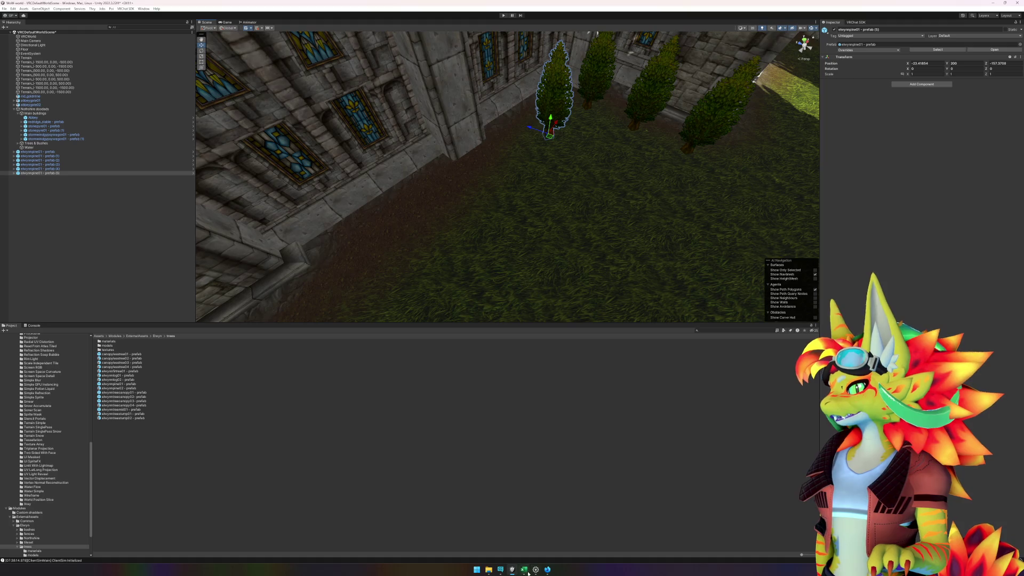
Step: Nudge the selected pine into line and add five more pines along the wall to the corner
left_click(528, 573)
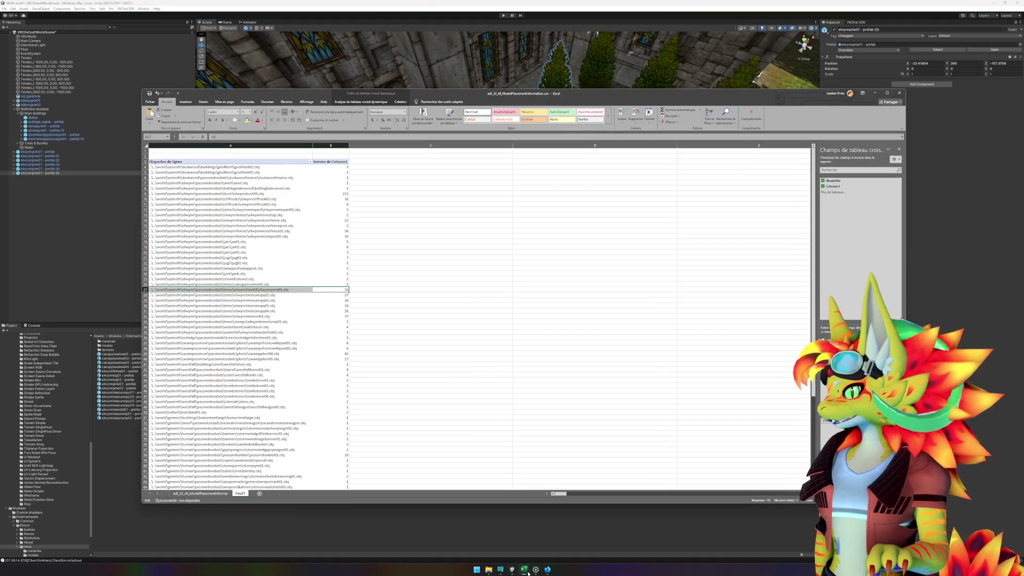
left_click(529, 574)
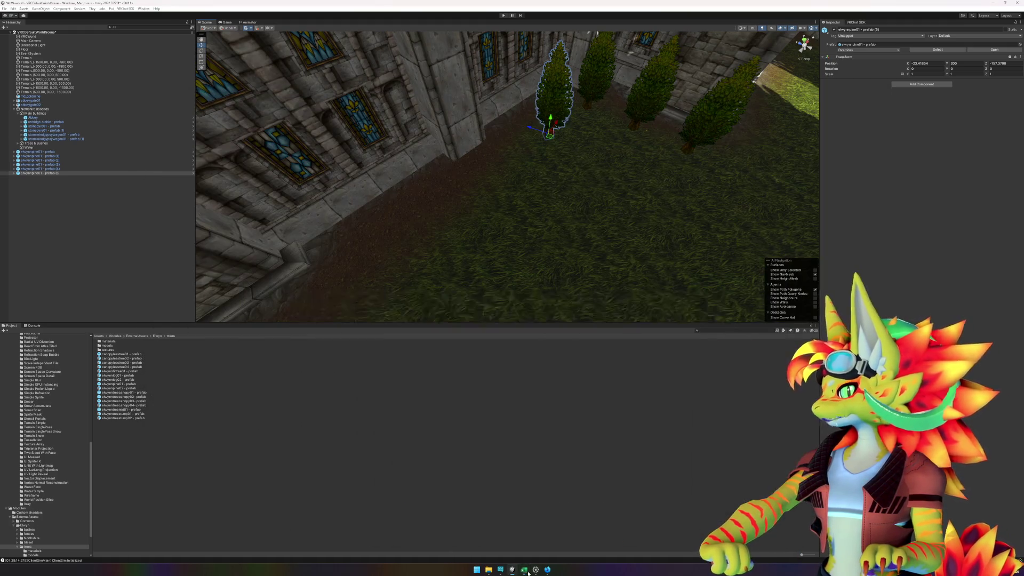
left_click_drag(550, 137, 553, 136)
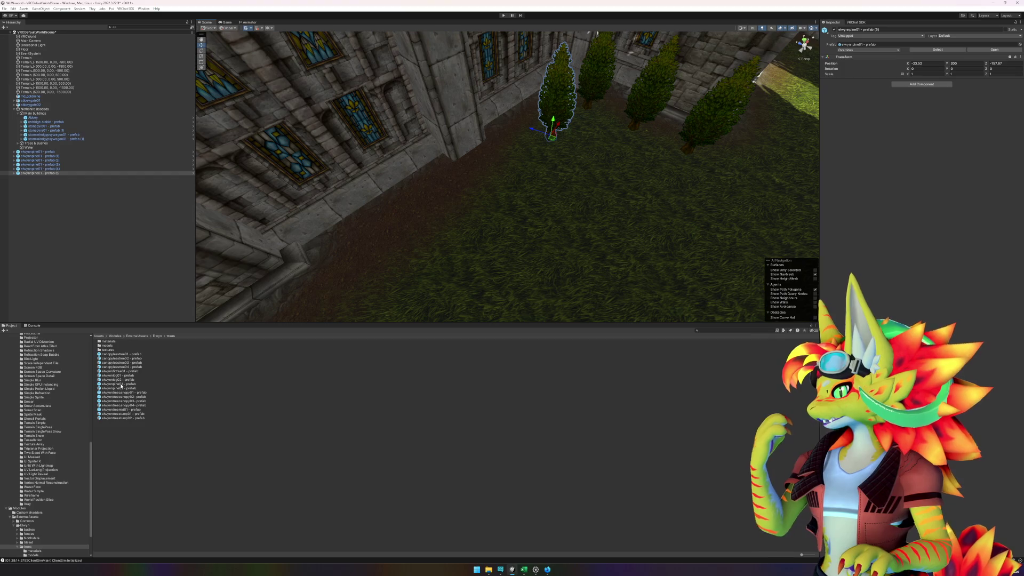
mouse_move(121, 385)
left_mouse_down()
mouse_move(421, 280)
mouse_move(528, 176)
mouse_move(506, 172)
left_mouse_up()
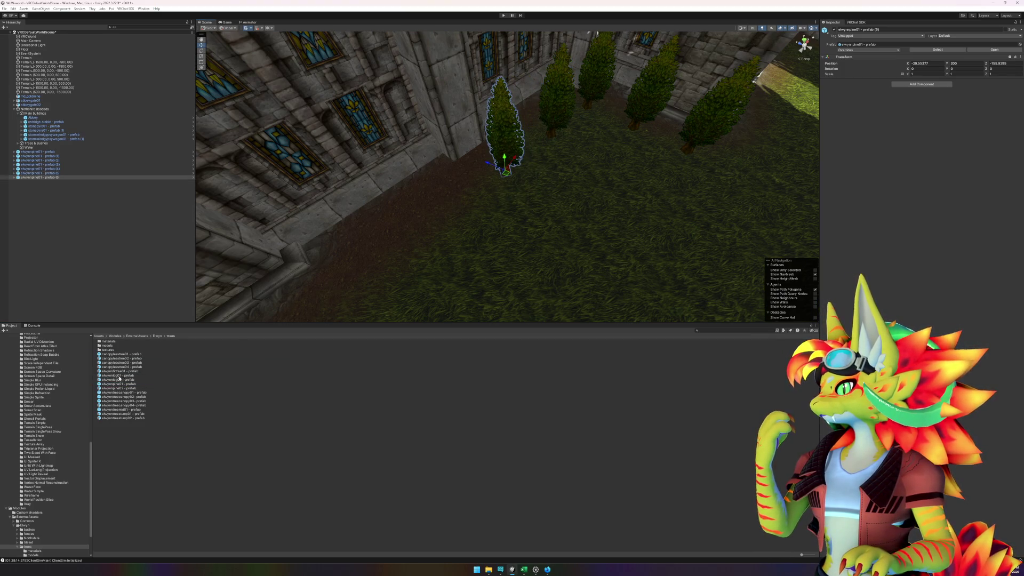
mouse_move(116, 384)
left_mouse_down()
mouse_move(373, 298)
mouse_move(469, 213)
mouse_move(445, 210)
mouse_move(562, 184)
left_mouse_up()
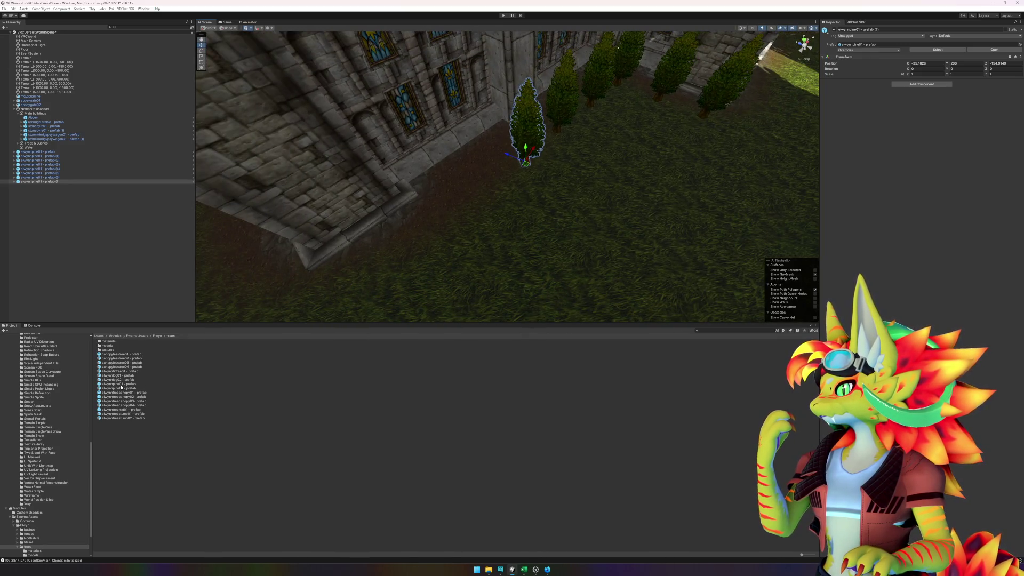
left_click_drag(122, 388, 490, 197)
mouse_move(122, 388)
left_mouse_down()
mouse_move(411, 277)
mouse_move(457, 229)
mouse_move(451, 235)
left_mouse_up()
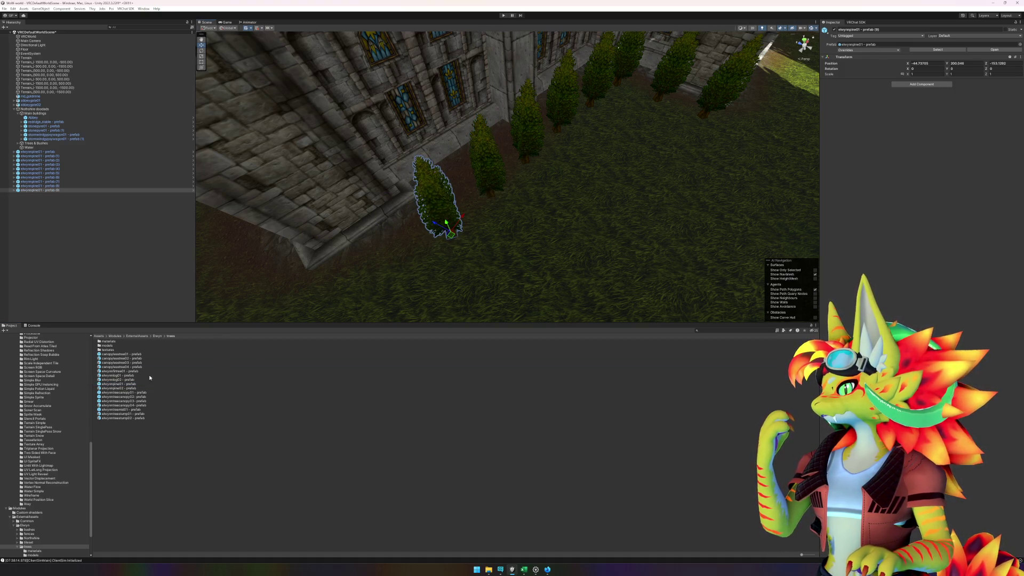
mouse_move(122, 386)
left_mouse_down()
mouse_move(192, 374)
mouse_move(387, 238)
mouse_move(378, 287)
left_mouse_up()
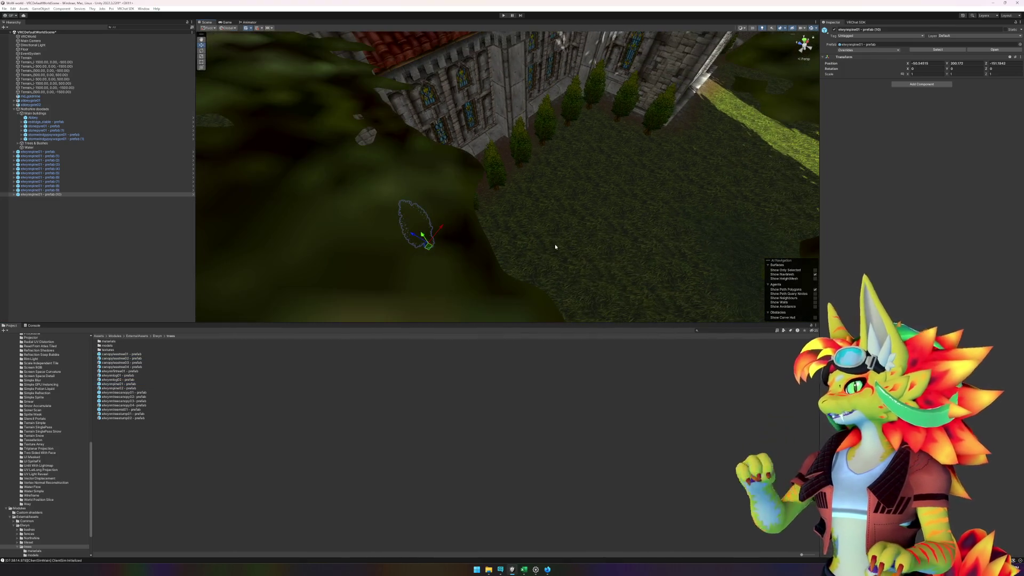
Step: Orbit down onto the courtyard and nudge pine (9) into the row
mouse_move(499, 222)
left_mouse_down()
mouse_move(508, 286)
mouse_move(484, 268)
left_mouse_up()
left_click(439, 199)
left_click_drag(451, 197, 448, 194)
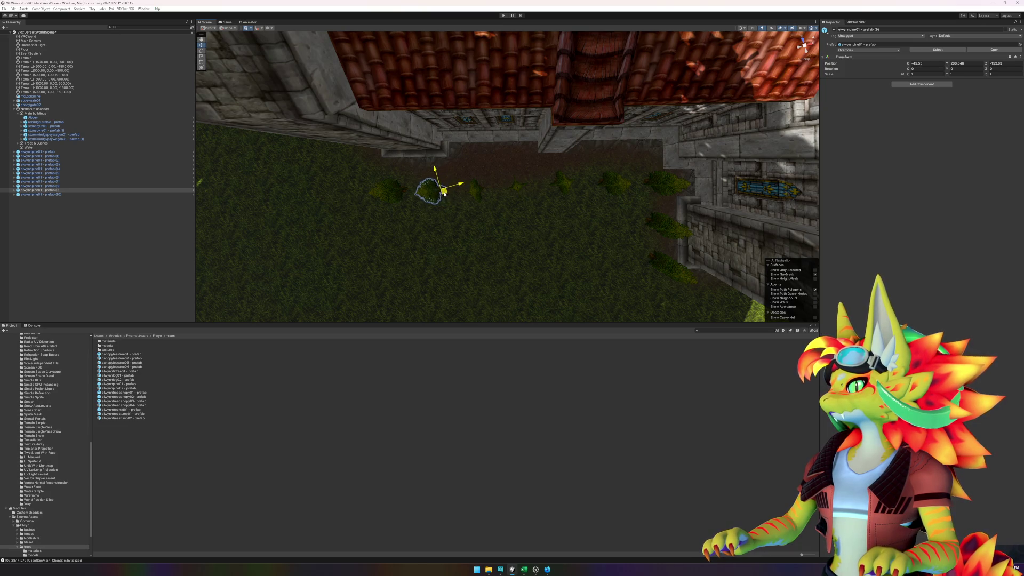
left_click(473, 194)
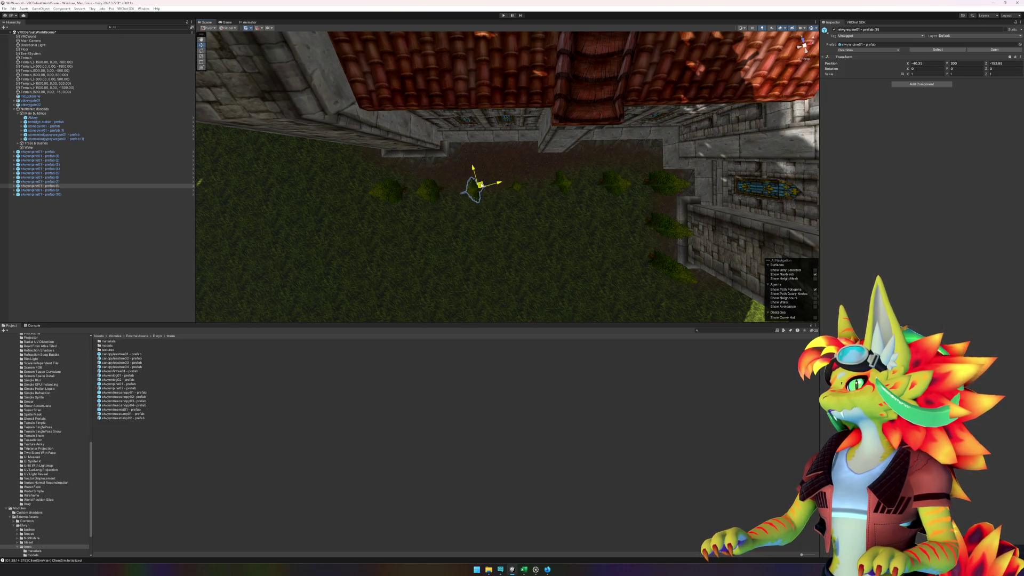
mouse_move(529, 211)
left_mouse_down()
mouse_move(605, 180)
mouse_move(663, 130)
left_mouse_up()
left_click(511, 113)
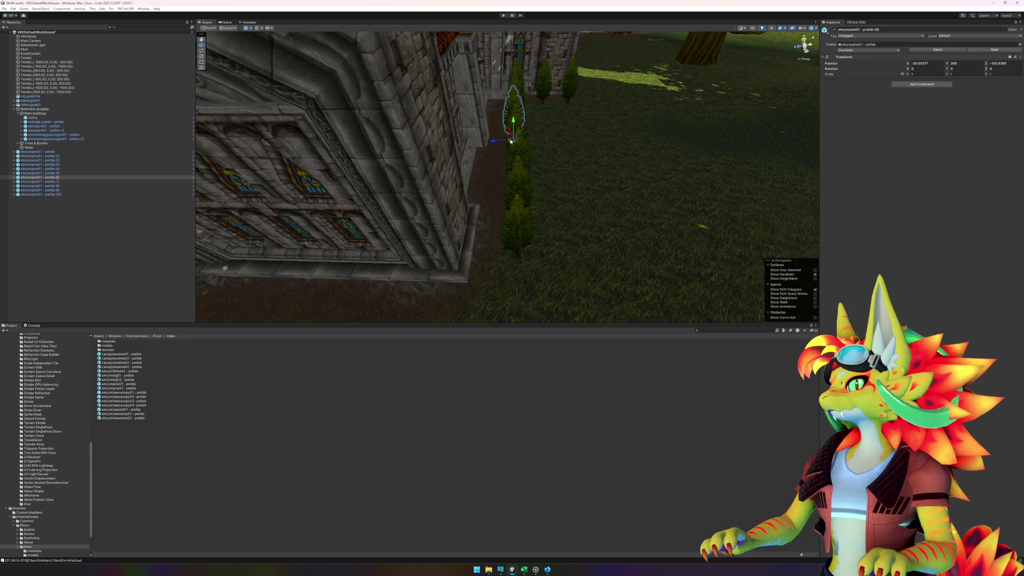
left_click(522, 151)
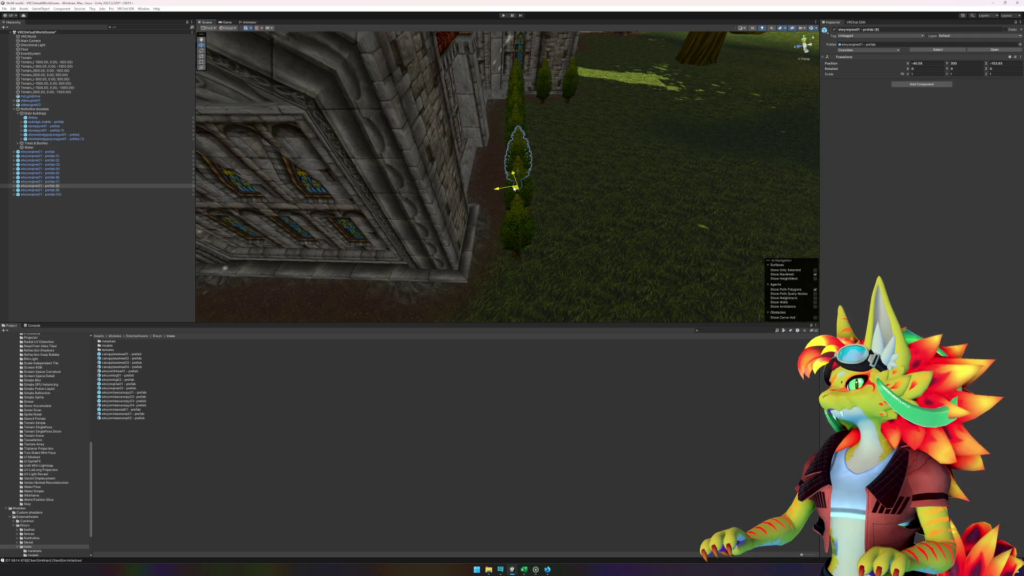
left_click(518, 194)
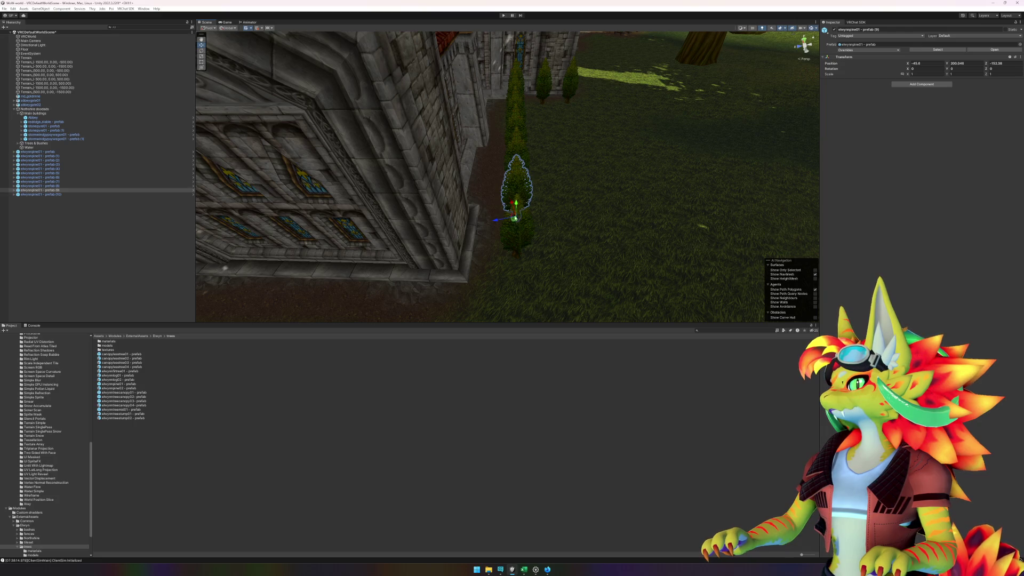
mouse_move(581, 174)
left_mouse_down()
mouse_move(448, 183)
mouse_move(466, 169)
mouse_move(395, 165)
mouse_move(499, 160)
mouse_move(501, 218)
mouse_move(526, 217)
mouse_move(464, 188)
left_mouse_up()
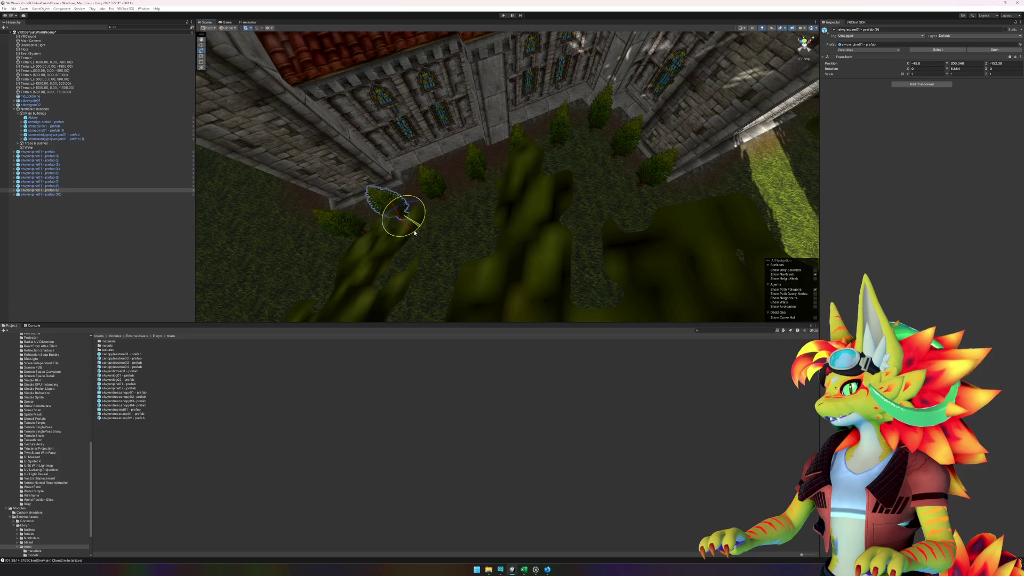
Step: Review the pine row from above, turn pine (3) slightly, and collapse Trees & Bushes
left_click(428, 188)
left_click(477, 170)
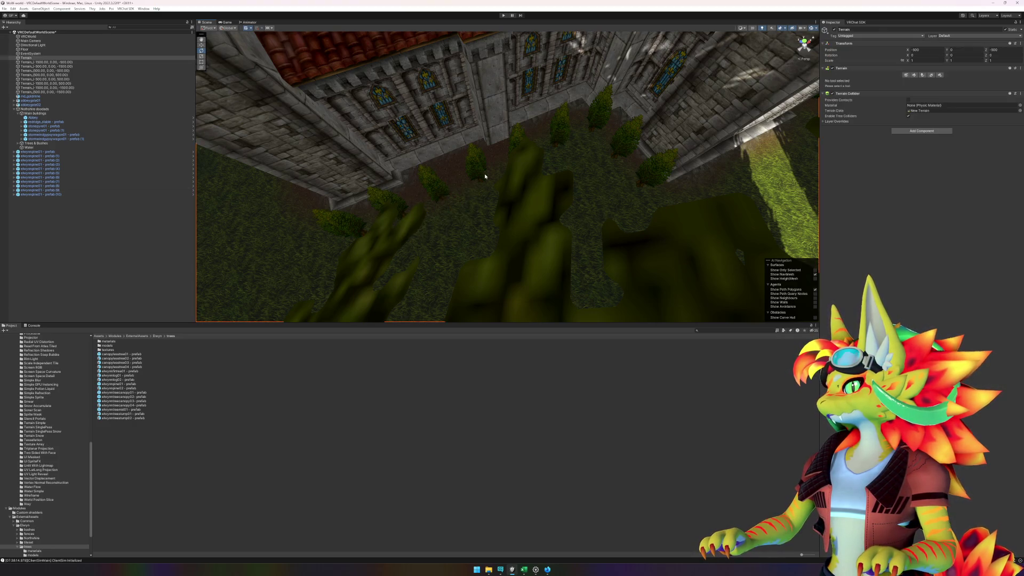
left_click(523, 159)
left_click(524, 138)
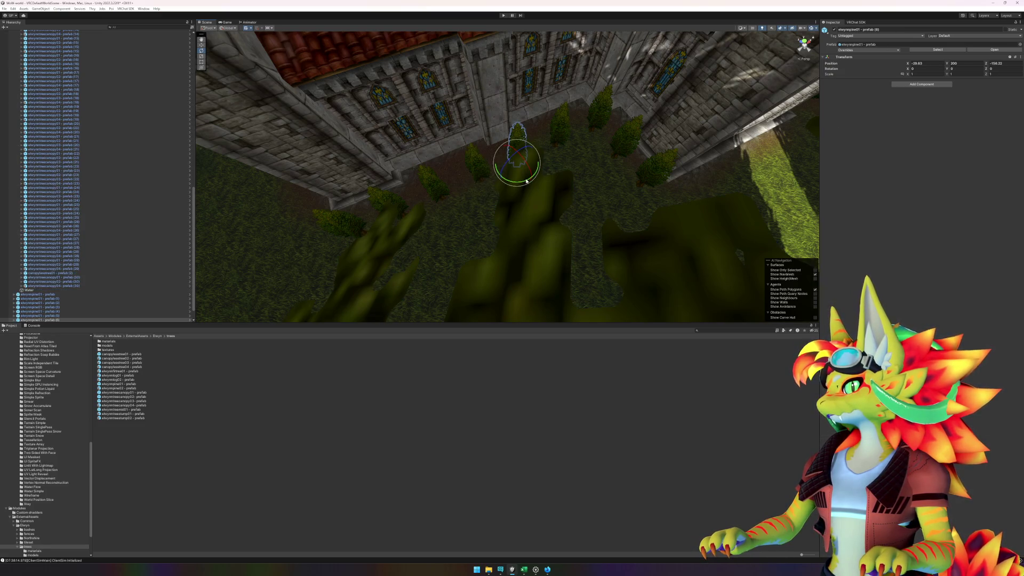
left_click_drag(485, 190, 567, 161)
left_click(568, 161)
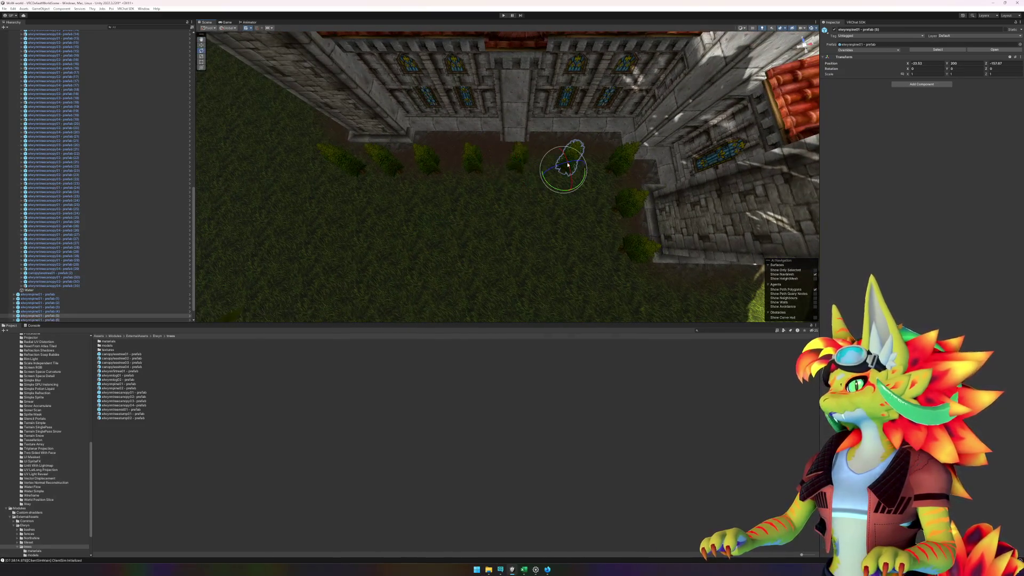
left_click(619, 160)
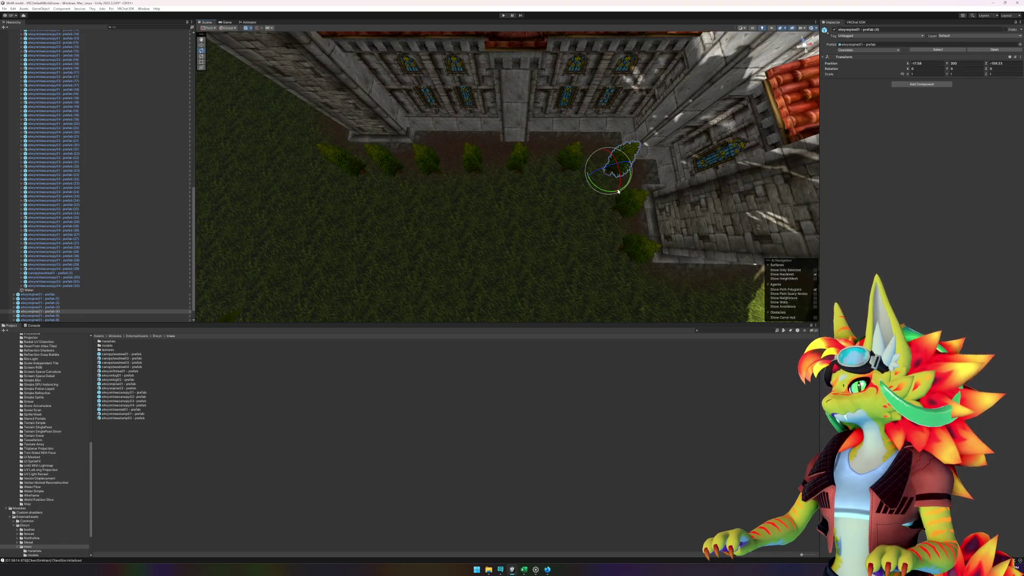
left_click(633, 214)
left_click_drag(611, 225, 618, 232)
mouse_move(553, 257)
left_mouse_down()
mouse_move(533, 197)
mouse_move(550, 182)
mouse_move(552, 206)
left_mouse_up()
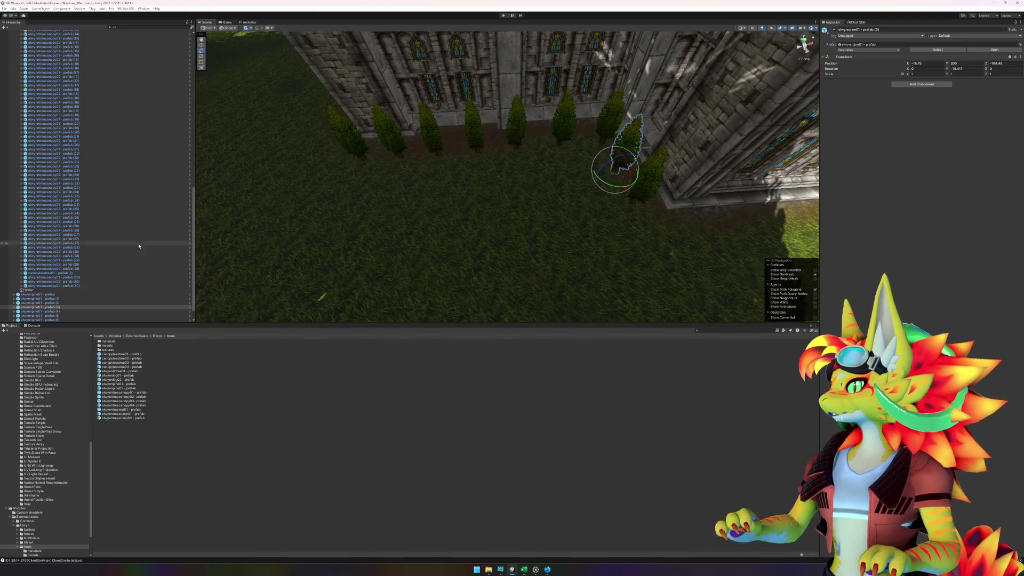
scroll(141, 245, "up", 15)
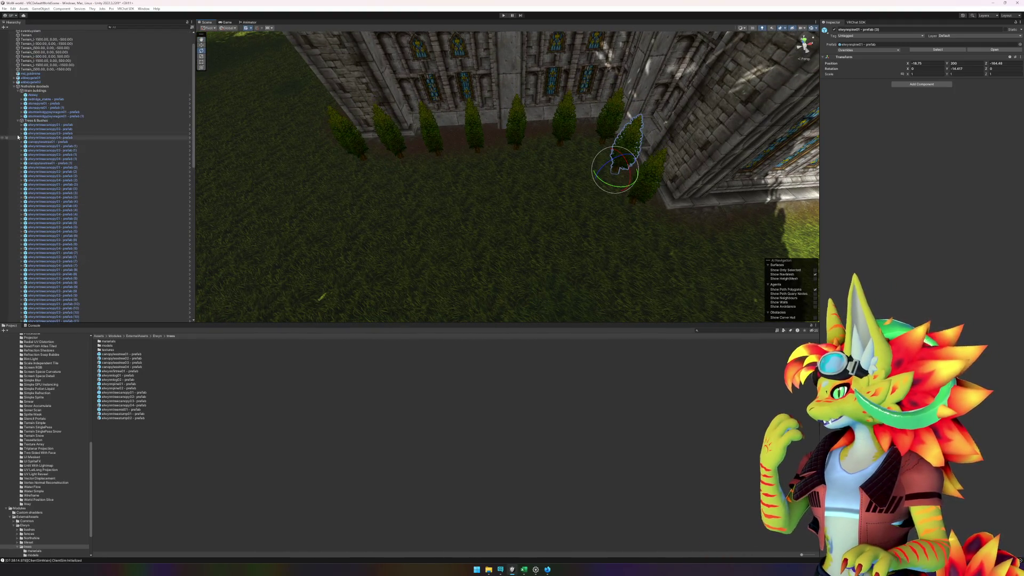
left_click(19, 121)
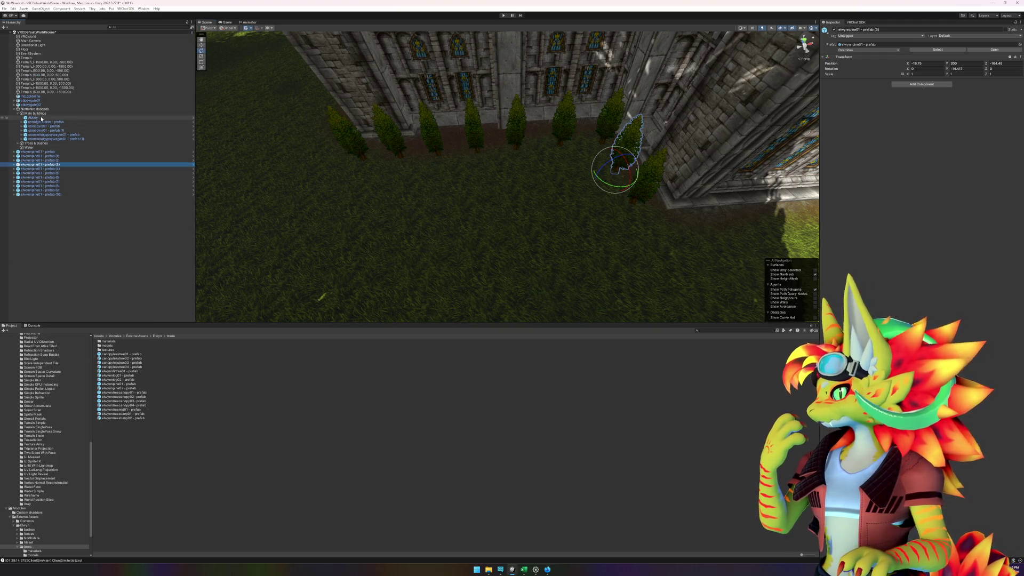
Step: Select all the elwynnpine pines and move them under Main buildings
left_click(50, 210)
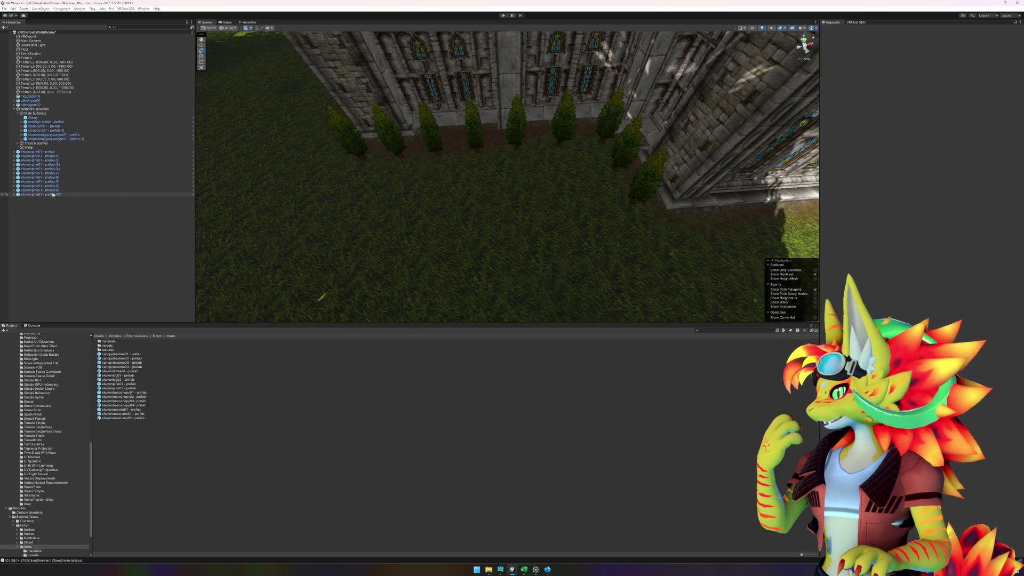
left_click(50, 194)
left_click(40, 152, "shift")
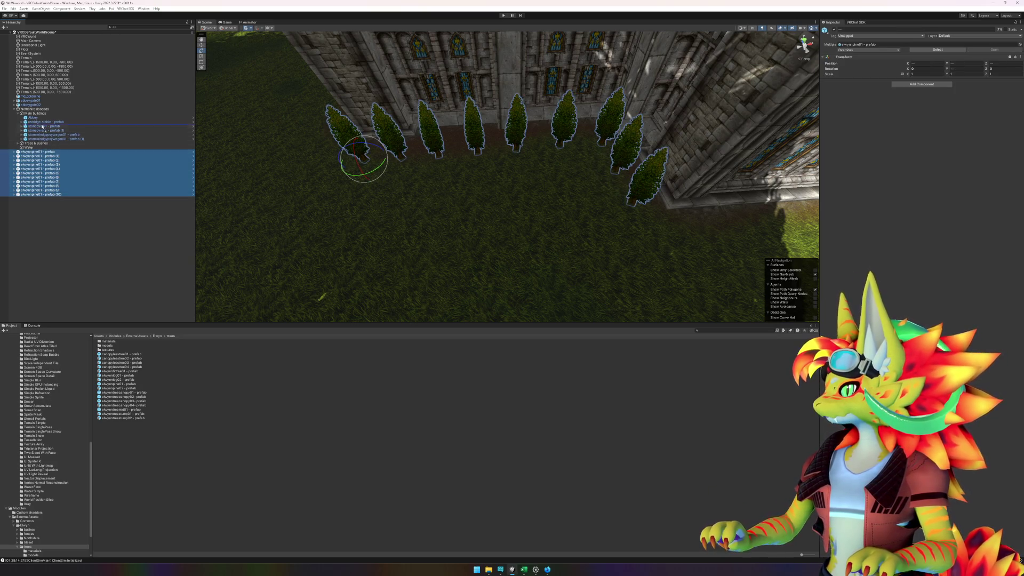
left_click_drag(40, 114, 40, 113)
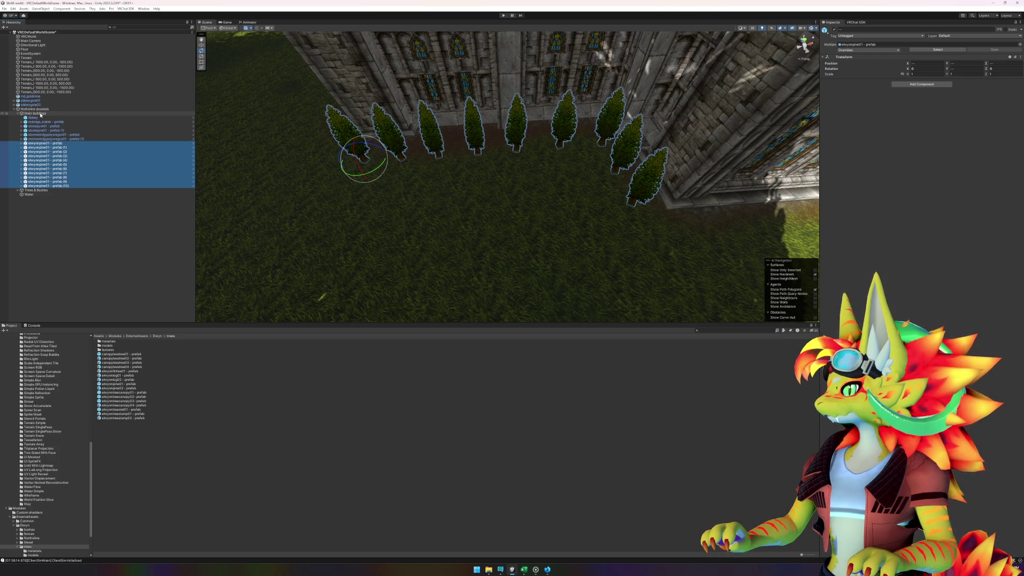
Step: Deselect the pines and switch to the YouTube abbey reference video
left_click(88, 271)
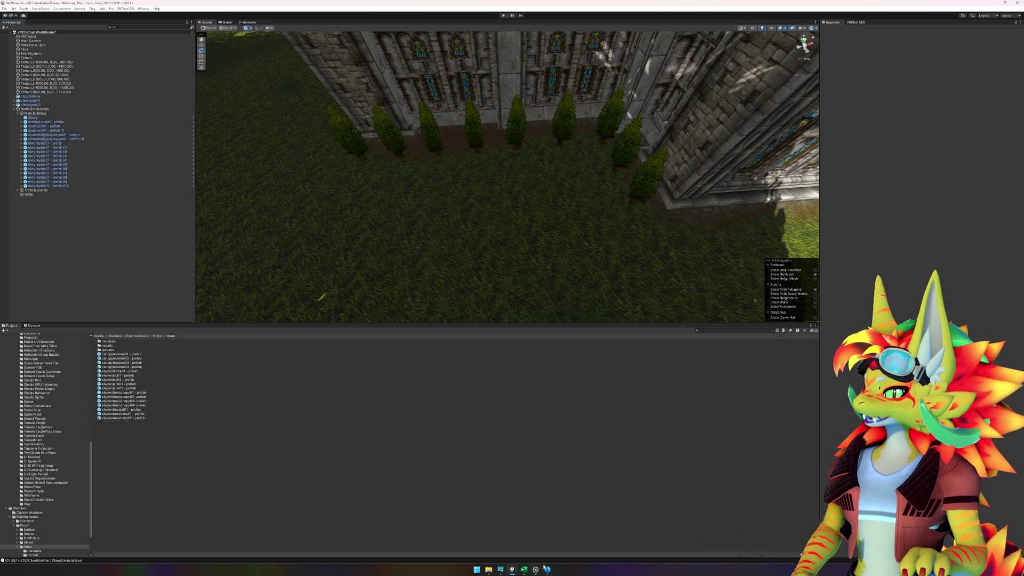
mouse_move(548, 569)
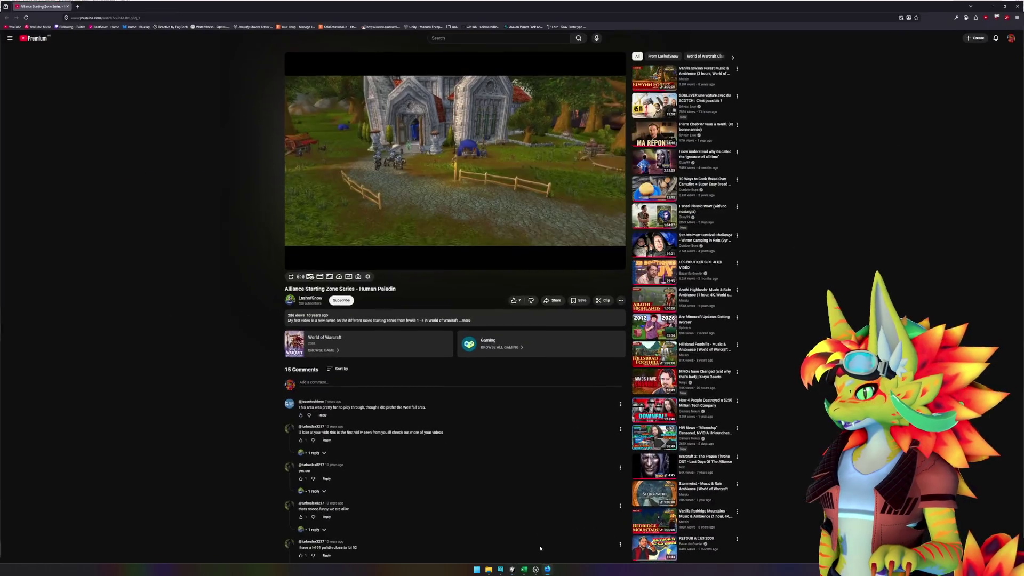
left_click(548, 550)
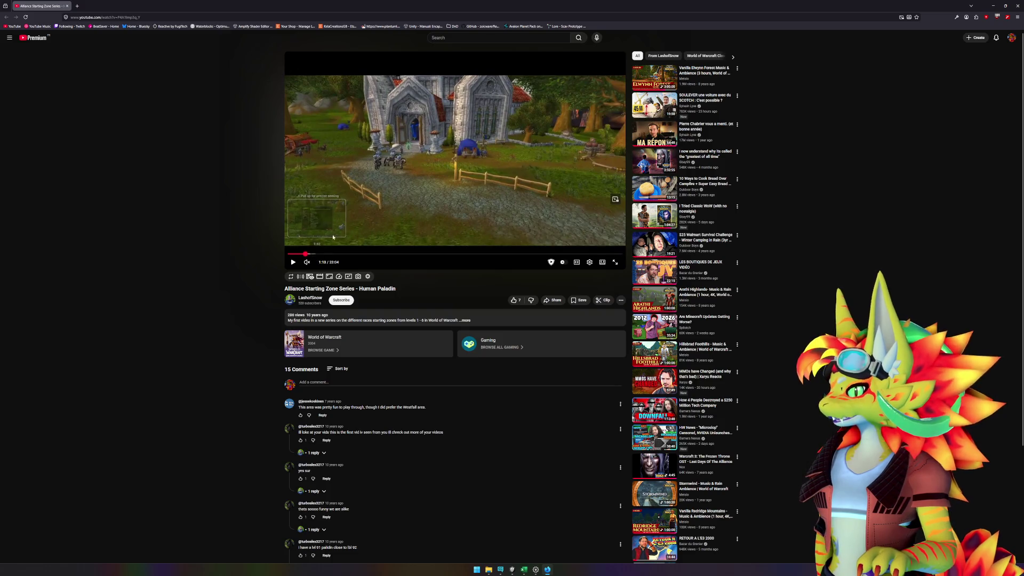
Step: Play the Human Paladin starting-zone video and skip ahead toward the 2:30 mark
left_click(383, 204)
key("Right")
key("Right")
key("Right")
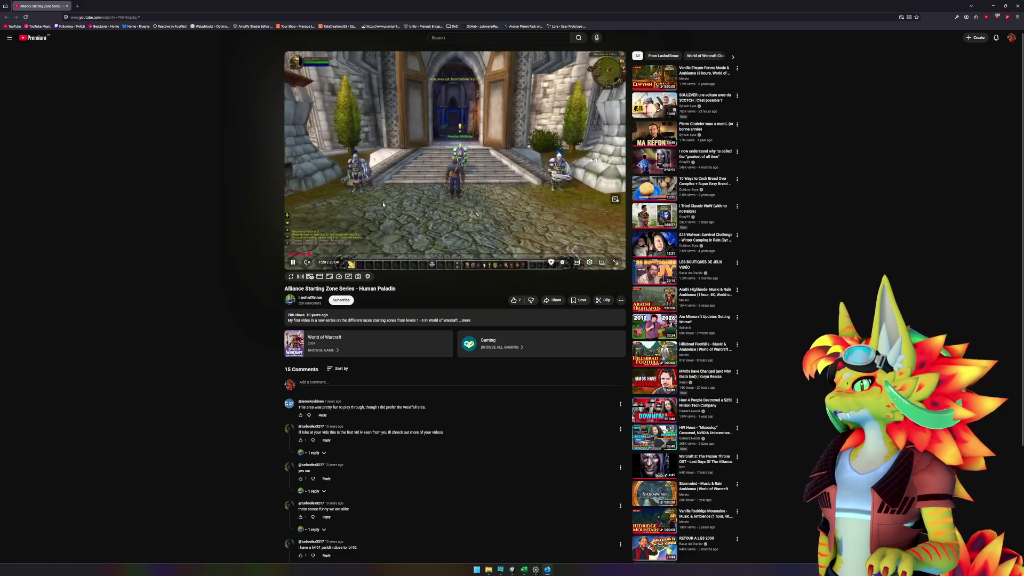
key("Left")
key("Left")
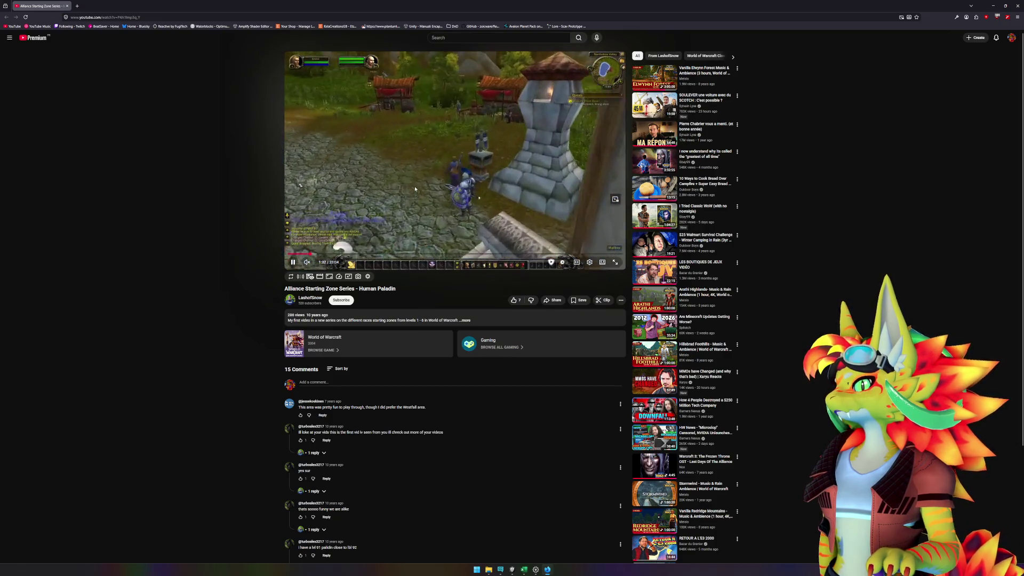
key("Right")
key("Right")
key("Right")
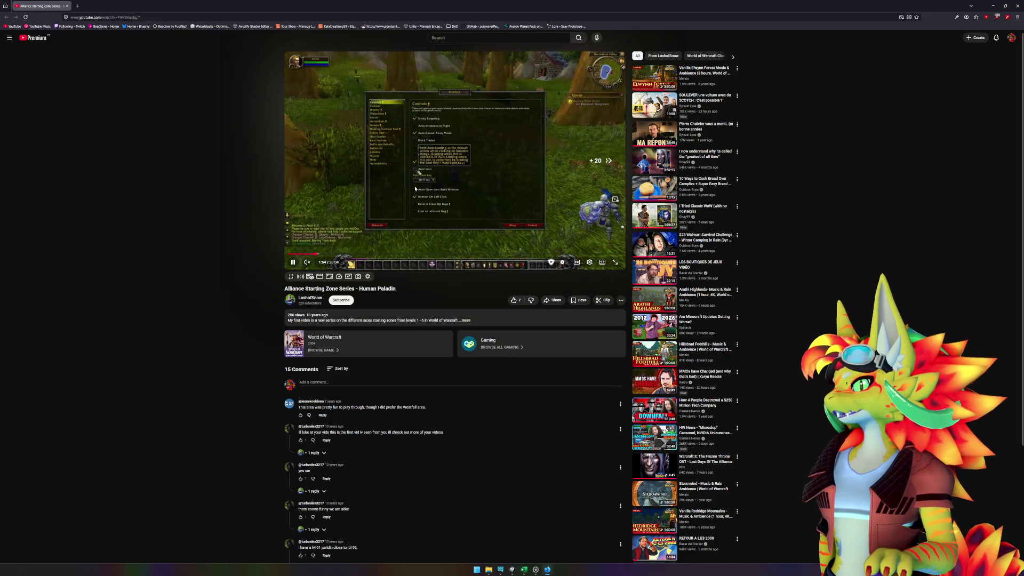
key("Right")
key("Right")
key("Right")
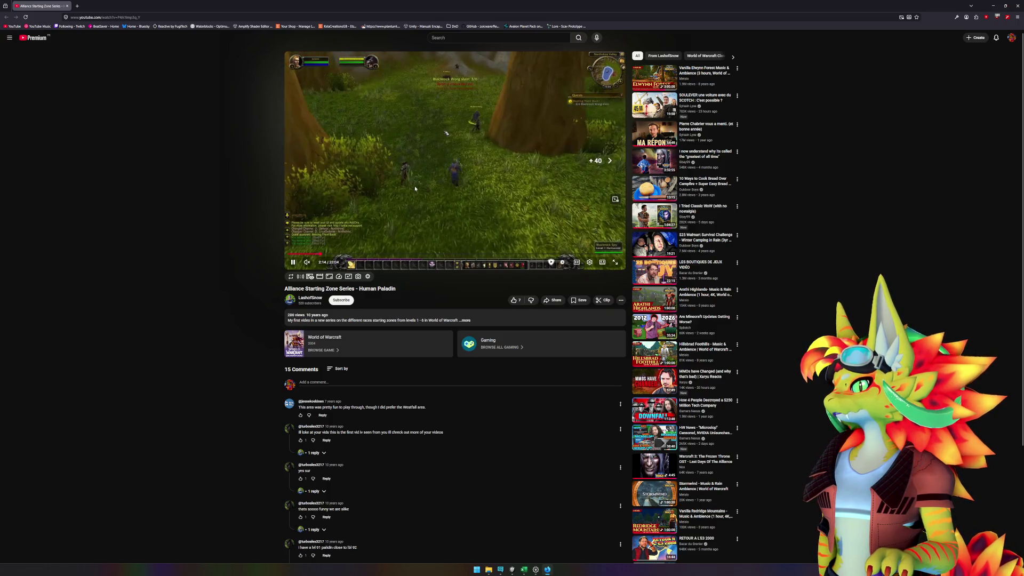
key("Right")
key("Right")
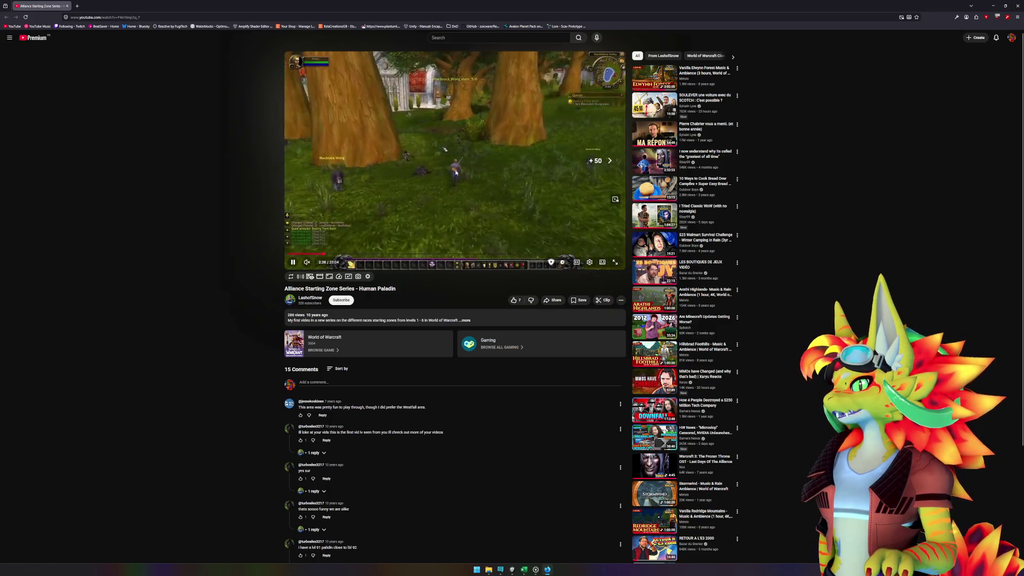
Step: Pause on the tree placement reference around 2:30, then return to the Unity scene
key("space")
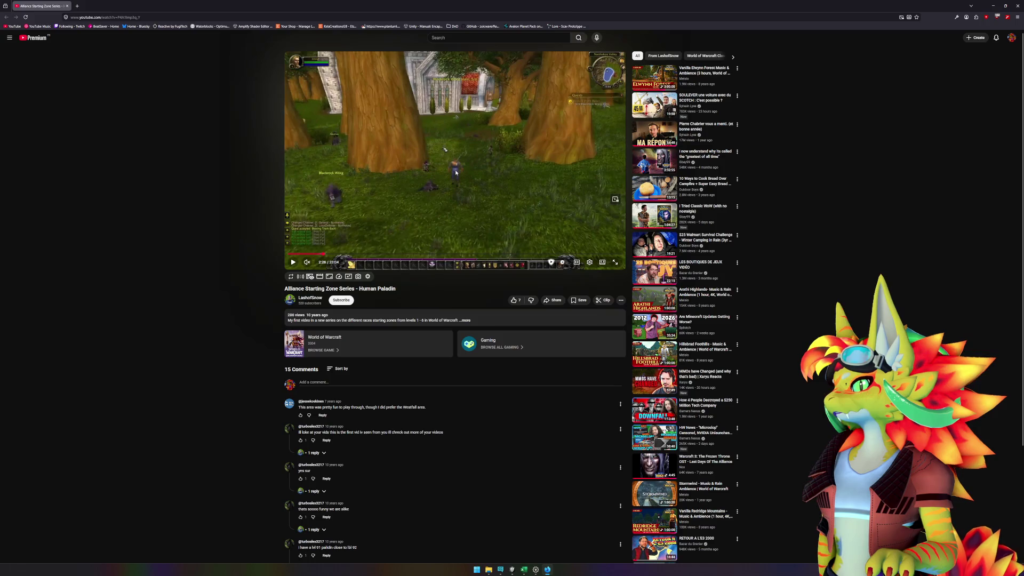
key("space")
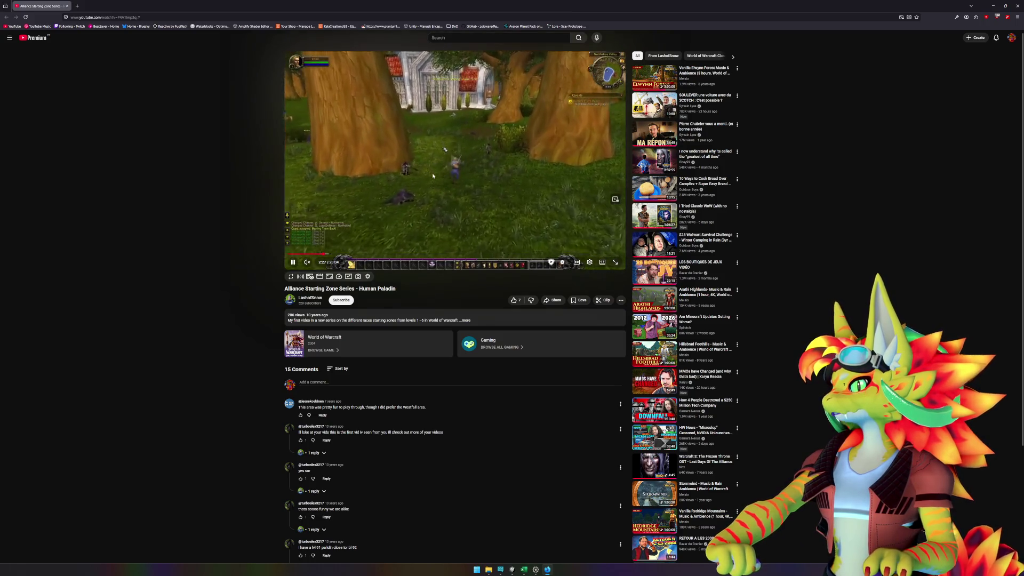
key("space")
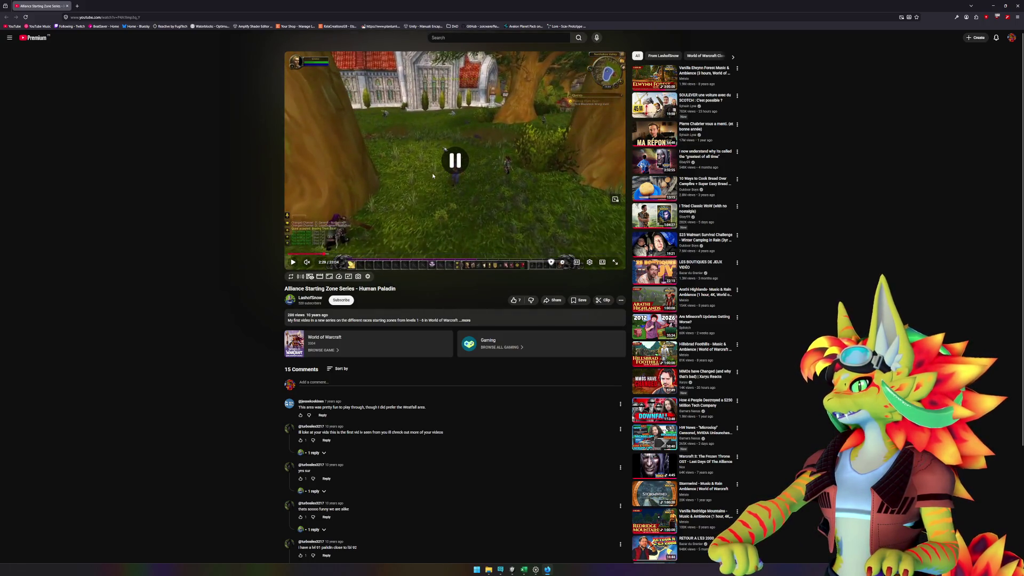
key("space")
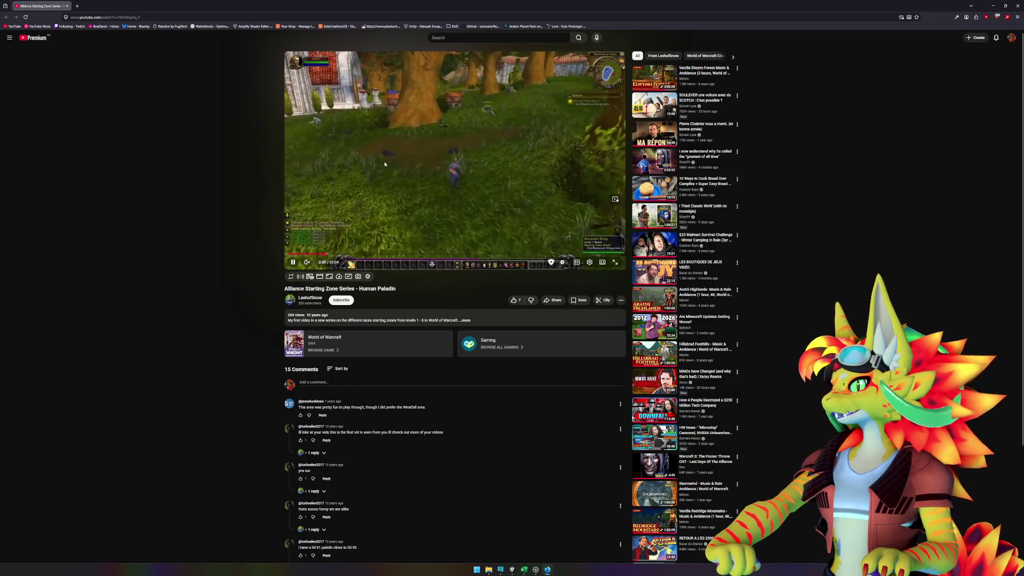
key("space")
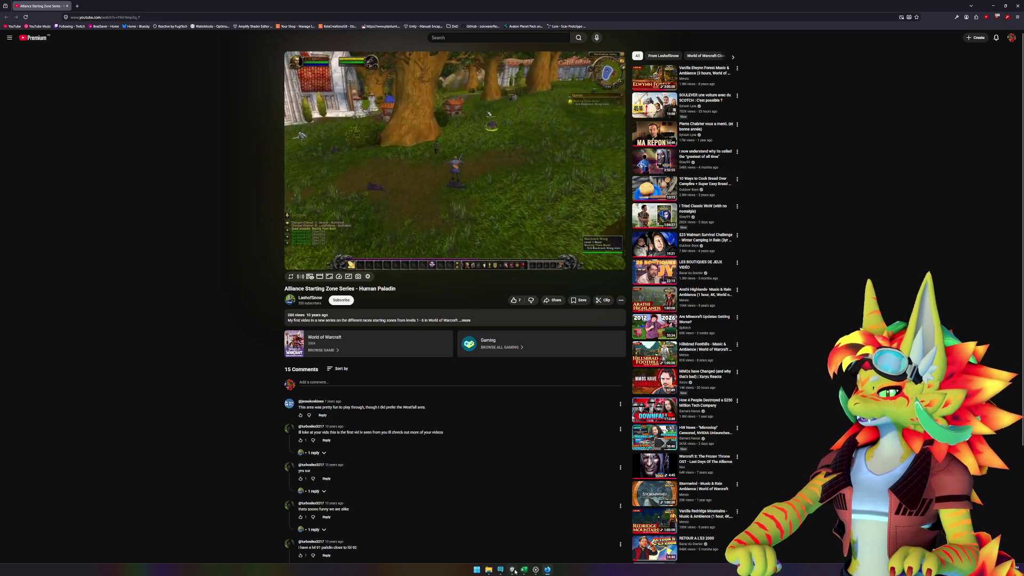
left_click(512, 570)
scroll(608, 213, "up", 6)
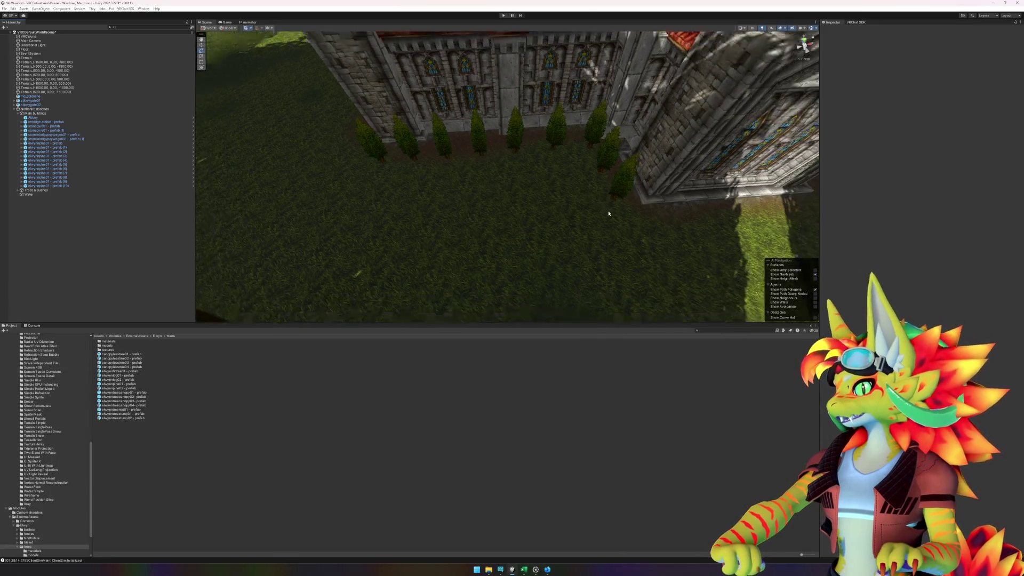
Step: Move two pines out of the tight courtyard row toward the grass path
key("e")
left_click(480, 163)
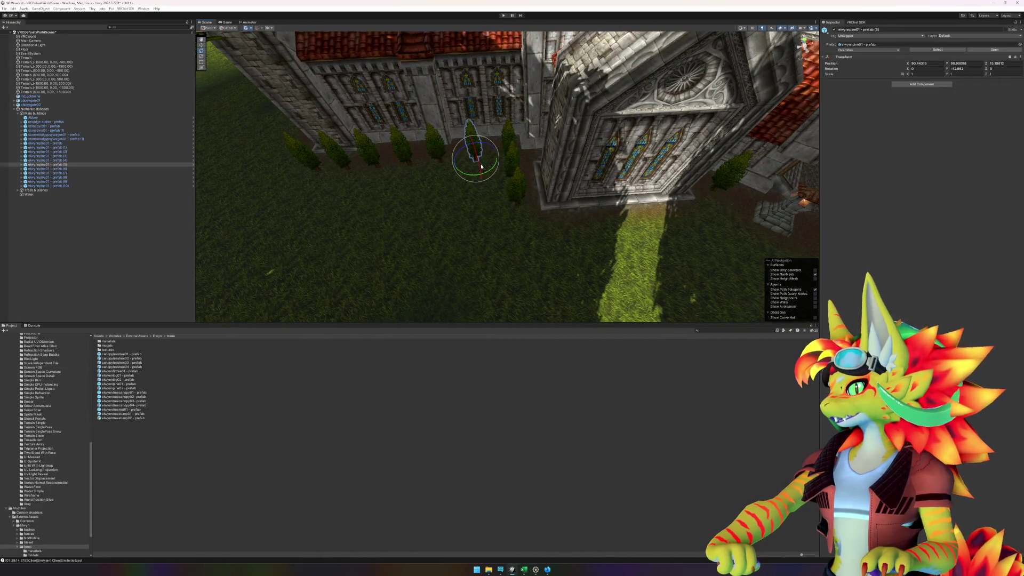
key("w")
left_click_drag(476, 162, 670, 228)
left_click(437, 156)
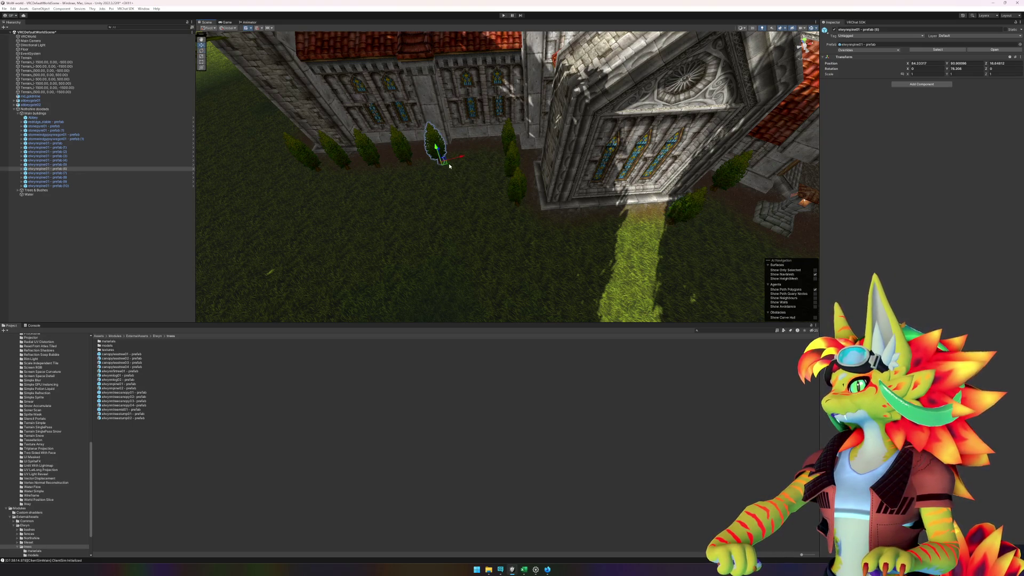
mouse_move(444, 163)
left_mouse_down()
mouse_move(619, 220)
mouse_move(587, 229)
mouse_move(569, 252)
mouse_move(592, 283)
mouse_move(550, 276)
mouse_move(586, 281)
mouse_move(535, 213)
mouse_move(601, 245)
mouse_move(551, 192)
mouse_move(442, 191)
mouse_move(492, 188)
mouse_move(599, 147)
mouse_move(540, 187)
mouse_move(603, 177)
mouse_move(540, 221)
mouse_move(485, 223)
left_mouse_up()
Step: Check the pines along the wall and shift one of them further left
left_click(594, 286)
left_click(548, 208)
left_click(504, 172)
left_click(604, 178)
left_click(602, 150)
left_click_drag(593, 162, 381, 196)
mouse_move(381, 196)
left_mouse_down()
mouse_move(467, 191)
mouse_move(423, 187)
mouse_move(460, 211)
left_mouse_up()
Step: Move another pine left toward the abbey wall and select the next pine to reposition
left_click(540, 223)
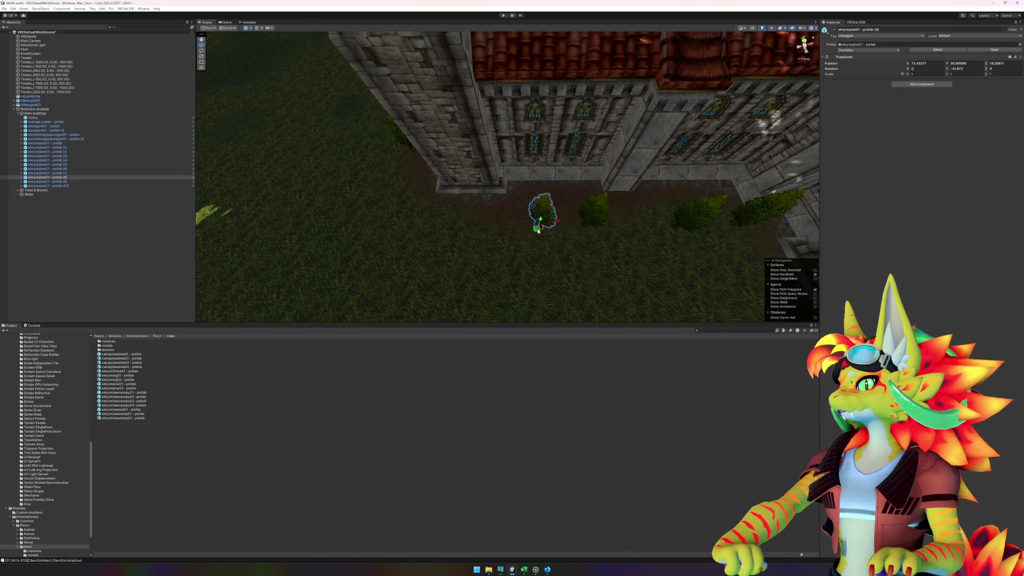
mouse_move(538, 230)
left_mouse_down()
mouse_move(508, 223)
mouse_move(354, 86)
mouse_move(574, 144)
mouse_move(526, 172)
mouse_move(589, 141)
mouse_move(330, 196)
left_mouse_up()
scroll(591, 144, "down", 6)
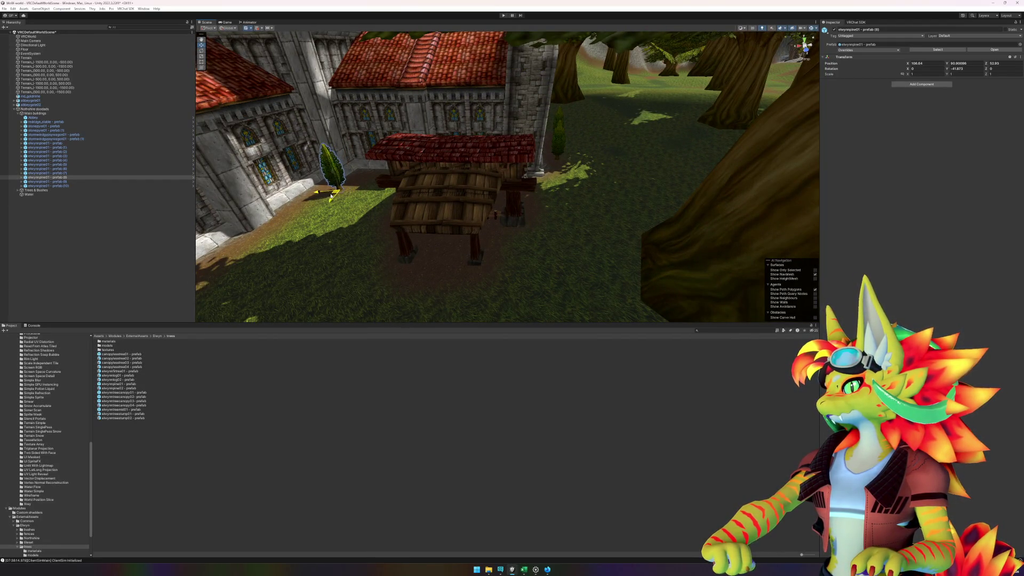
mouse_move(546, 166)
left_mouse_down()
mouse_move(386, 176)
mouse_move(280, 168)
mouse_move(429, 158)
left_mouse_up()
left_click(546, 155)
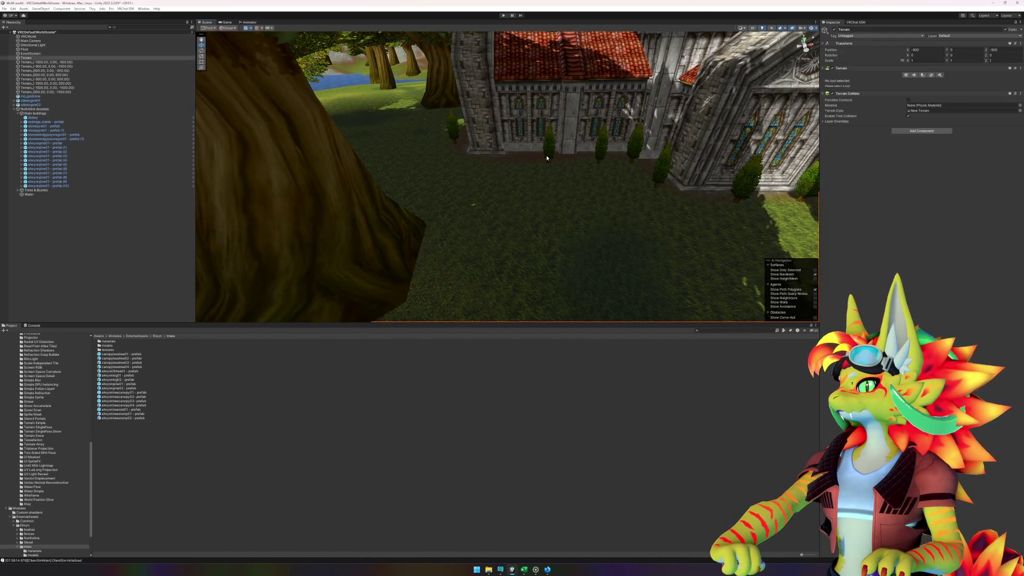
Step: Shift two pines left along the ground and nudge a few pines into their final spots
left_click_drag(546, 166, 502, 165)
left_click(598, 159)
left_click_drag(598, 166, 565, 165)
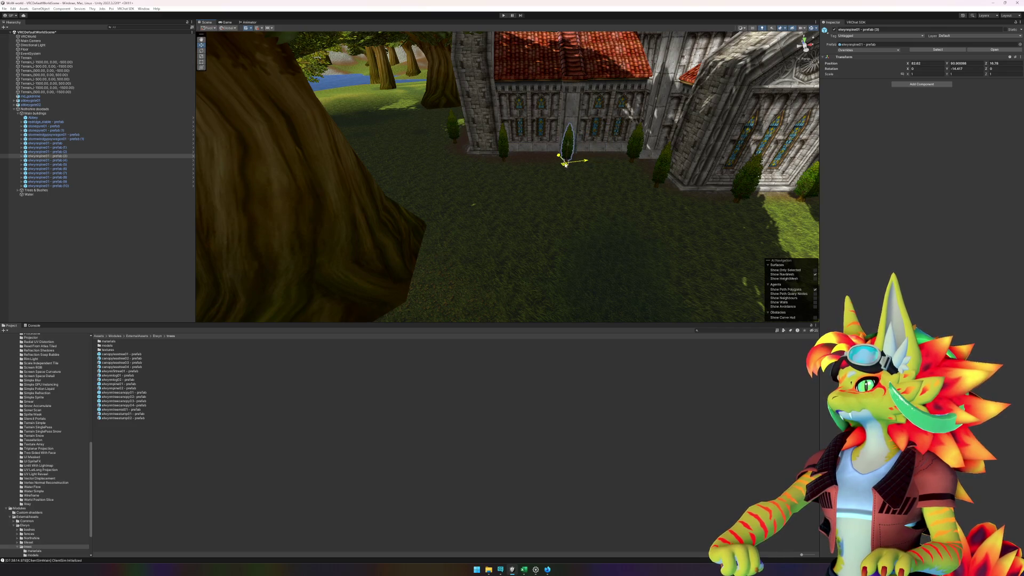
key("f")
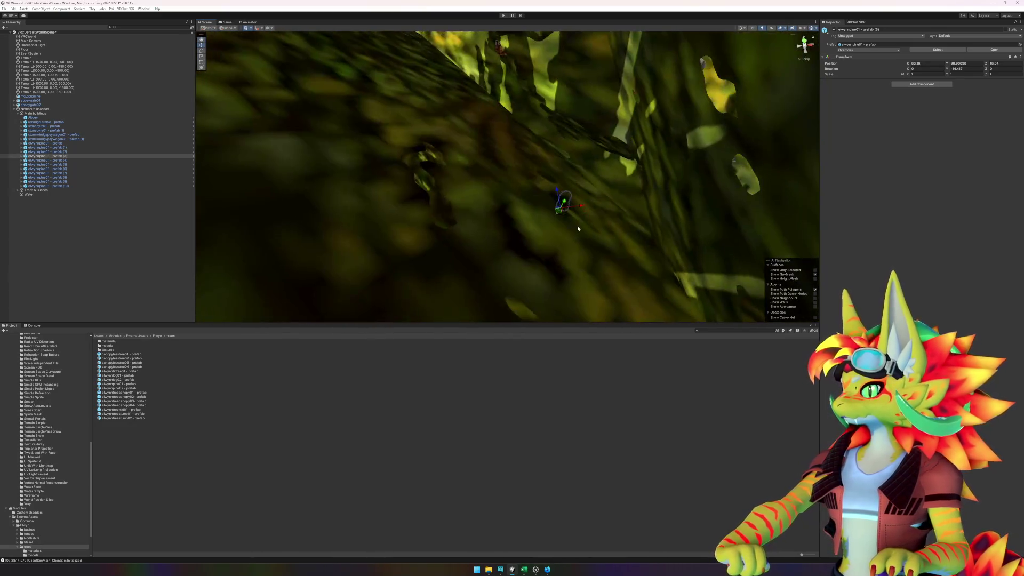
scroll(590, 240, "down", 5)
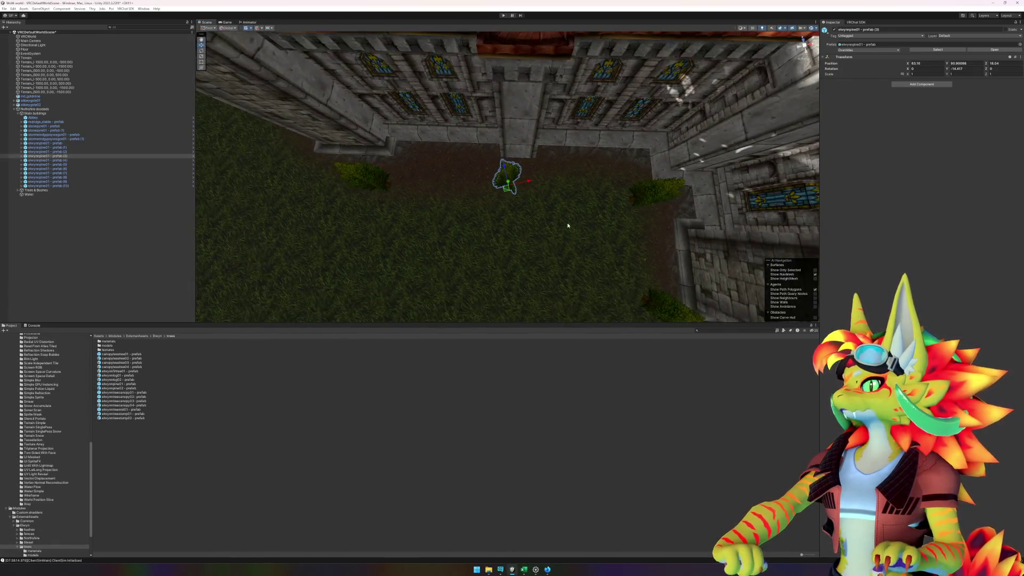
left_click_drag(513, 182, 513, 188)
left_click(642, 193)
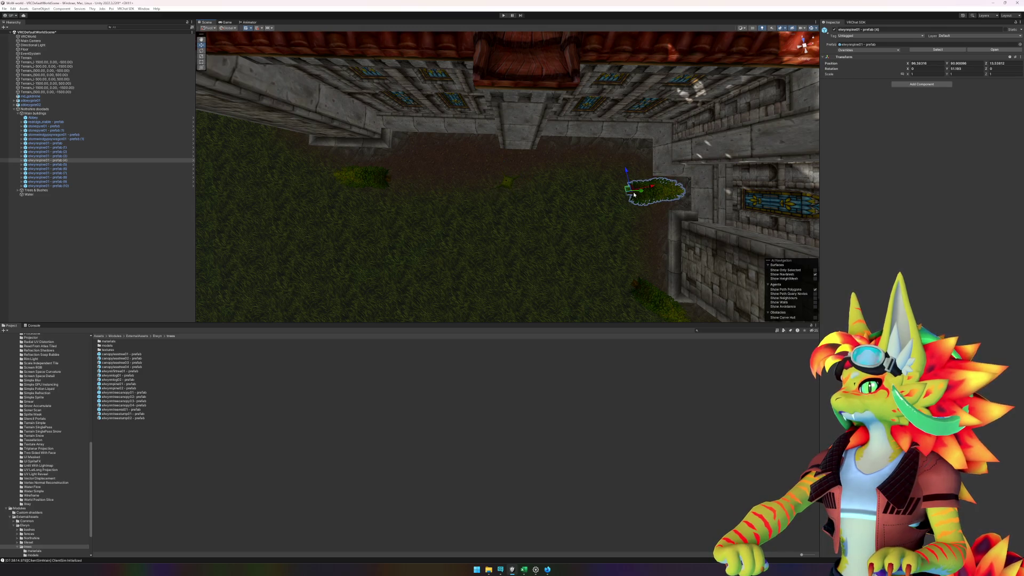
left_click_drag(628, 192, 628, 190)
mouse_move(559, 230)
left_mouse_down()
mouse_move(697, 153)
mouse_move(560, 135)
mouse_move(693, 169)
mouse_move(492, 179)
mouse_move(745, 172)
mouse_move(656, 178)
mouse_move(715, 176)
mouse_move(563, 210)
mouse_move(552, 210)
mouse_move(654, 141)
mouse_move(471, 168)
mouse_move(553, 158)
left_mouse_up()
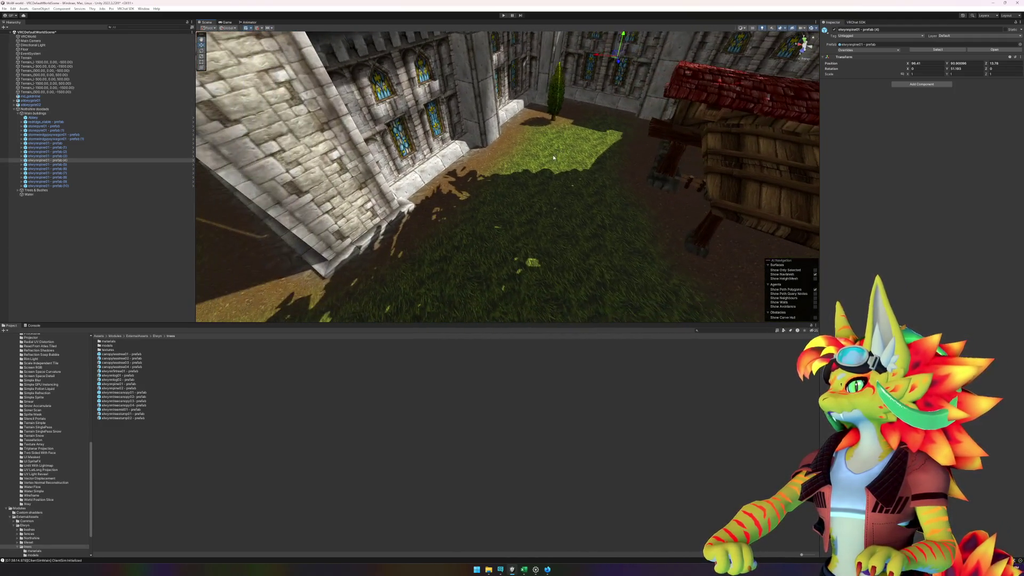
Step: Drag three new elwynnpine prefabs from the Project panel onto the grass beside the abbey wall
mouse_move(119, 384)
left_mouse_down()
mouse_move(320, 373)
mouse_move(533, 176)
mouse_move(512, 160)
left_mouse_up()
mouse_move(126, 388)
left_mouse_down()
mouse_move(426, 235)
mouse_move(457, 238)
mouse_move(435, 245)
mouse_move(440, 284)
left_mouse_up()
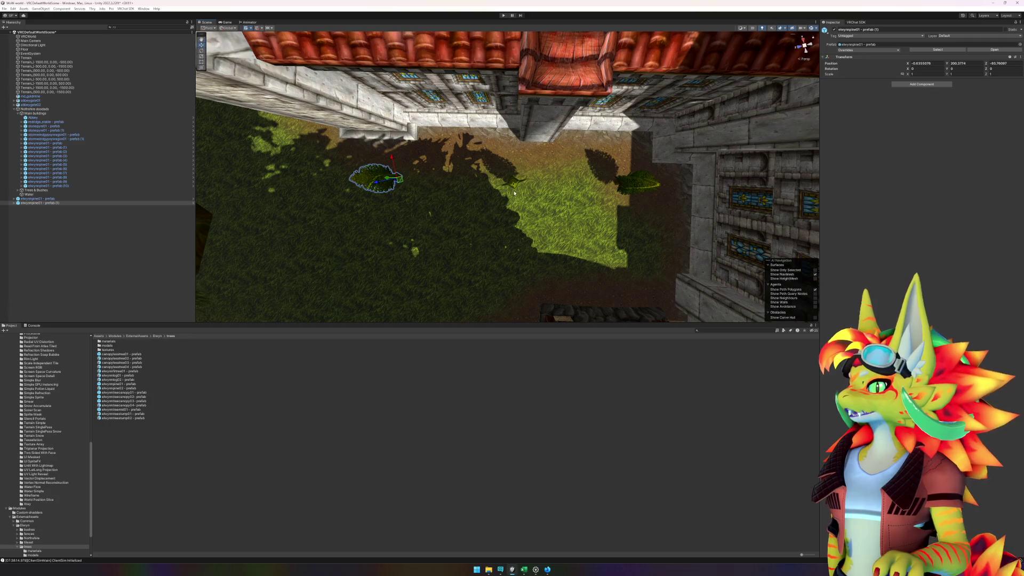
mouse_move(553, 197)
left_mouse_down()
mouse_move(450, 163)
mouse_move(441, 149)
mouse_move(589, 243)
left_mouse_up()
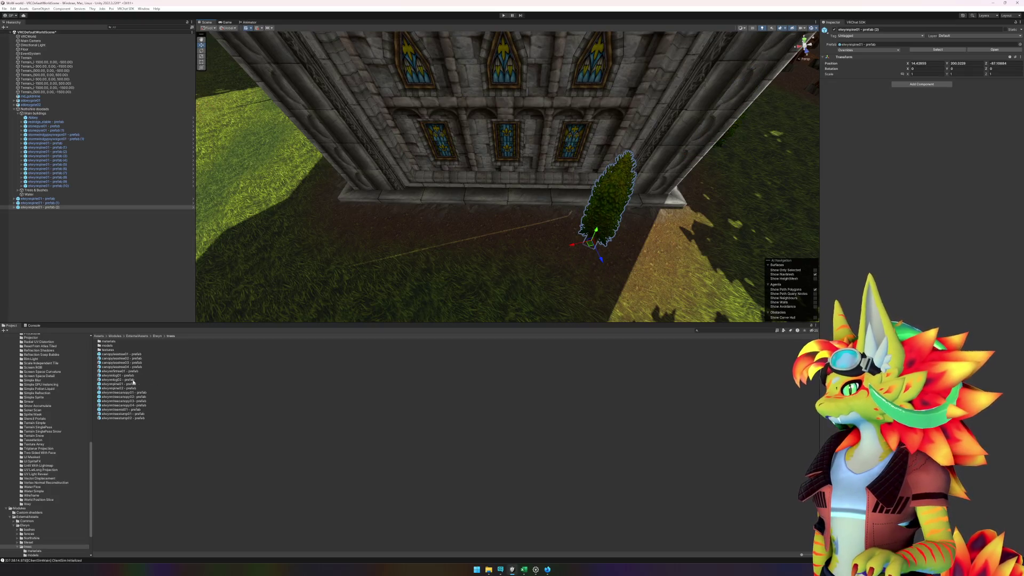
mouse_move(121, 383)
left_mouse_down()
mouse_move(368, 240)
mouse_move(414, 243)
left_mouse_up()
mouse_move(393, 284)
left_mouse_down()
mouse_move(449, 262)
mouse_move(597, 265)
left_mouse_up()
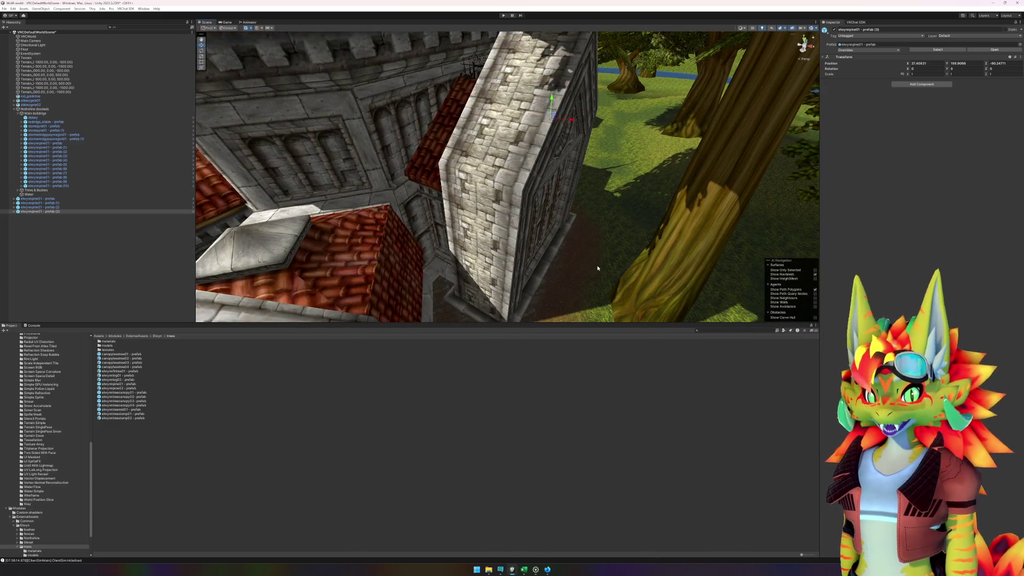
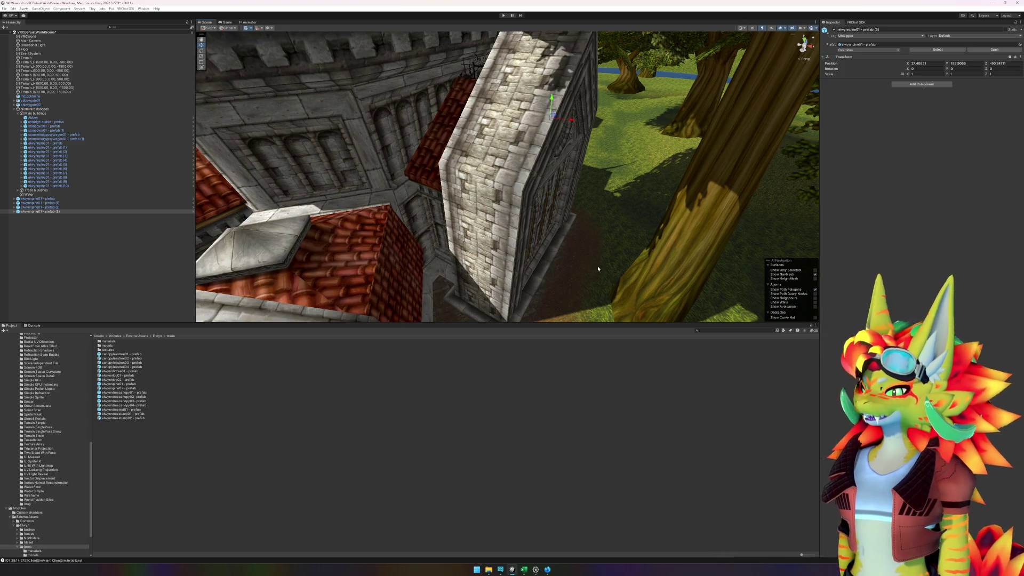
Step: Orbit and zoom the Scene view over the abbey and forest, then bring Excel's pivot table forward
mouse_move(598, 268)
left_mouse_down()
mouse_move(522, 238)
mouse_move(506, 123)
left_mouse_up()
scroll(544, 156, "down", 5)
scroll(459, 222, "up", 10)
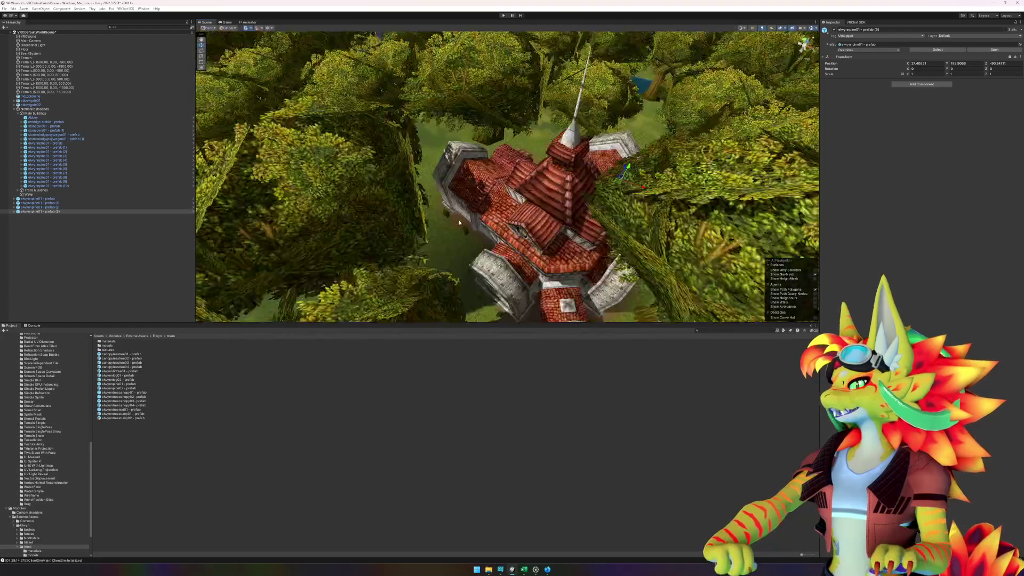
scroll(459, 222, "up", 3)
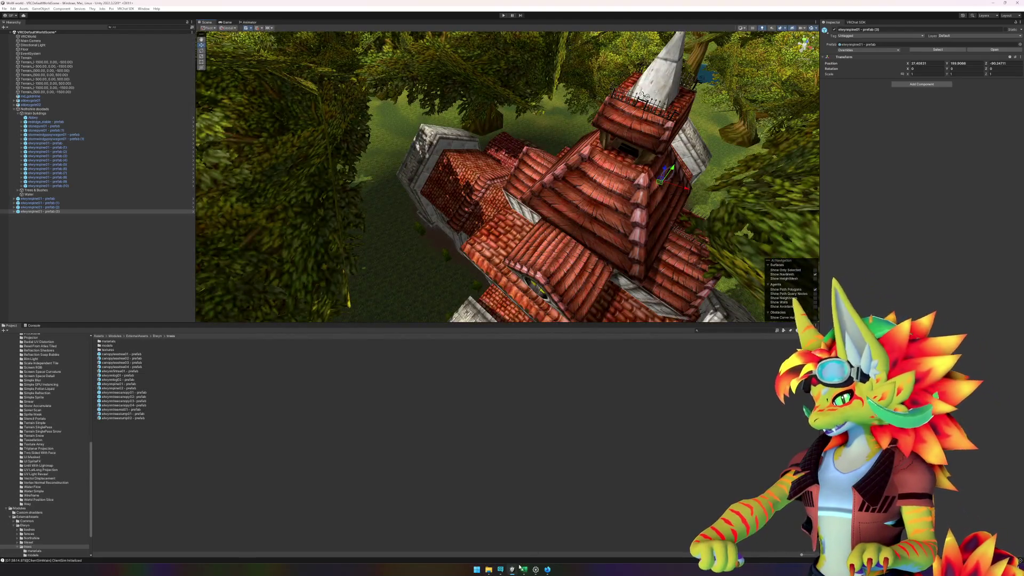
left_click(522, 569)
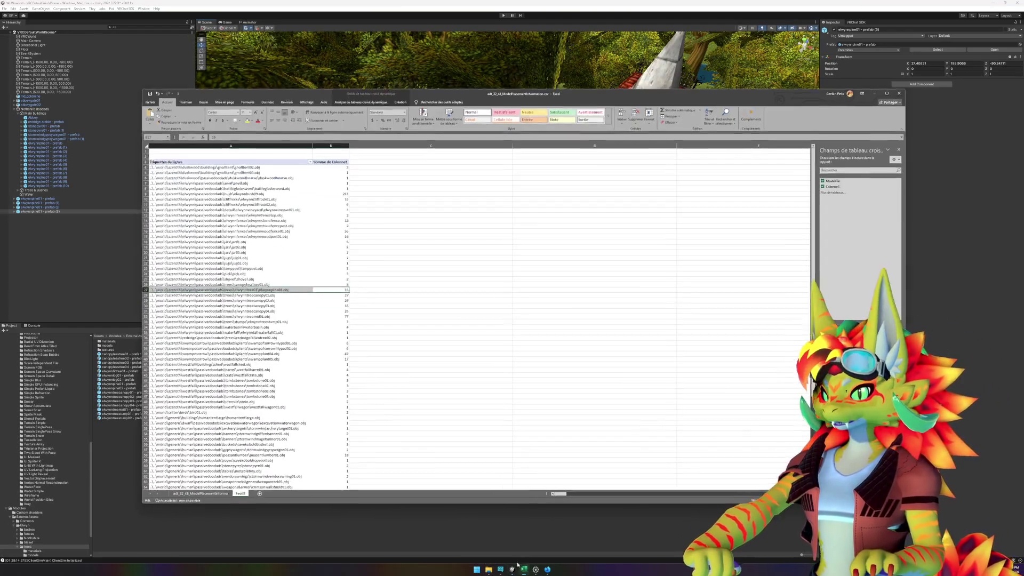
Step: Read the elwynntreemid01.obj placement count in A31:B32, then switch to the YouTube reference video
left_click(269, 317)
mouse_move(344, 317)
left_mouse_down()
mouse_move(285, 312)
mouse_move(291, 317)
left_mouse_up()
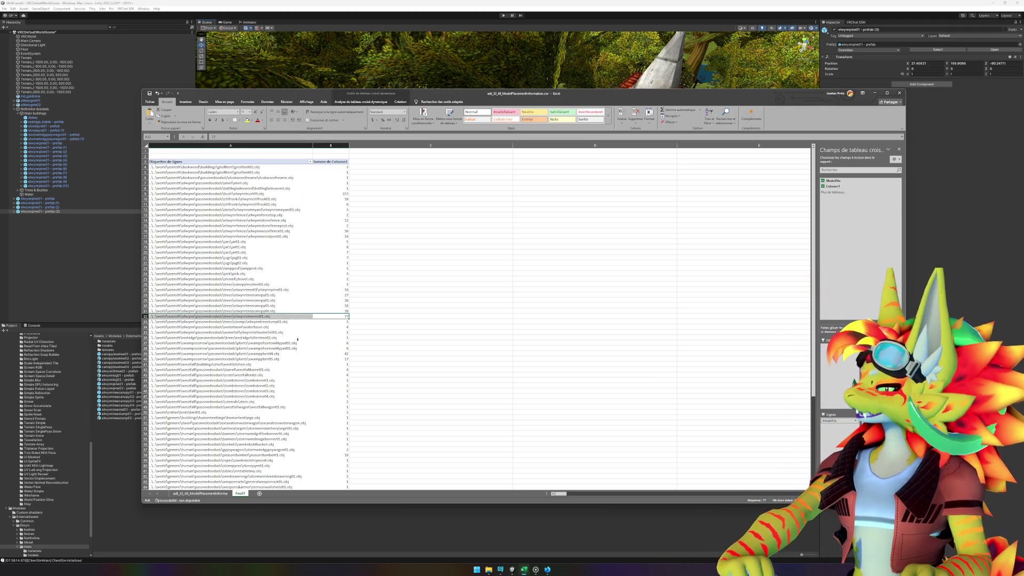
left_click(547, 570)
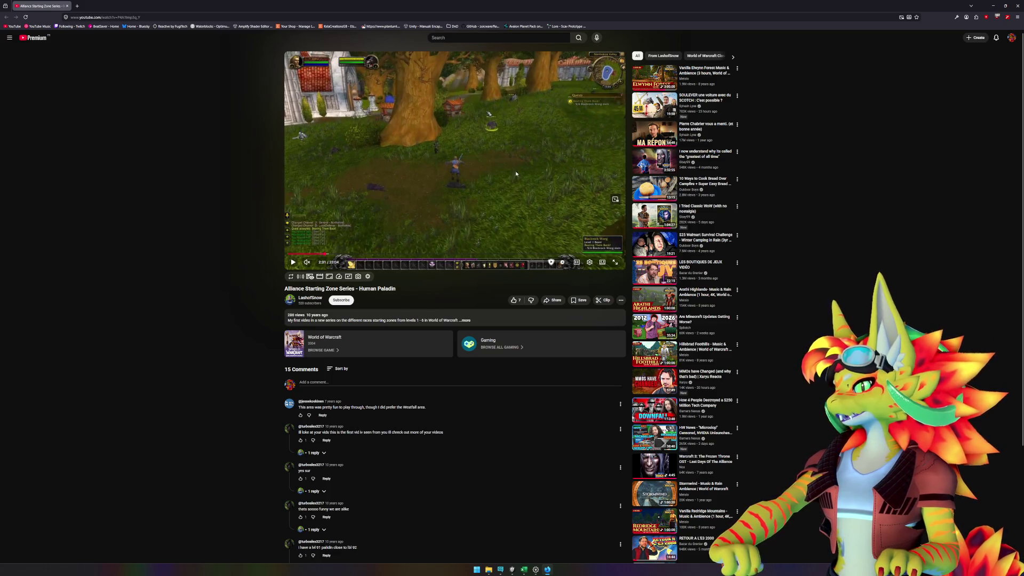
Step: Return to Unity and bring the Scene camera down to ground level beside the church
key("alt+Tab")
scroll(555, 195, "down", 3)
scroll(555, 195, "down", 3)
scroll(556, 195, "up", 10)
mouse_move(502, 226)
left_mouse_down()
mouse_move(602, 169)
mouse_move(610, 176)
left_mouse_up()
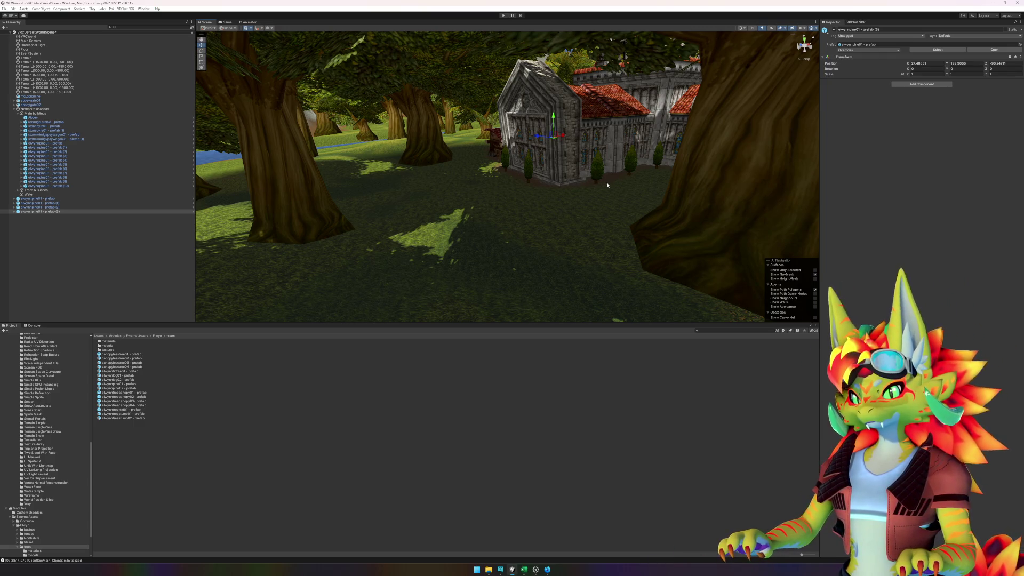
Step: Pull back to view the tree grove, then select the elwynntreemid01 prefab in the Project window
scroll(483, 201, "up", 5)
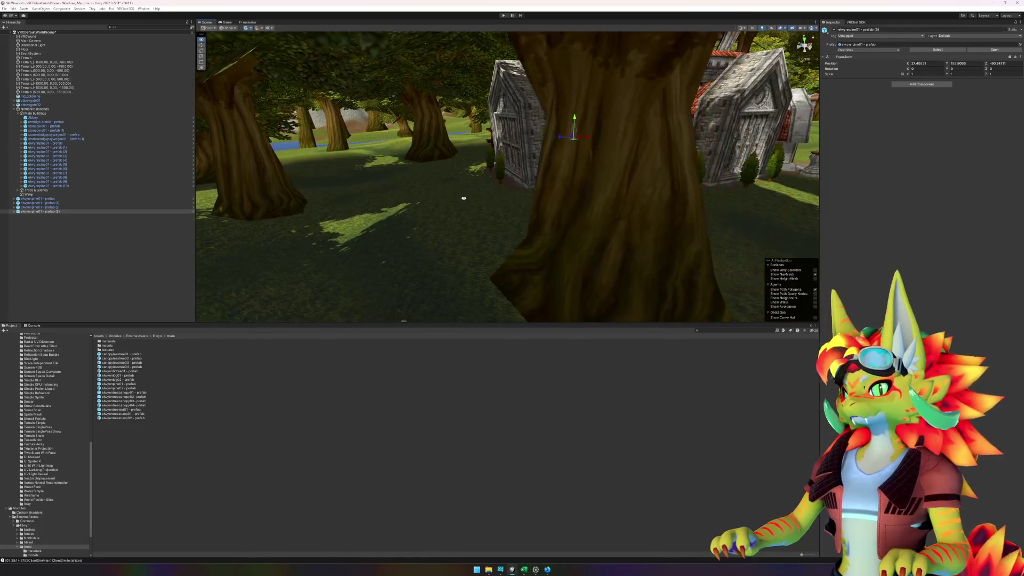
scroll(441, 208, "down", 5)
mouse_move(356, 214)
left_mouse_down()
mouse_move(545, 213)
mouse_move(487, 227)
mouse_move(570, 187)
mouse_move(393, 183)
mouse_move(624, 213)
mouse_move(457, 188)
mouse_move(569, 179)
mouse_move(439, 178)
mouse_move(517, 189)
left_mouse_up()
scroll(517, 189, "up", 5)
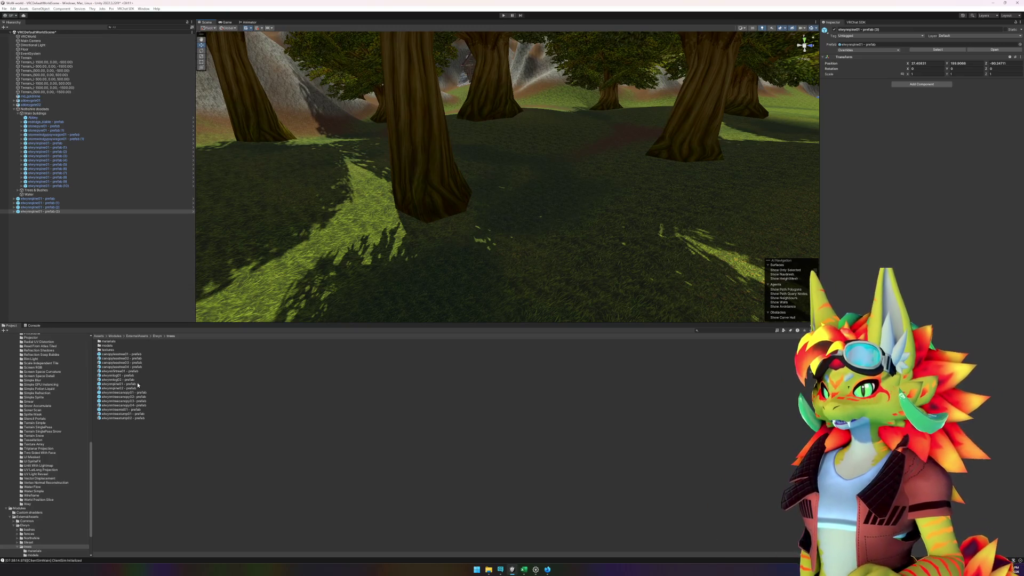
left_click(133, 409)
left_click_drag(134, 411, 254, 440)
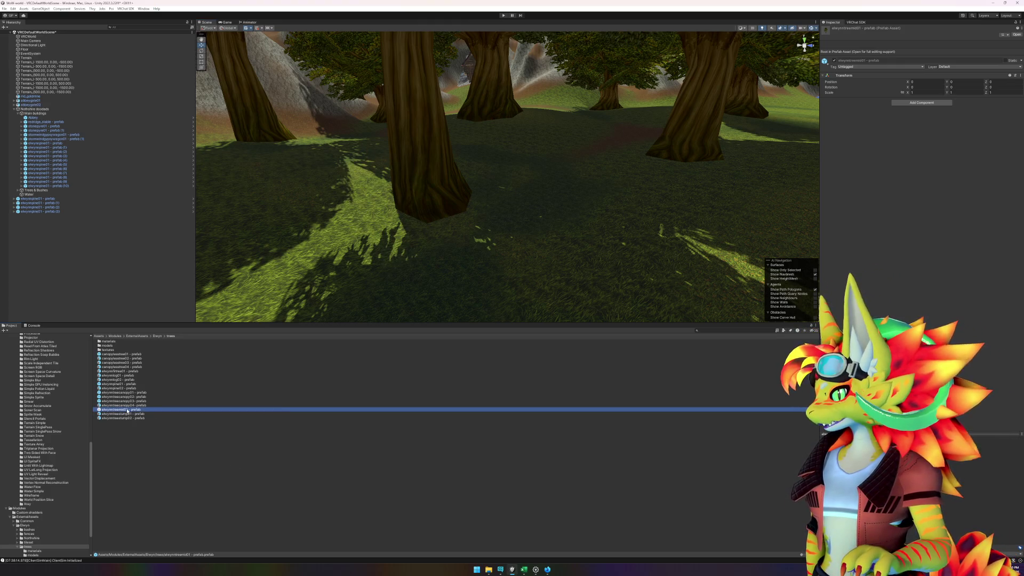
Step: Open the elwynntreemid01 prefab, inspect its Geoset0 trunk and Geoset1 canopy colliders, then exit
double_click(126, 410)
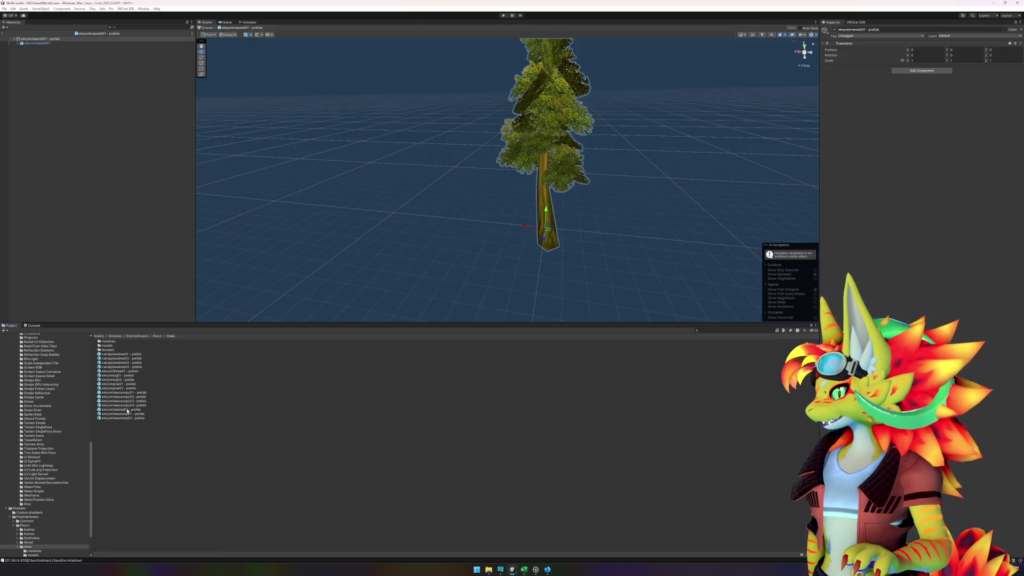
left_click(17, 43)
left_click(33, 48)
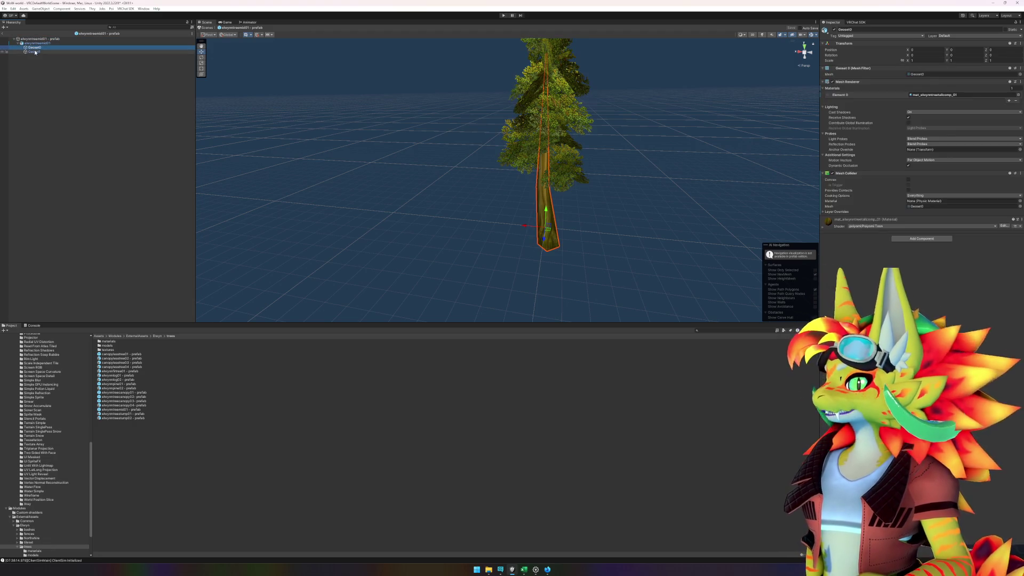
left_click(35, 52)
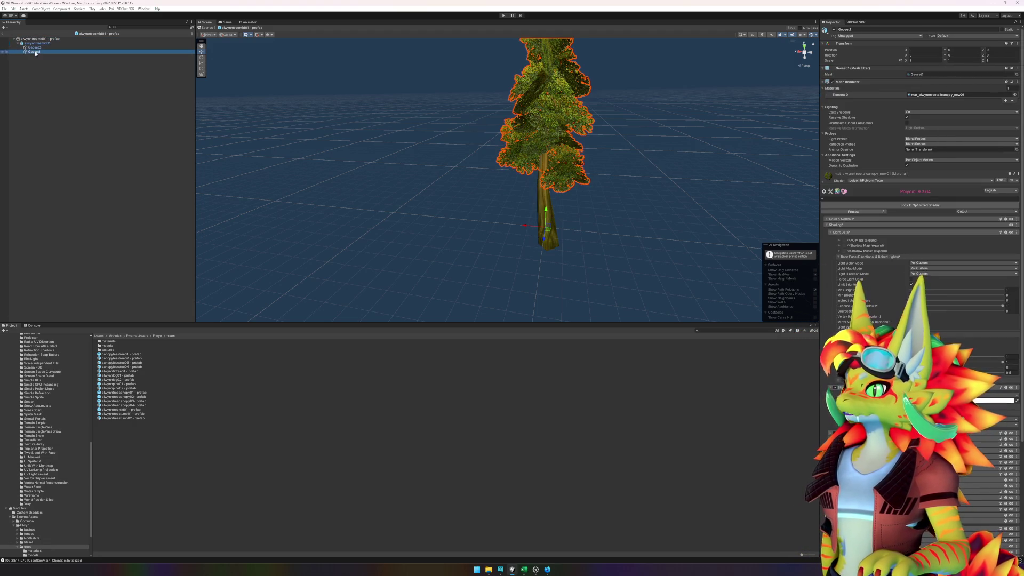
left_click(36, 48)
left_click(3, 33)
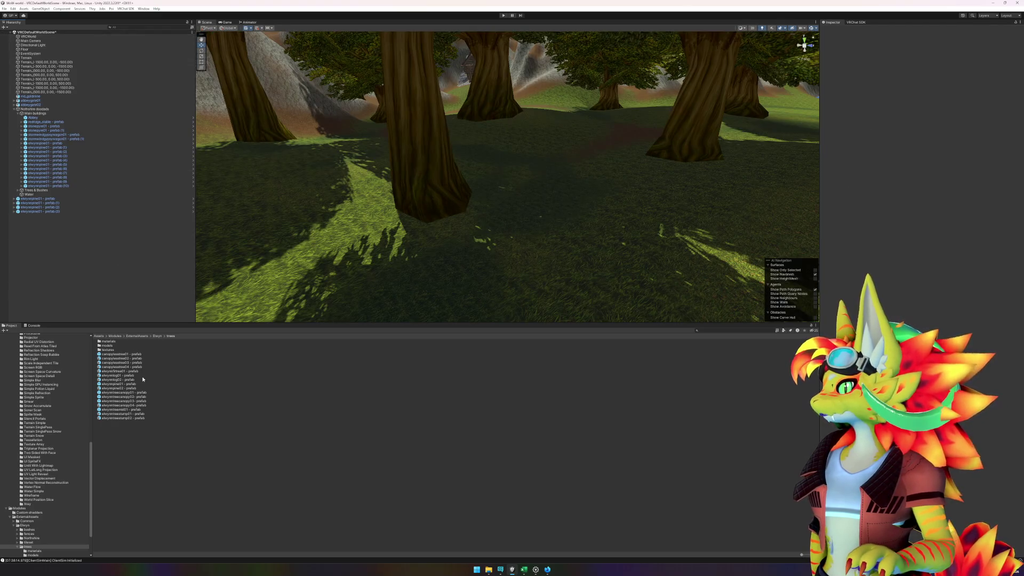
Step: Inspect the elwynnpine01 prefab's Geoset0 mesh and collider, exit Prefab Mode, and enter Play mode
double_click(110, 384)
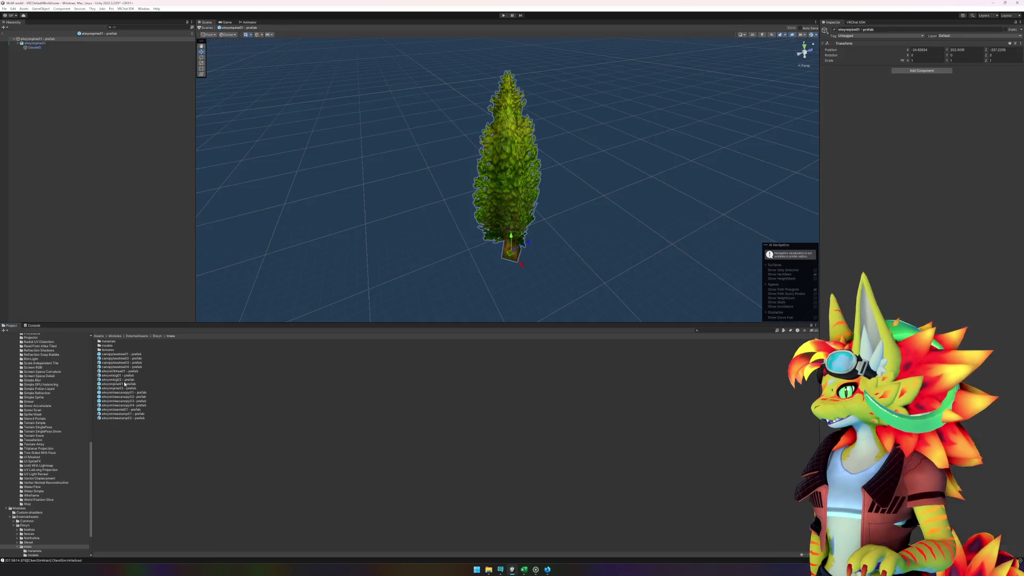
left_click(33, 42)
left_click(39, 48)
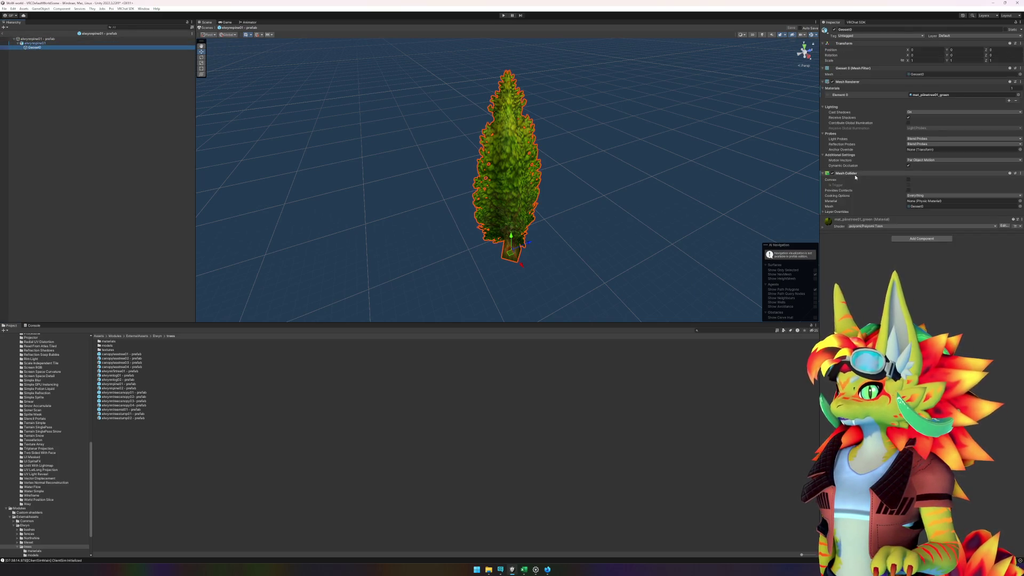
left_click(5, 35)
left_click(506, 15)
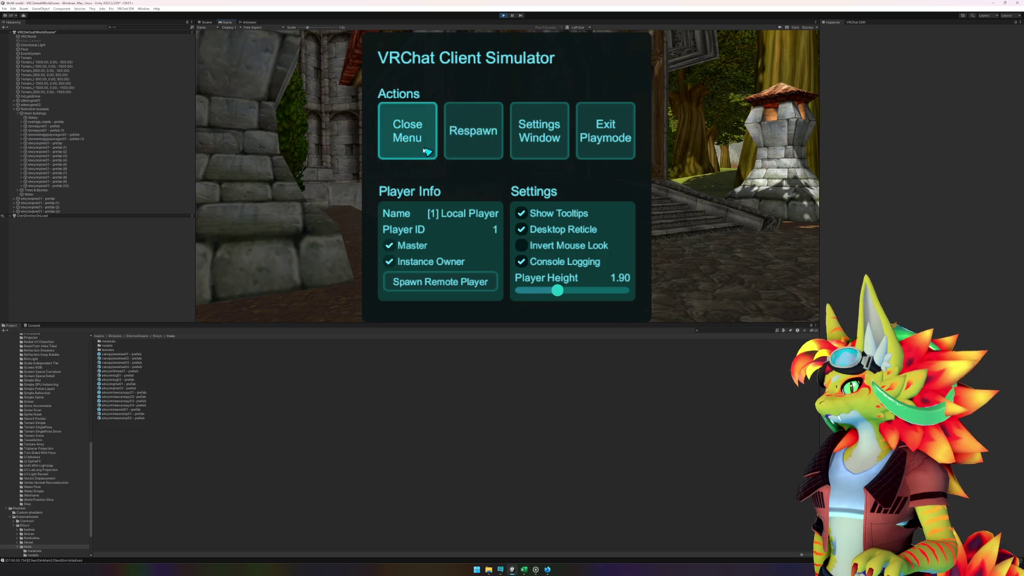
Step: Walk into the pine foliage and along the abbey wall to test collisions, then stop Play mode
left_click(403, 137)
key("w")
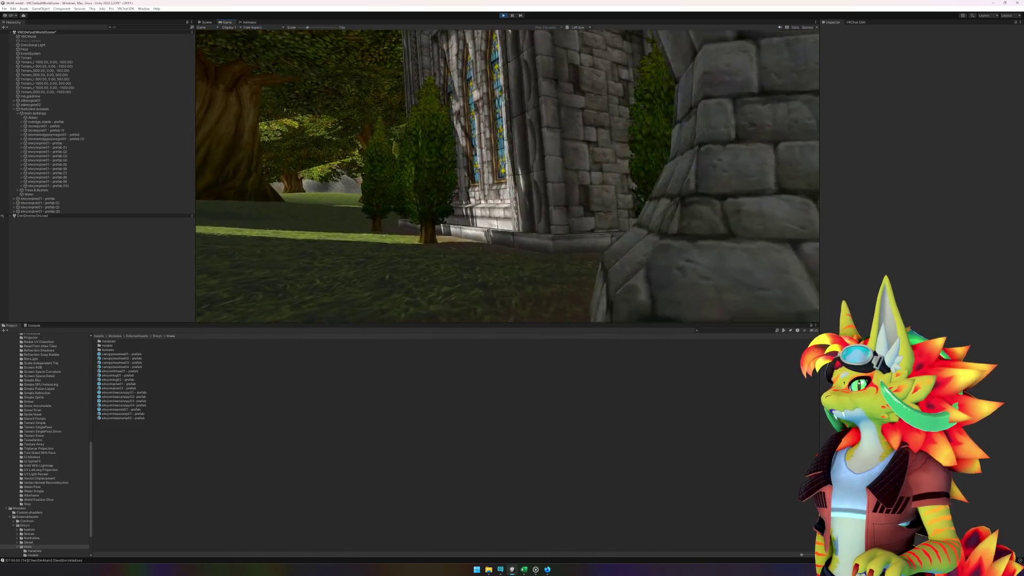
key("w")
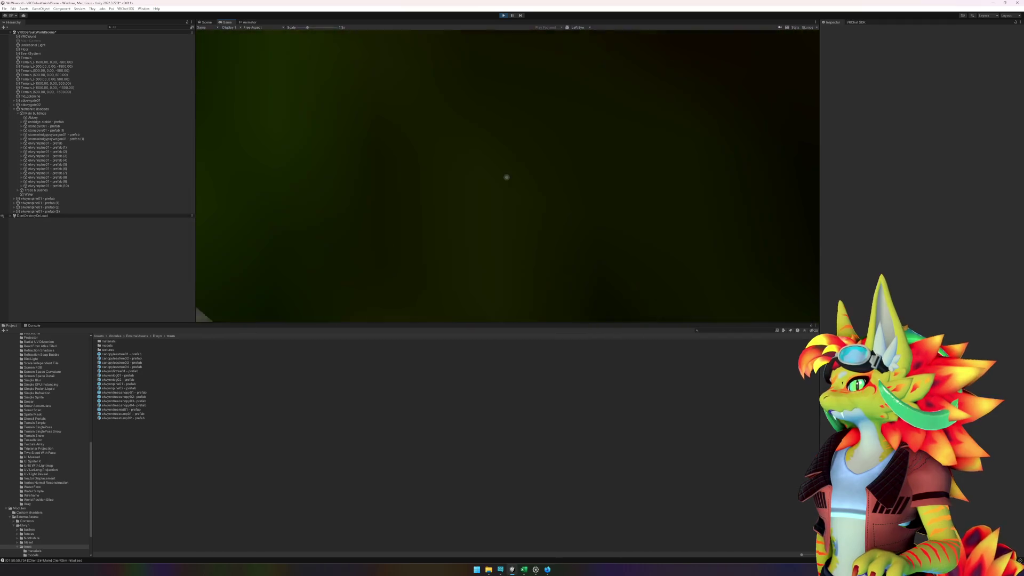
key("w")
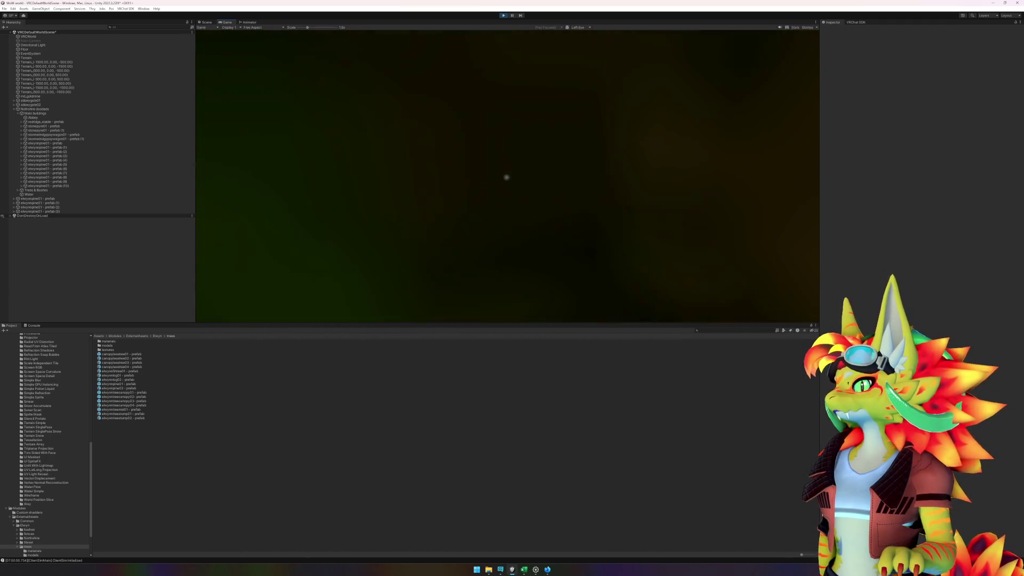
key("s")
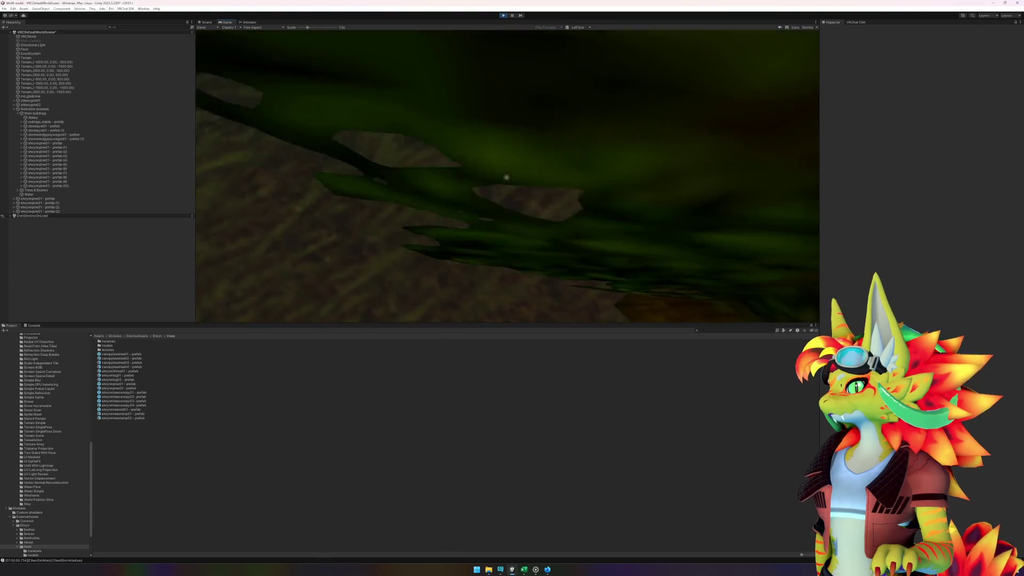
key("w")
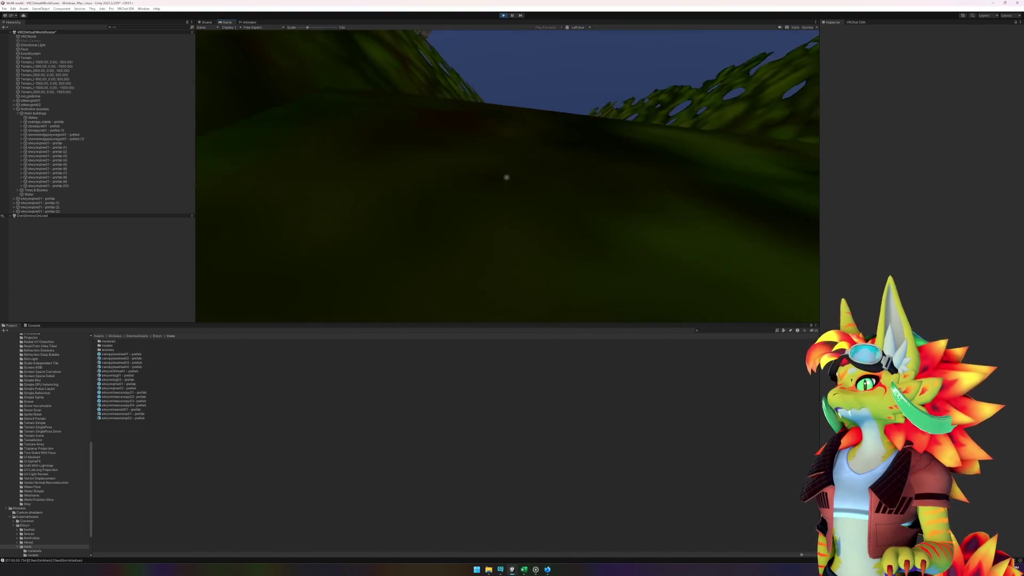
key("s")
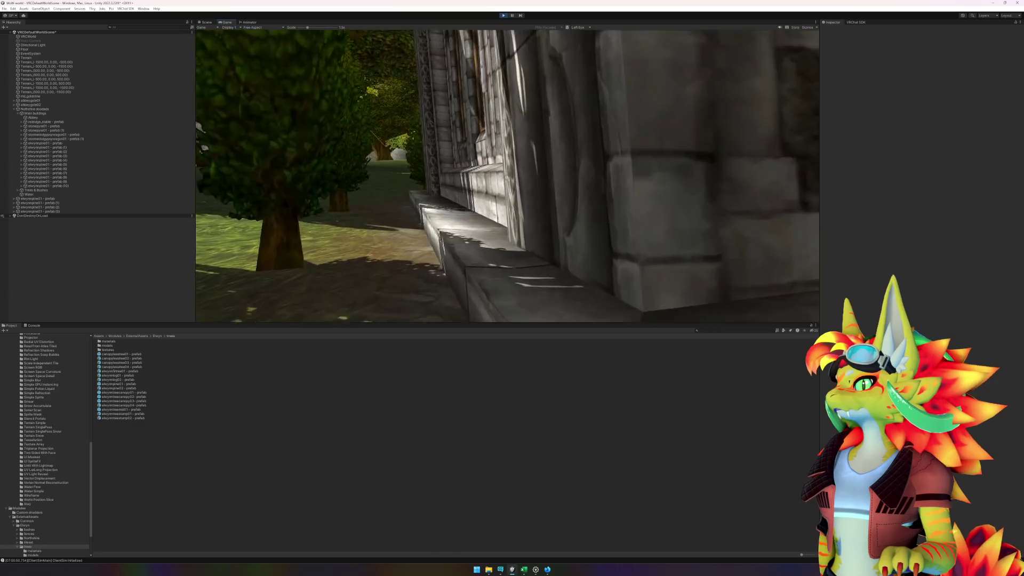
key("w")
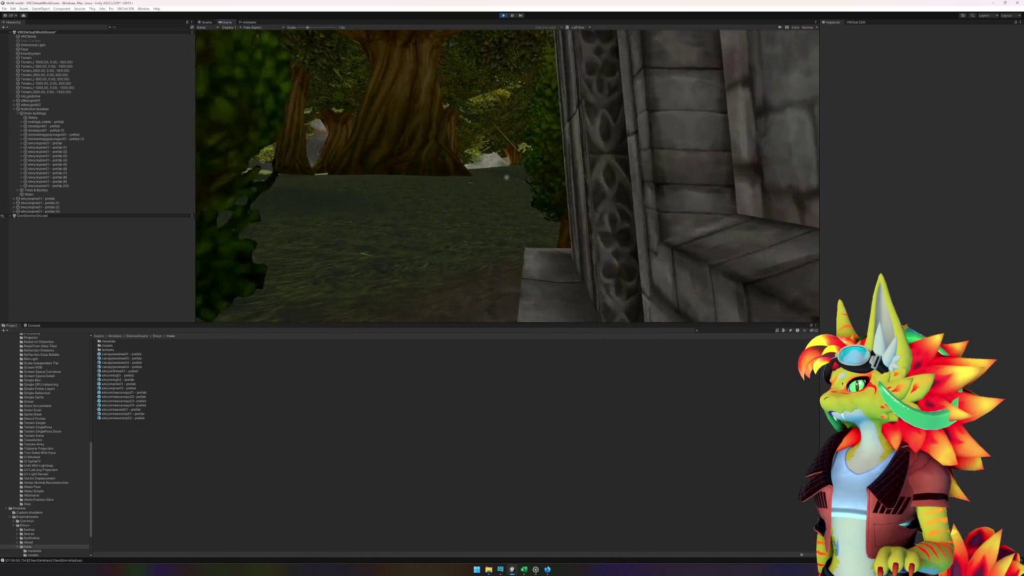
key("w")
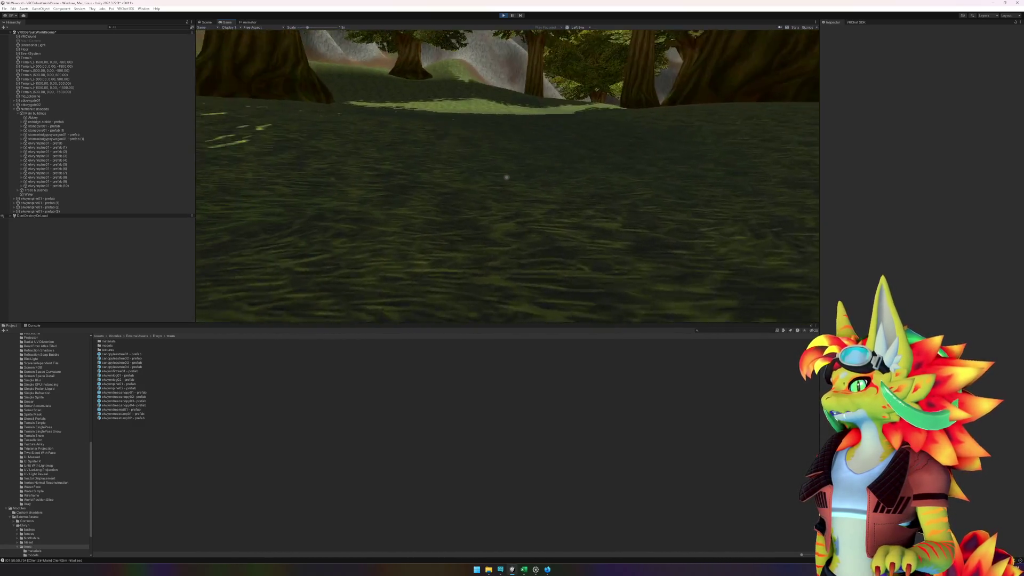
key("Escape")
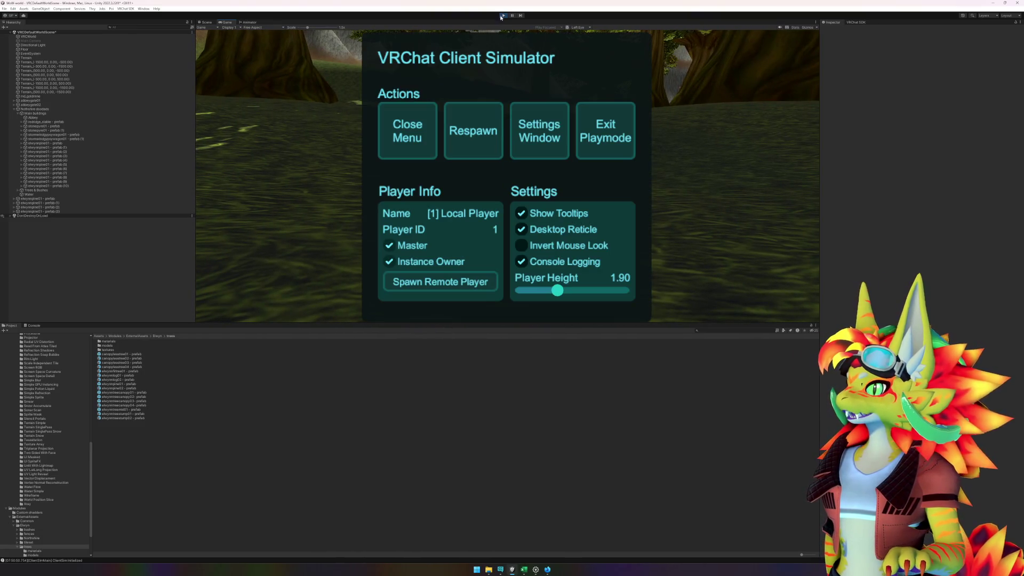
left_click(504, 16)
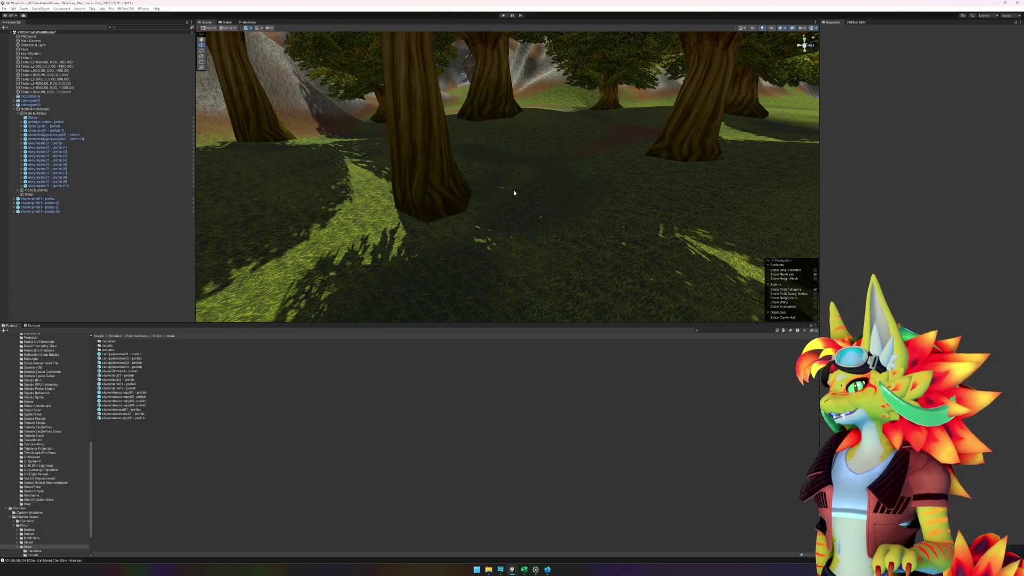
Step: Select the Terrain, then collapse AmplifyShaderPack and navigate the Project tree to Common > Elwyn
left_click(513, 193)
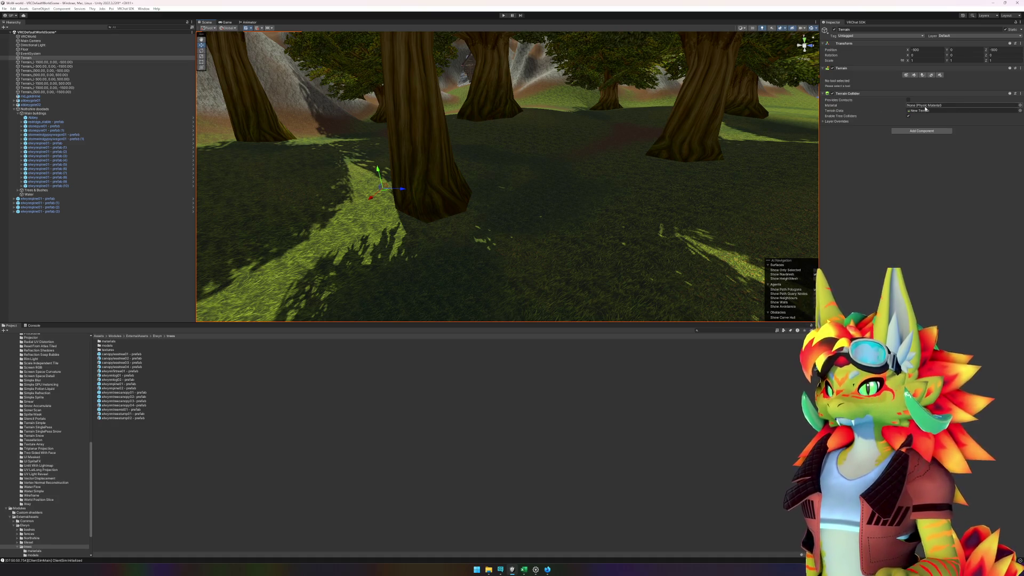
scroll(34, 491, "up", 20)
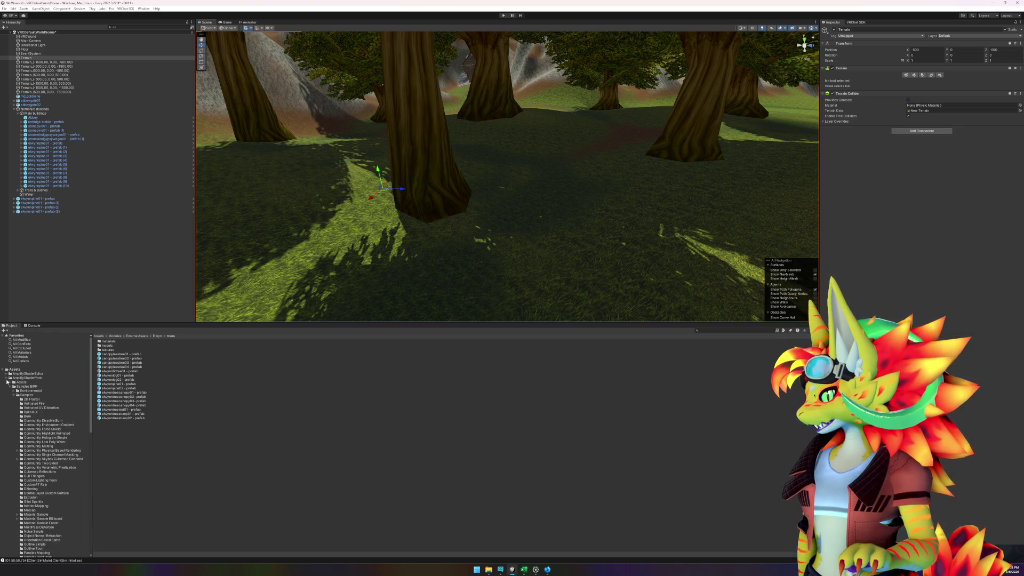
left_click(6, 378)
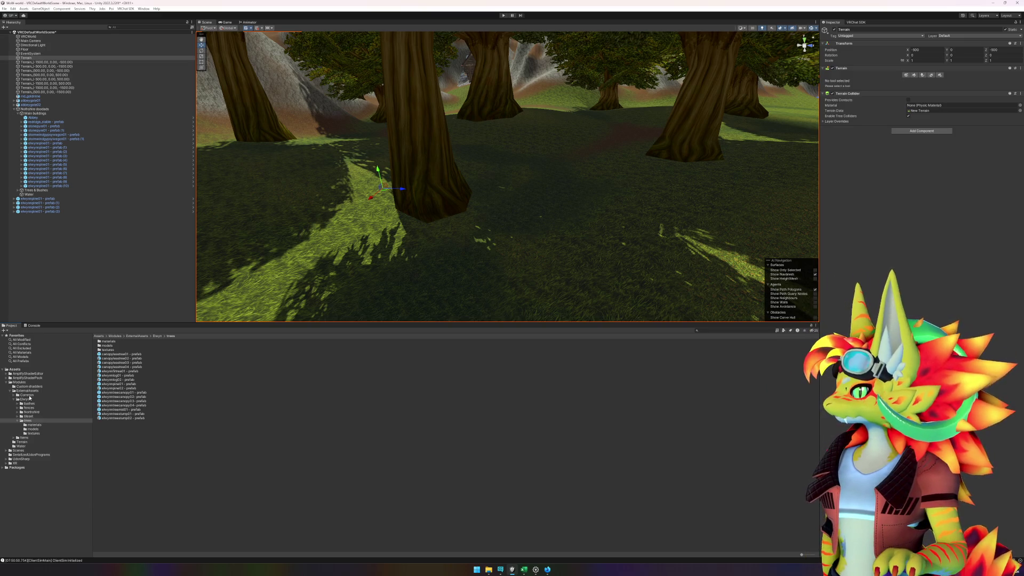
left_click(27, 395)
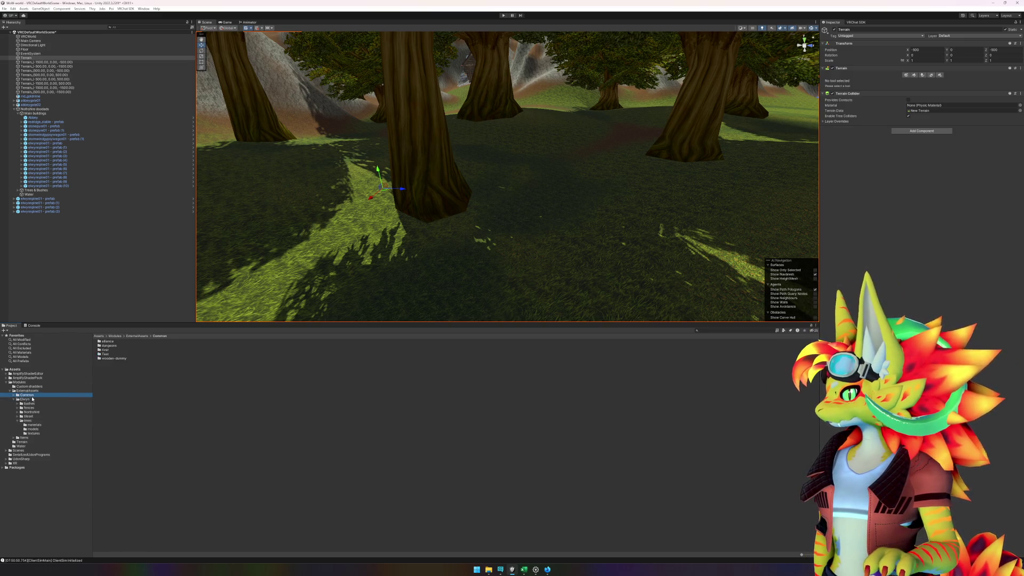
left_click(24, 400)
Step: Create a new material inside the Terrain folder
right_click(125, 380)
mouse_move(128, 380)
left_click(105, 392)
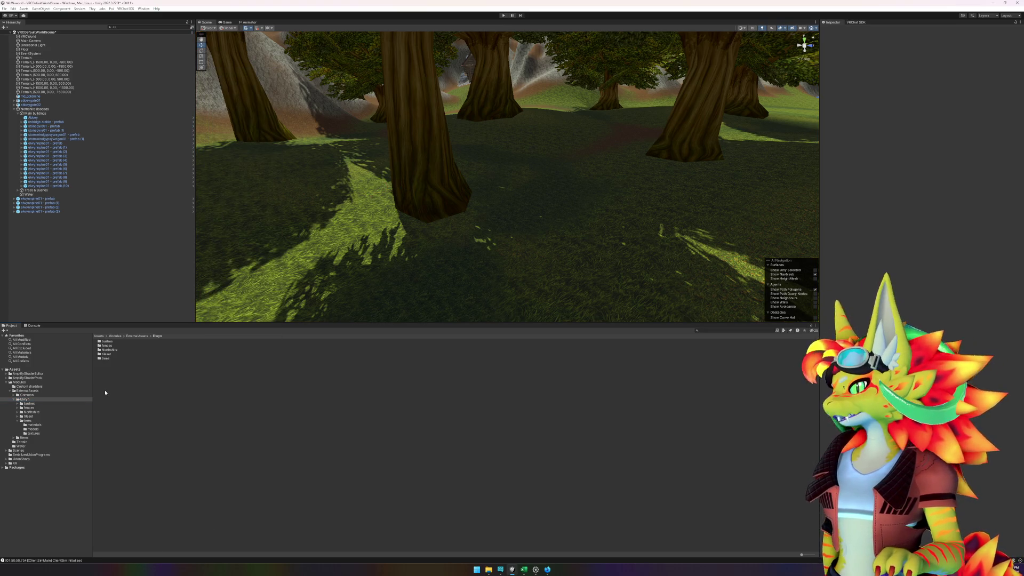
right_click(105, 393)
left_click(84, 425)
left_click(32, 395)
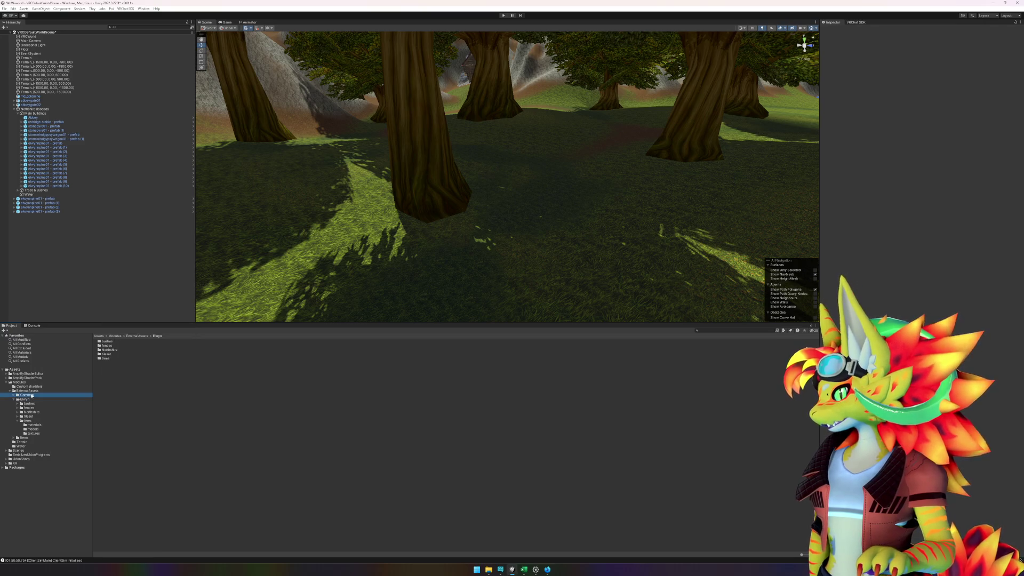
right_click(123, 376)
mouse_move(141, 380)
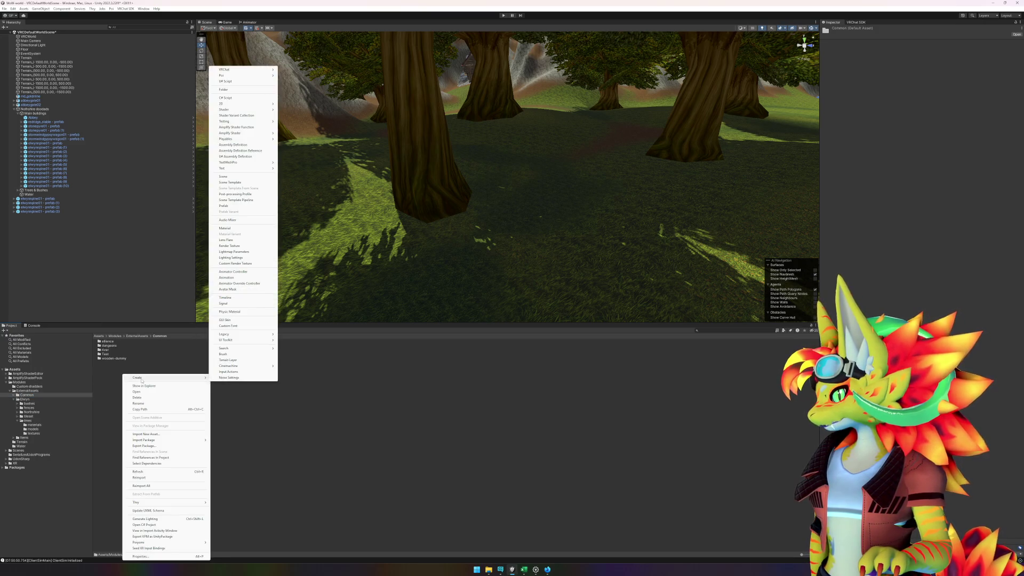
left_click(21, 442)
right_click(189, 388)
mouse_move(234, 203)
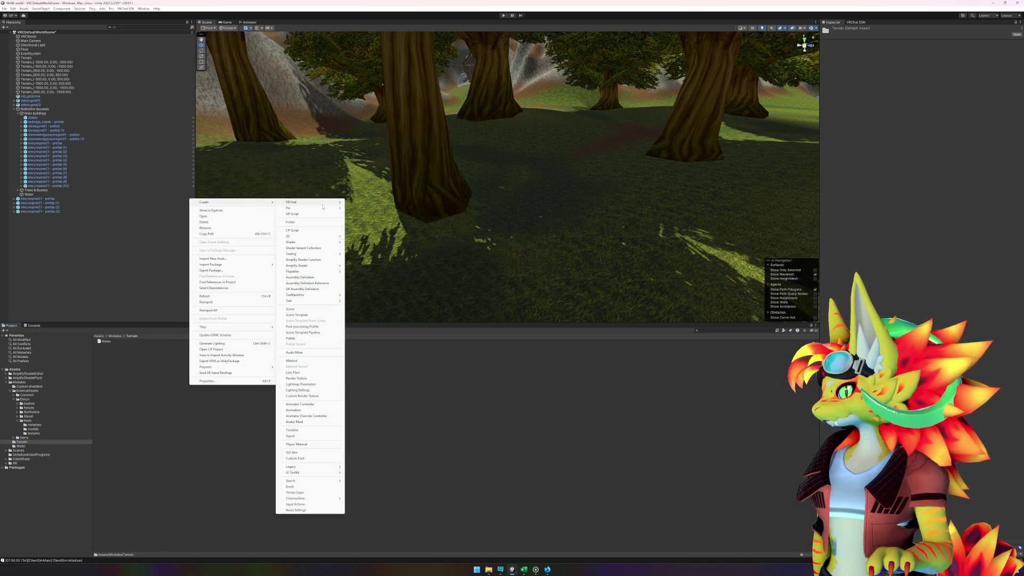
mouse_move(320, 203)
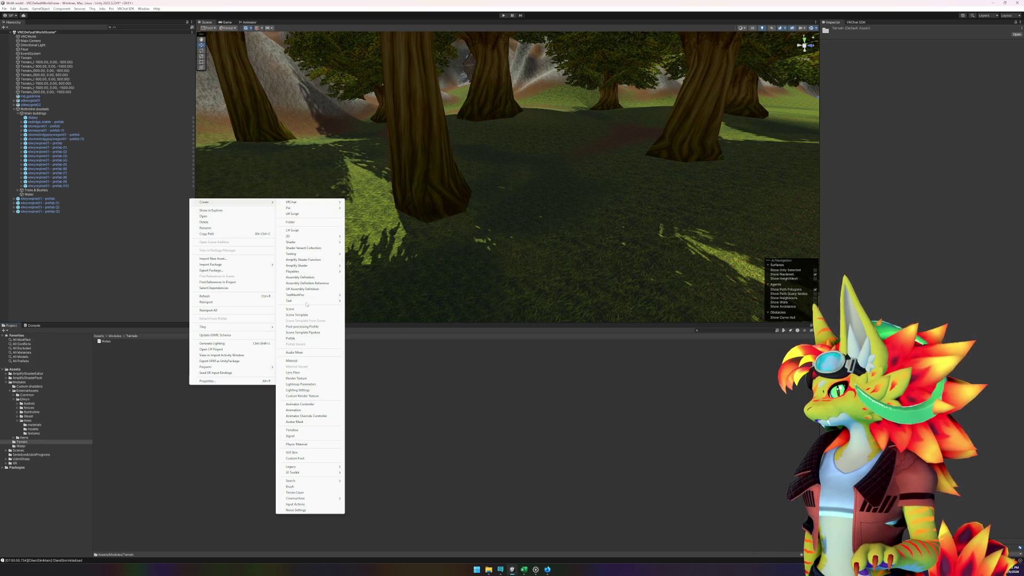
left_click(304, 360)
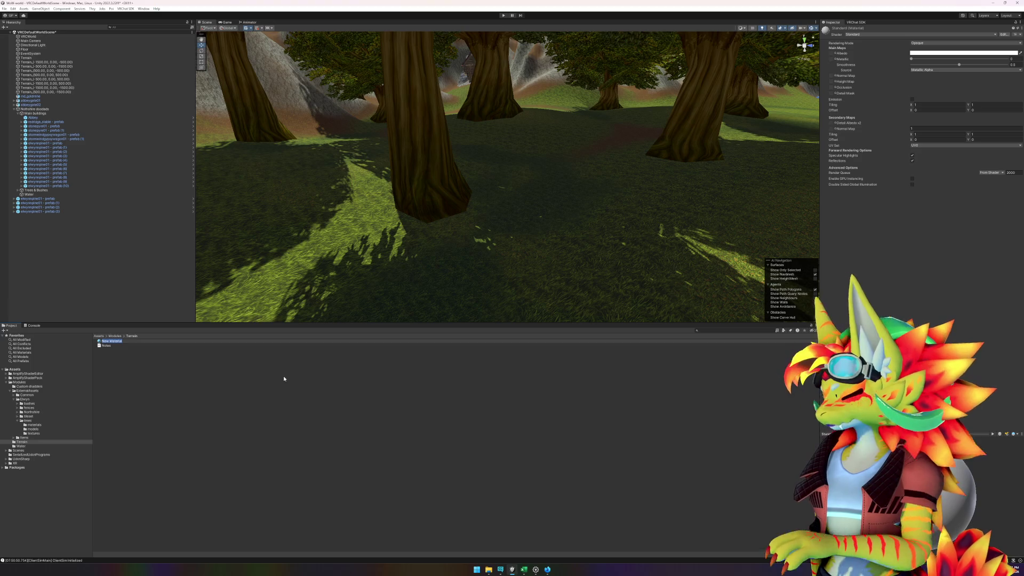
Step: Name the new material mat-terrain
type("terrain-")
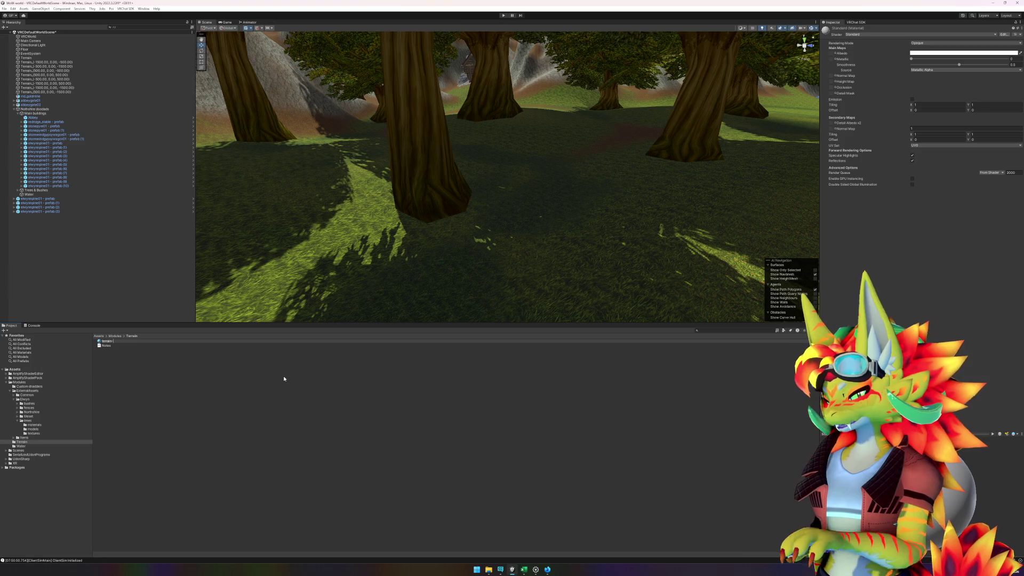
type("mat")
key("Return")
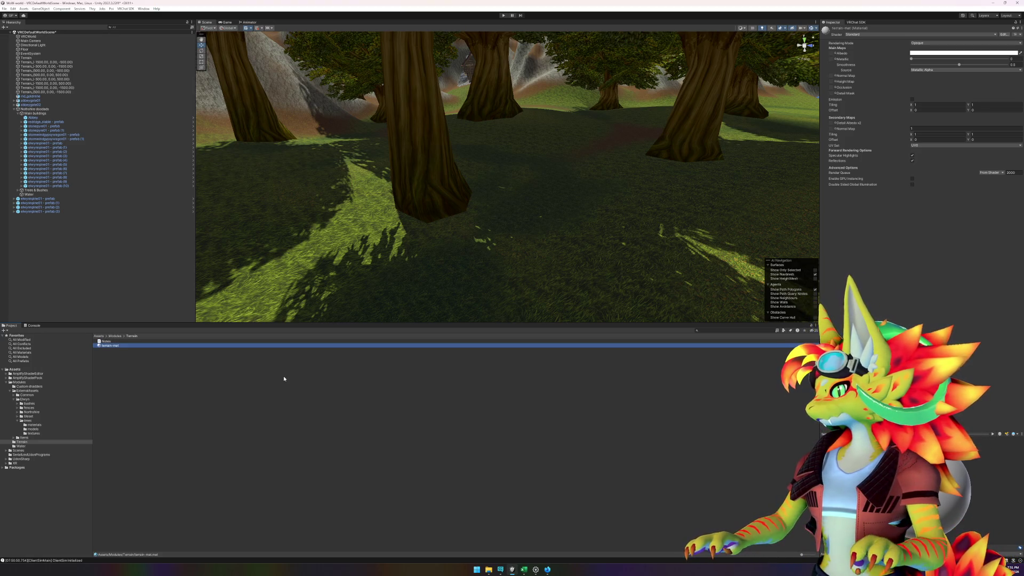
left_click(128, 345)
type("mat-")
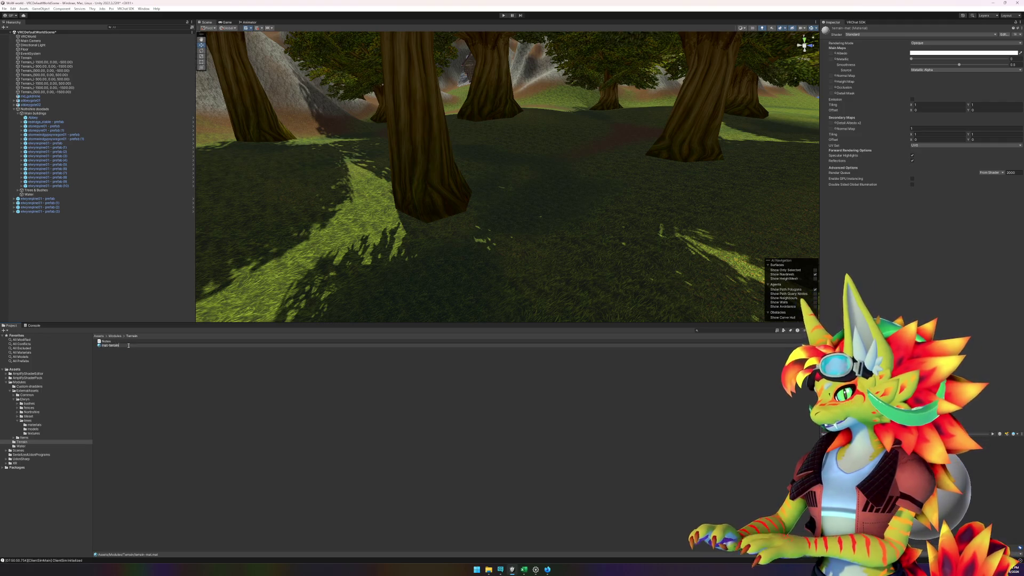
key("Return")
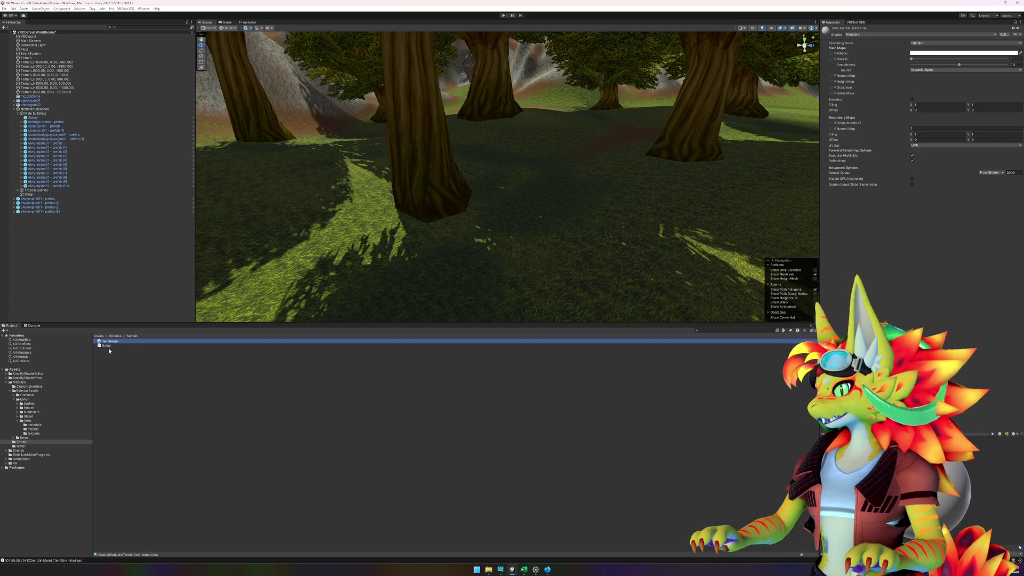
Step: Give the material the poiyomi/Poiyomi Toon shader with Realistic lighting type
left_click(912, 34)
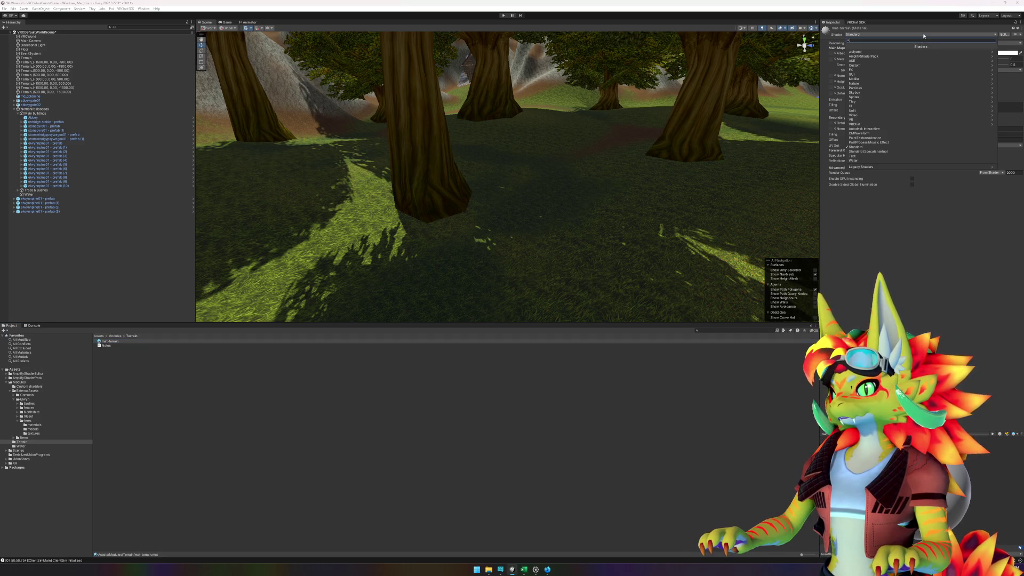
left_click(875, 51)
left_click(877, 60)
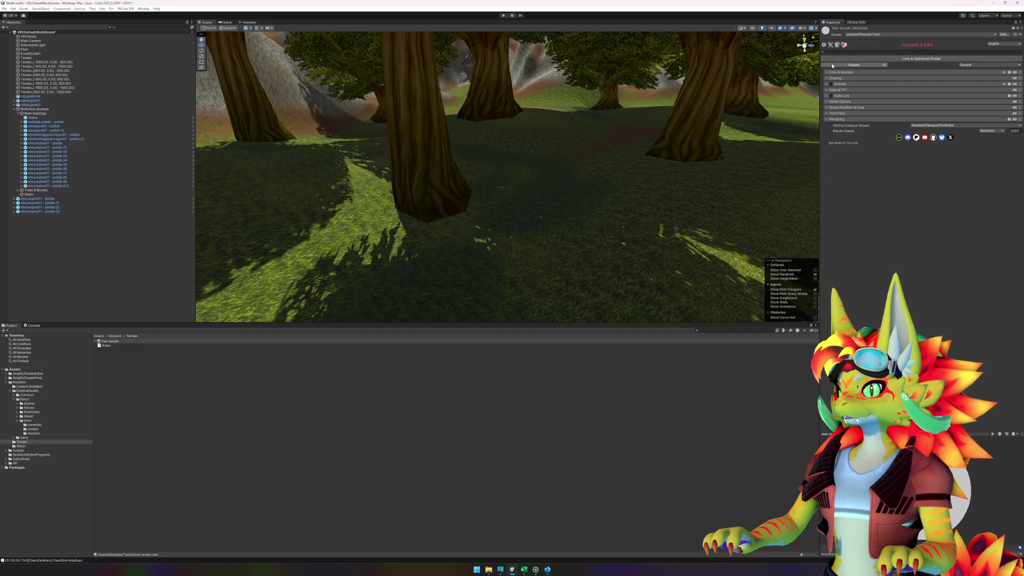
left_click(830, 78)
left_click(831, 92)
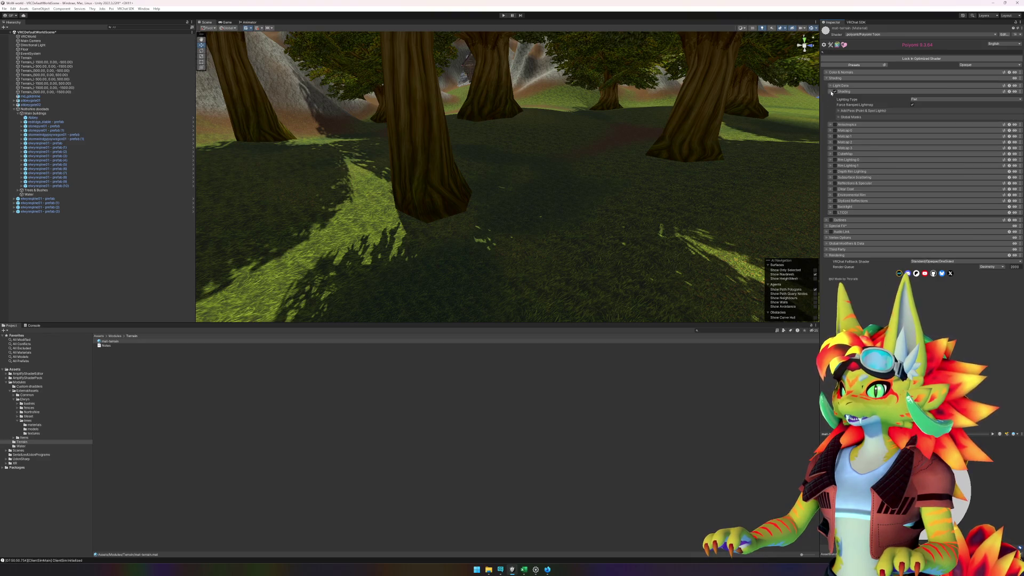
left_click(918, 99)
left_click(939, 140)
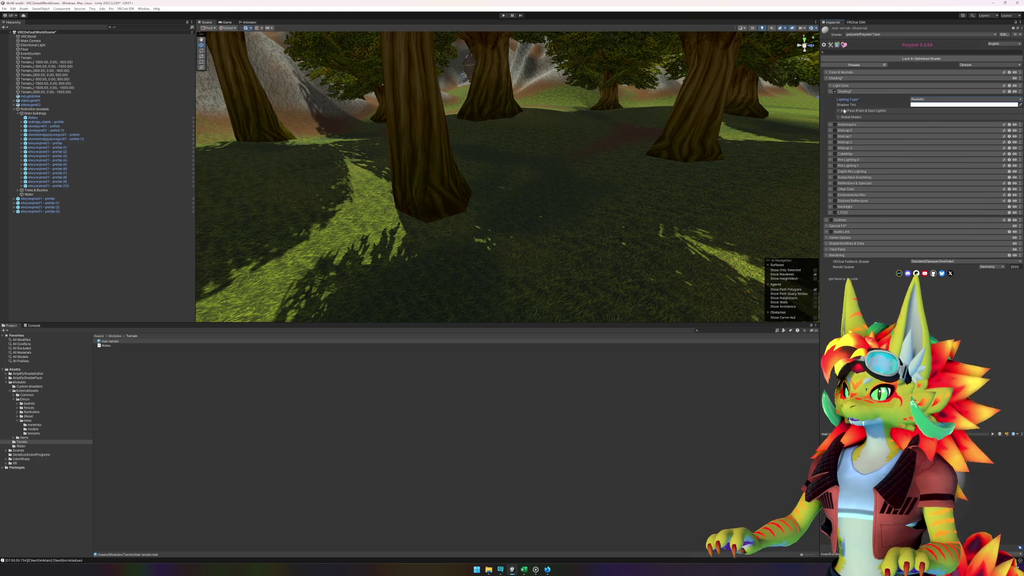
Step: Raise Receive Casted Shadows to 1 in the Light Data settings
left_click(845, 110)
left_click(841, 111)
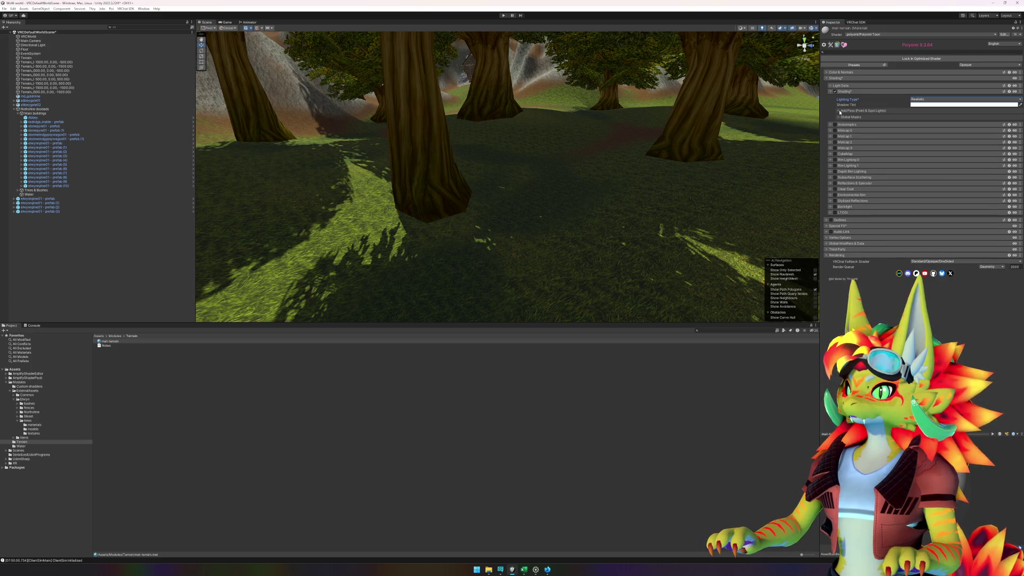
left_click(830, 86)
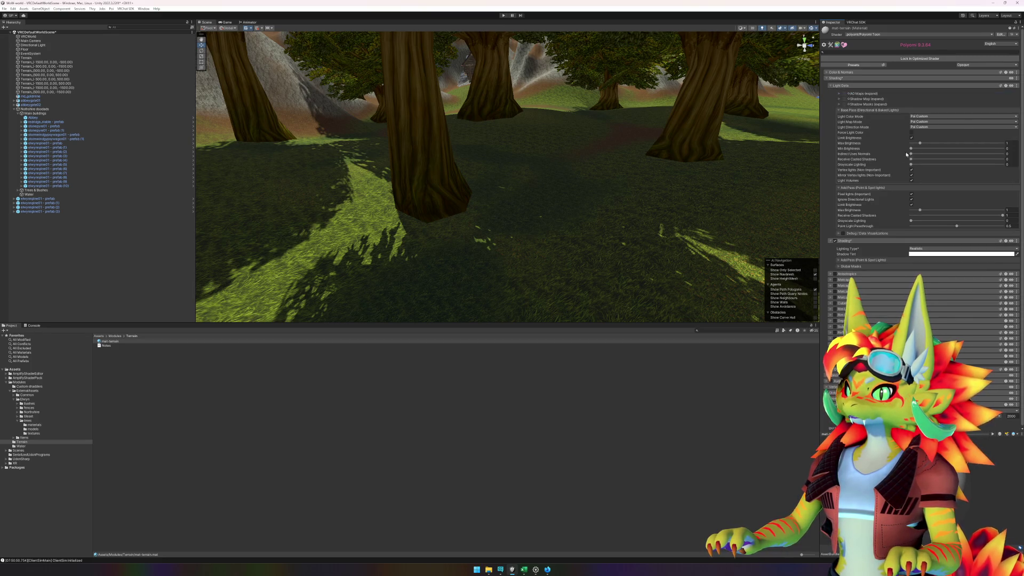
left_click_drag(911, 159, 1012, 160)
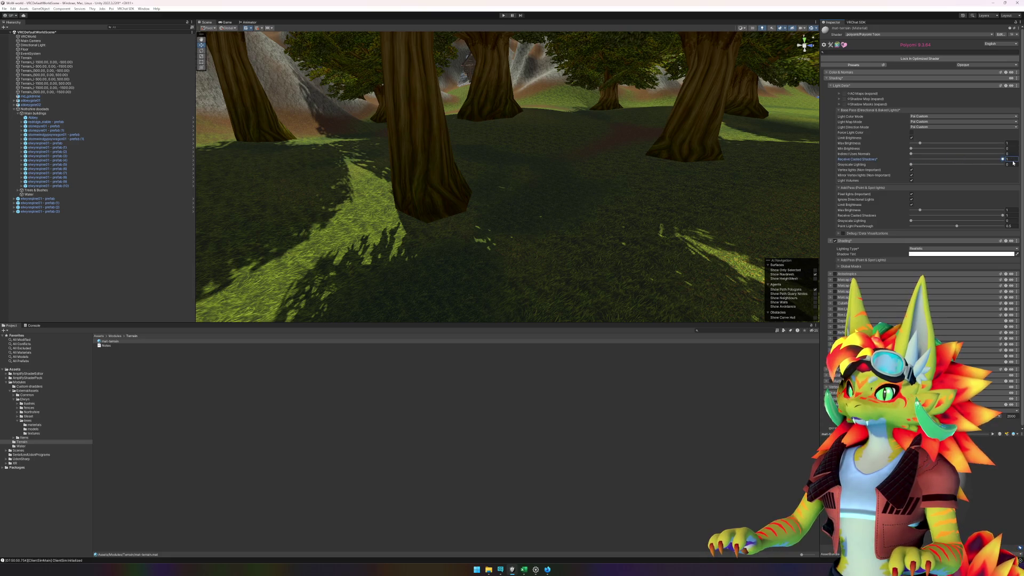
left_click(841, 111)
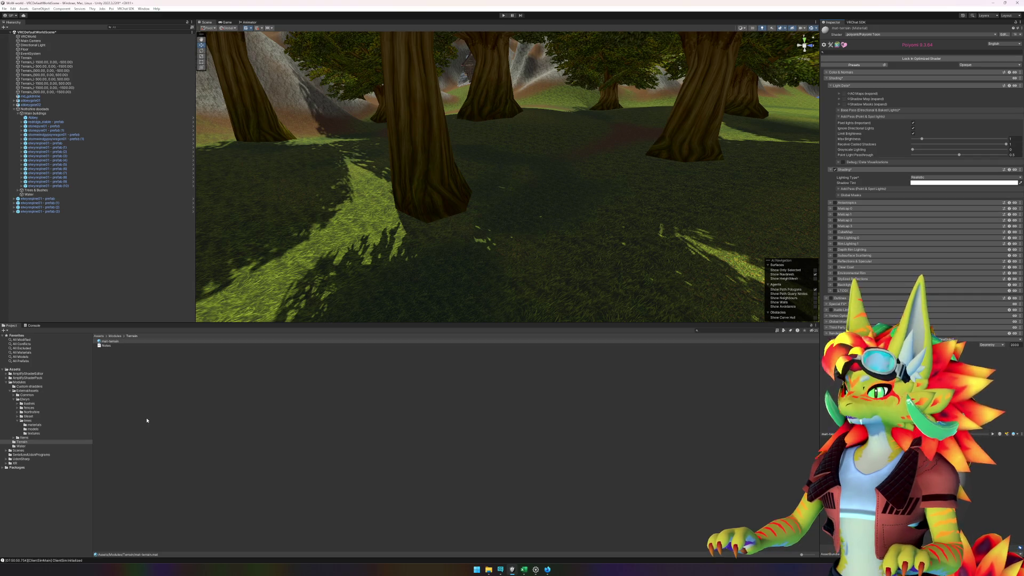
Step: Select the terrain and open its Terrain Settings tab
left_click(478, 270)
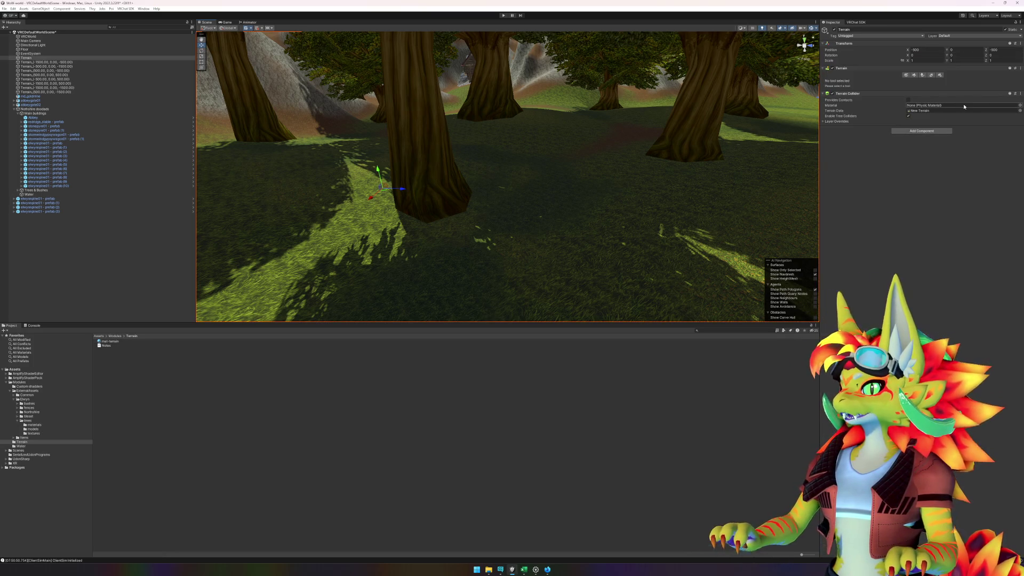
left_click(1020, 107)
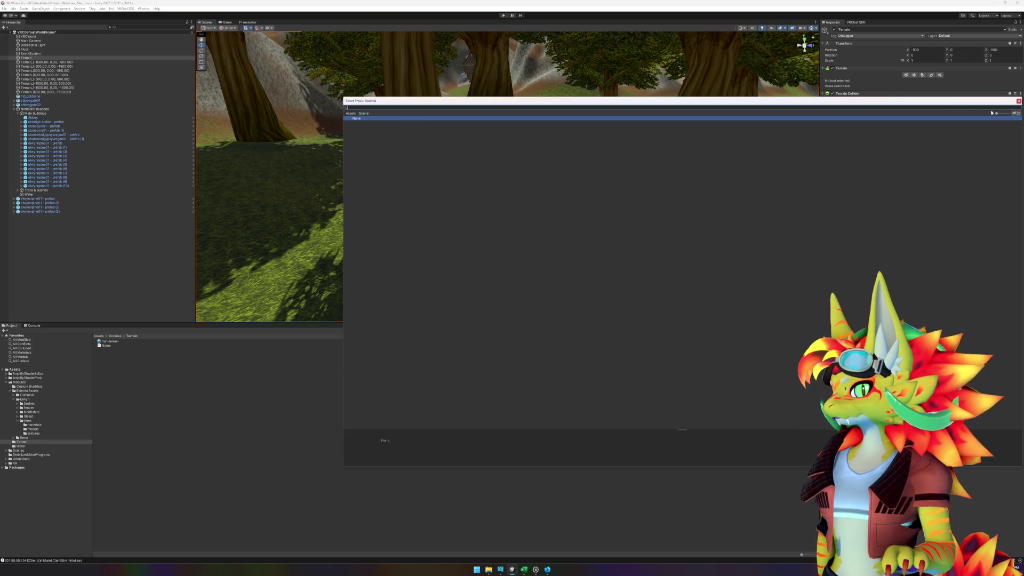
left_click(1018, 102)
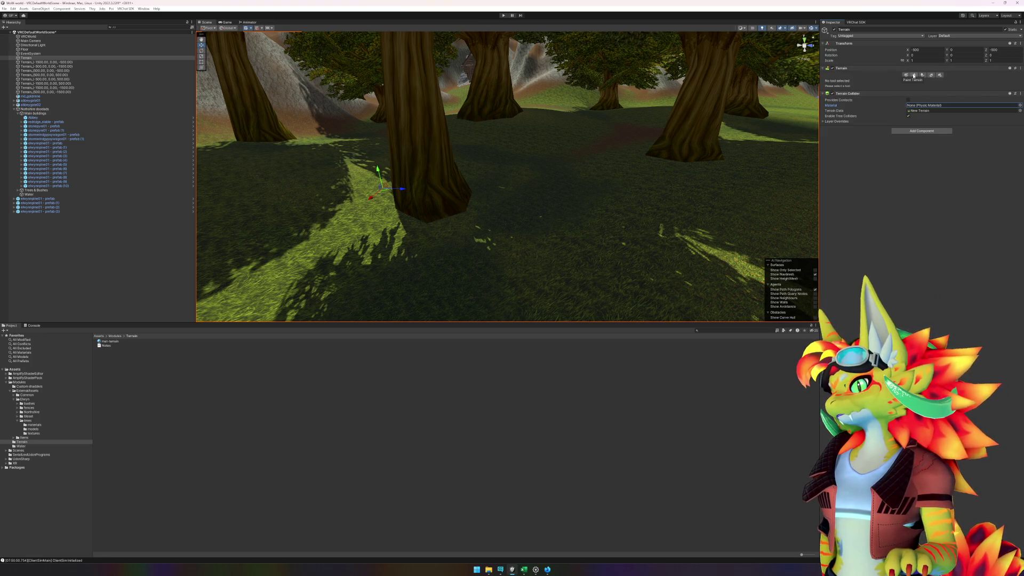
left_click(914, 76)
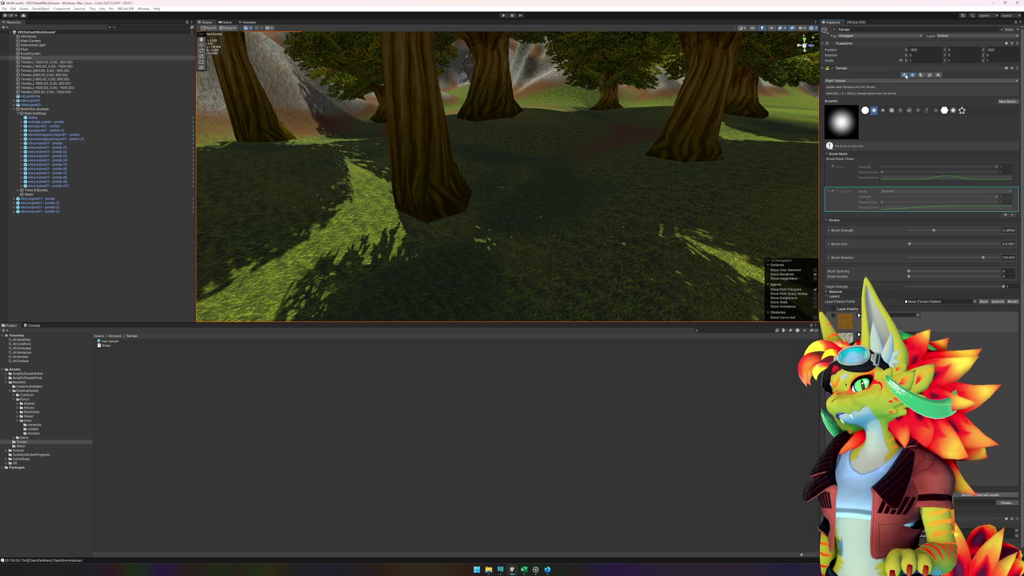
left_click(906, 76)
left_click(941, 76)
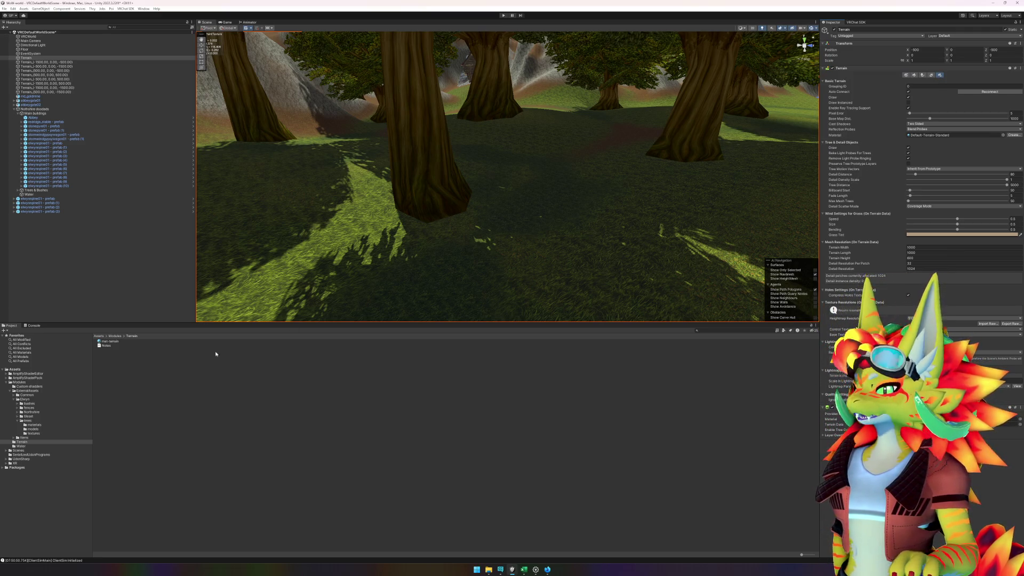
Step: Try mat-terrain as the terrain material, undo it, and open Default-Terrain-Standard
mouse_move(112, 343)
left_mouse_down()
mouse_move(478, 229)
mouse_move(953, 139)
left_mouse_up()
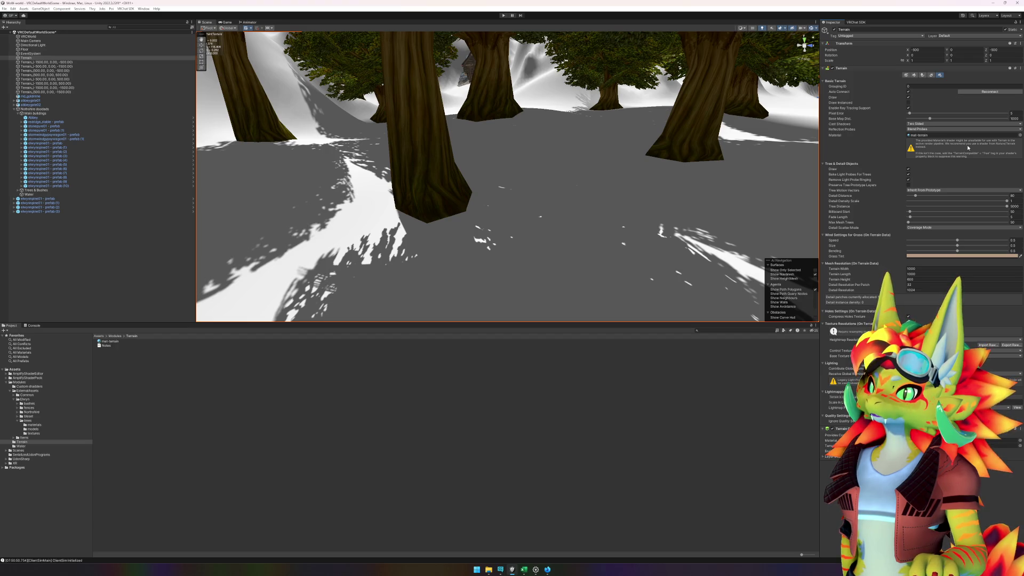
key("ctrl+z")
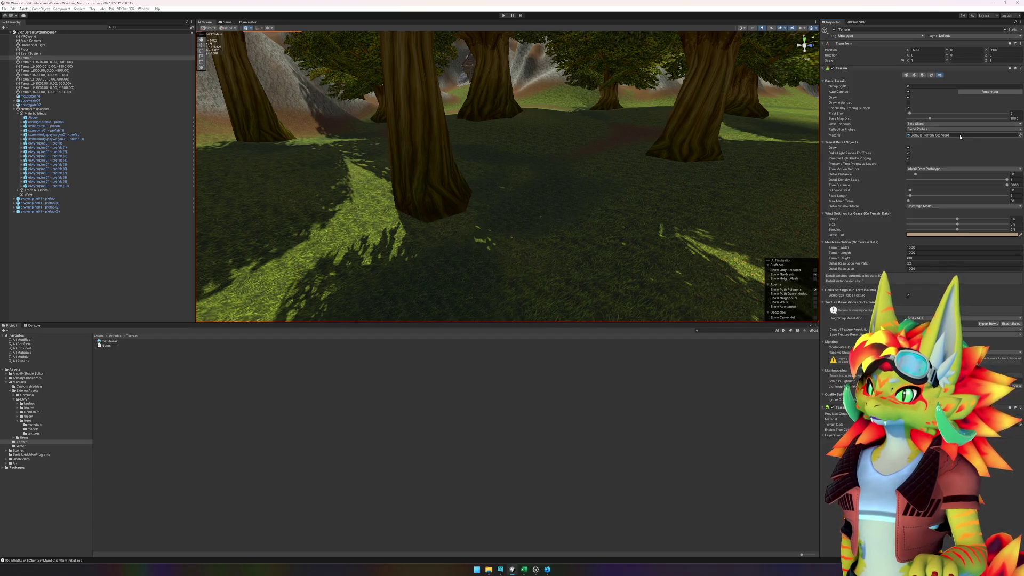
left_click(99, 336)
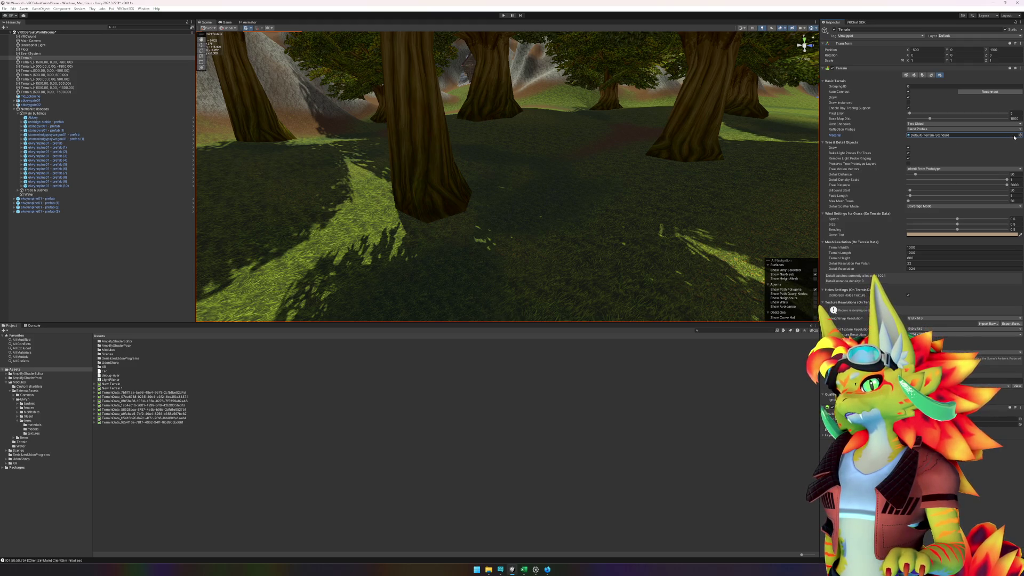
double_click(985, 136)
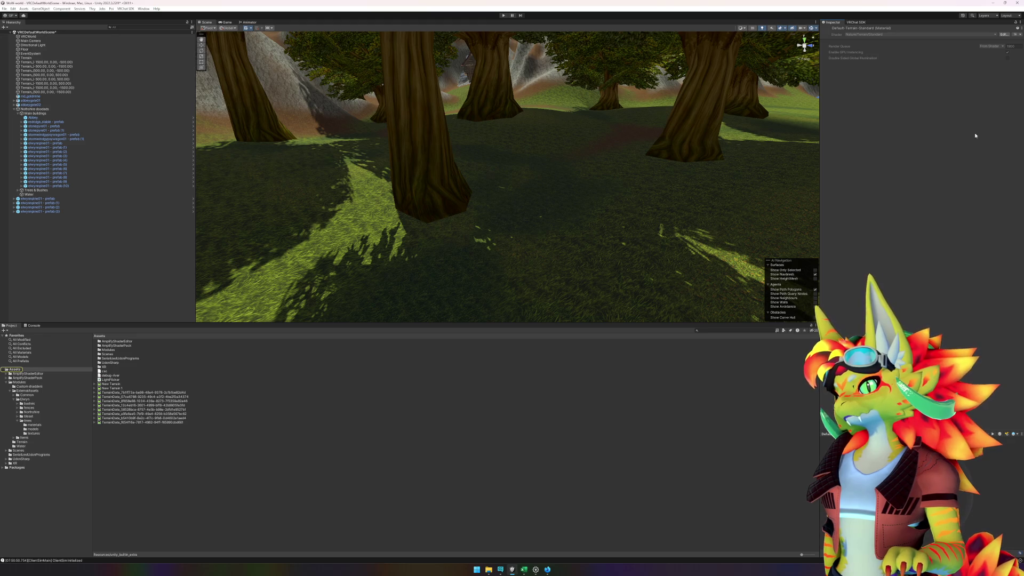
Step: Select the terrain, create a new terrain material, and change its shader
left_click(591, 240)
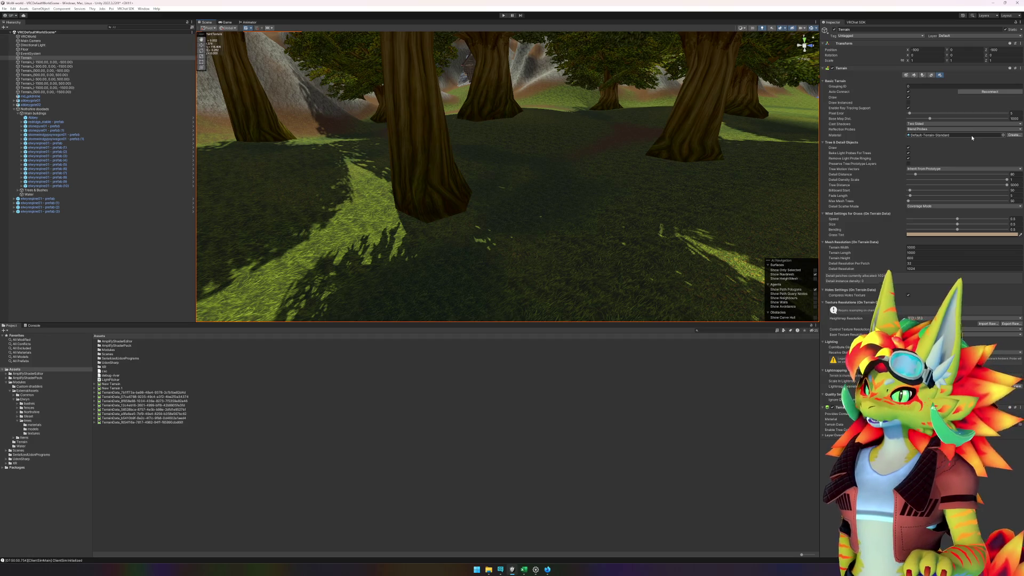
left_click(1014, 136)
left_click(865, 35)
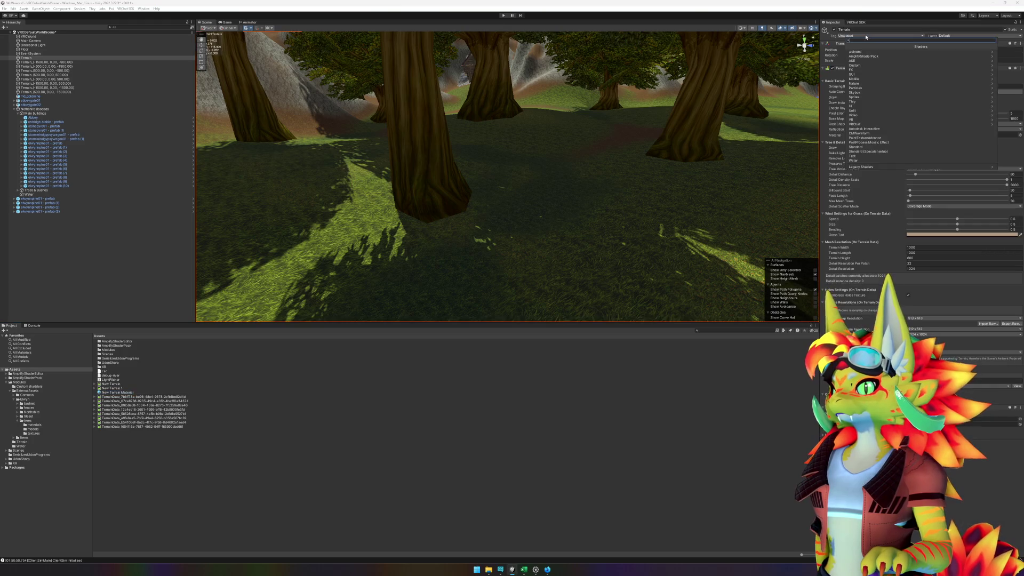
type("poiyomi")
left_click(868, 63)
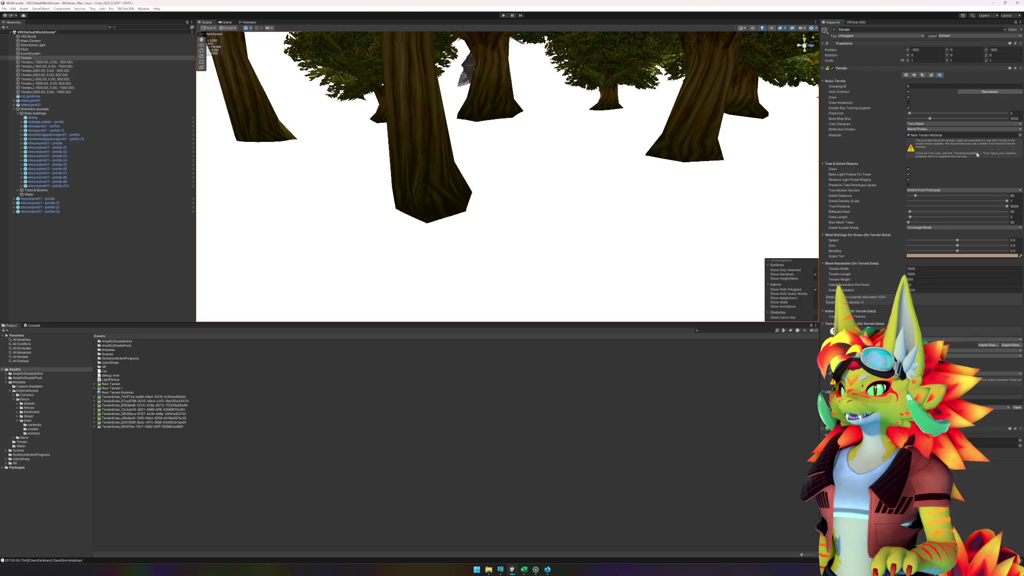
Step: Delete the New Terrain Material asset, then browse the terrain's material list without changing it
left_click(124, 394)
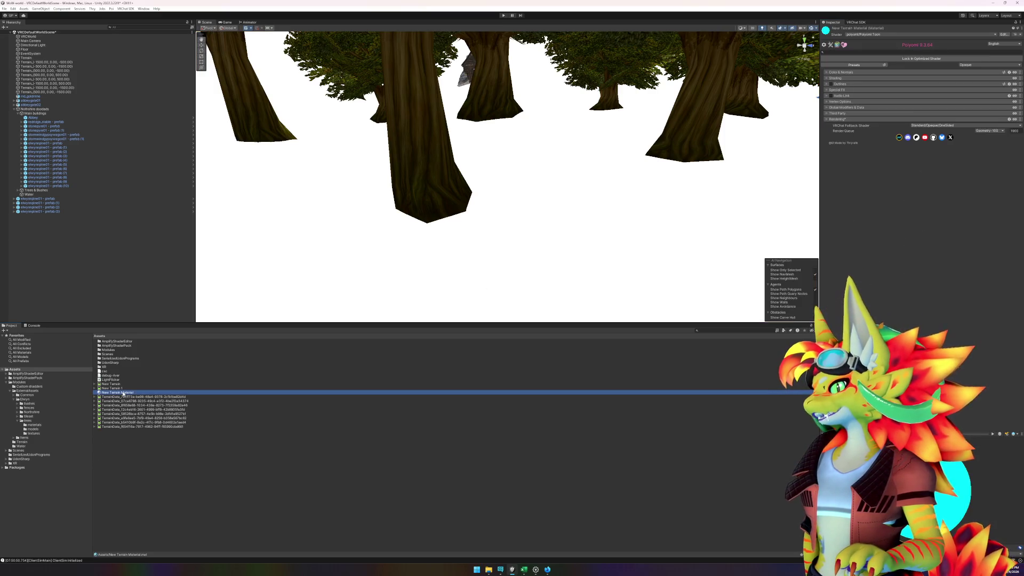
key("Delete")
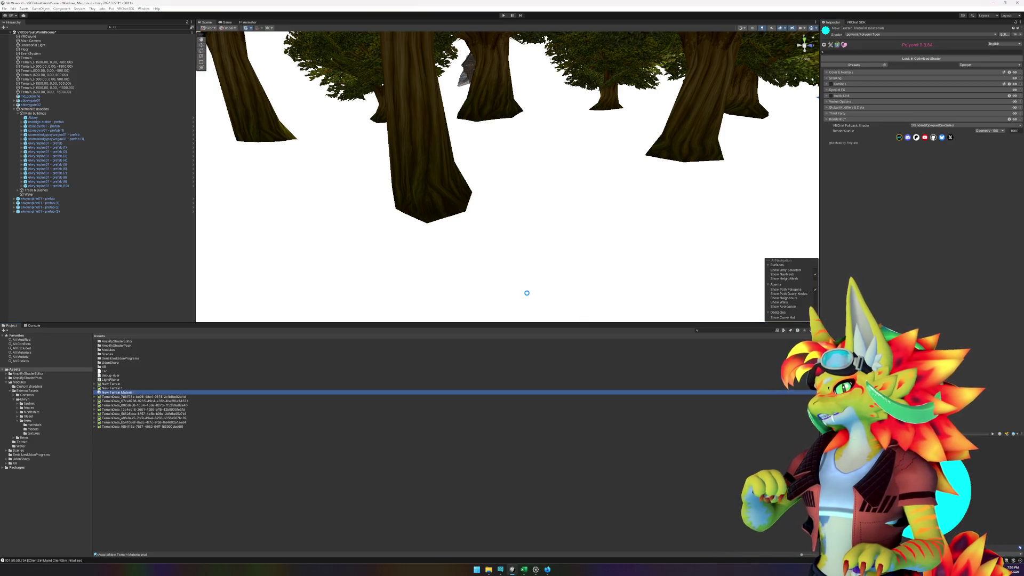
left_click(530, 296)
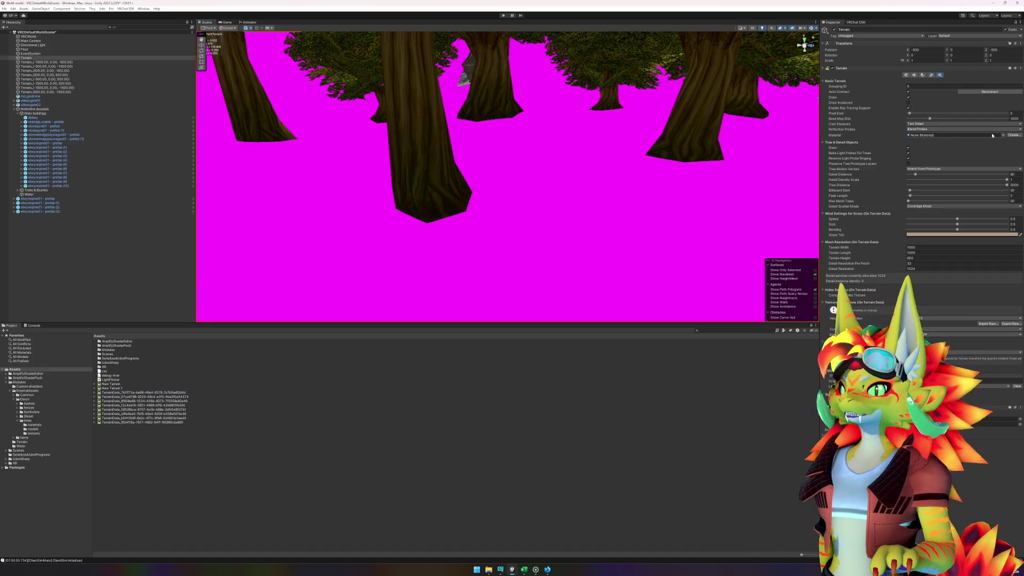
left_click(1003, 135)
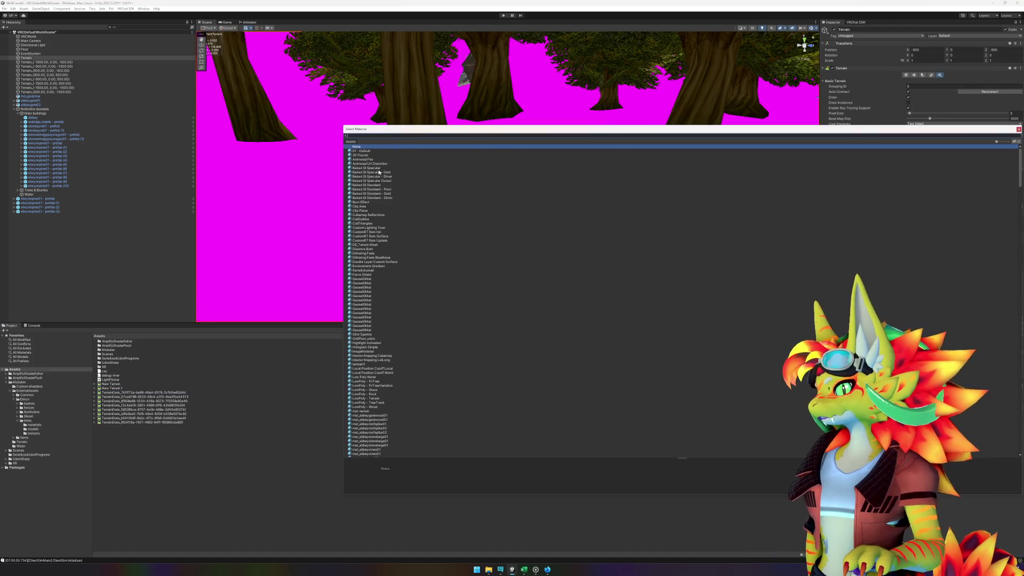
scroll(405, 277, "down", 20)
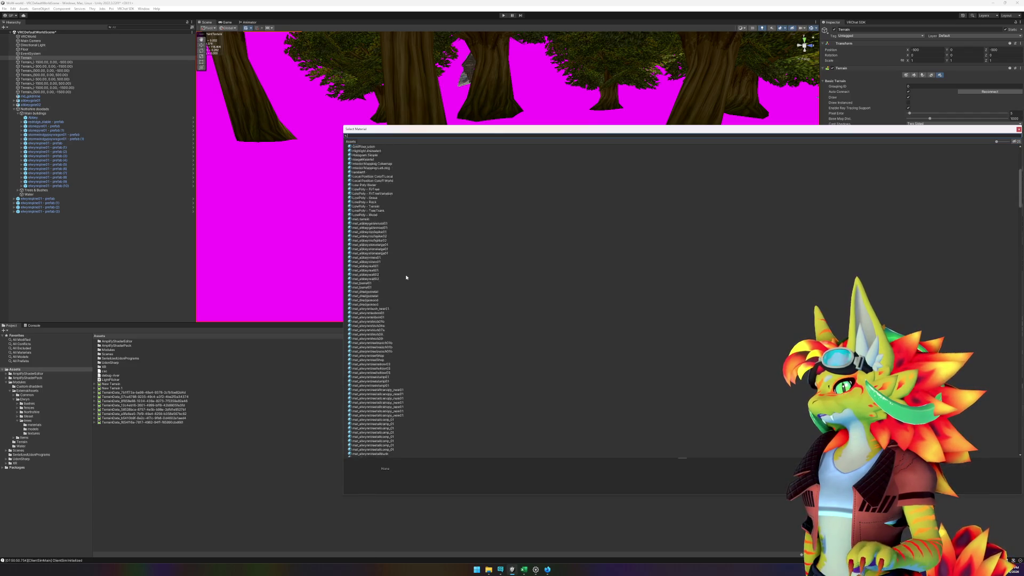
scroll(421, 278, "down", 20)
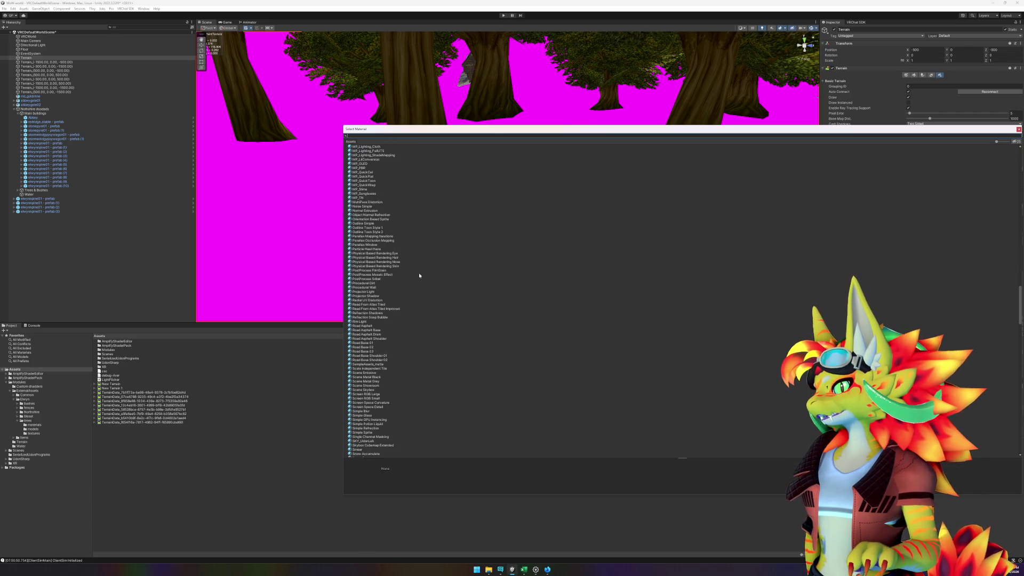
key("Escape")
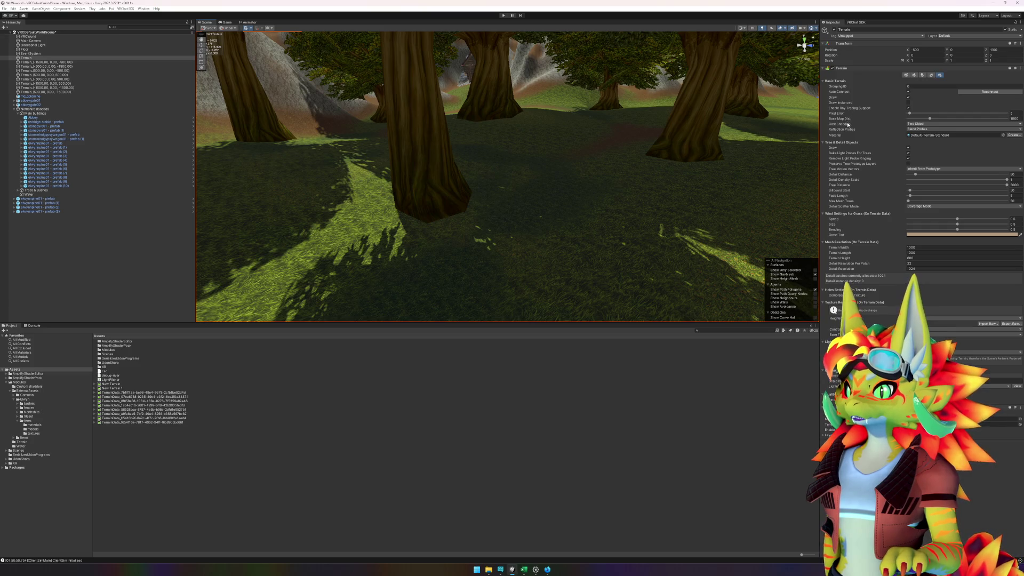
Step: Try Pixel Error 1, revert to 5, then set it to 21 and collapse Tree & Detail Objects
left_click_drag(910, 114, 908, 114)
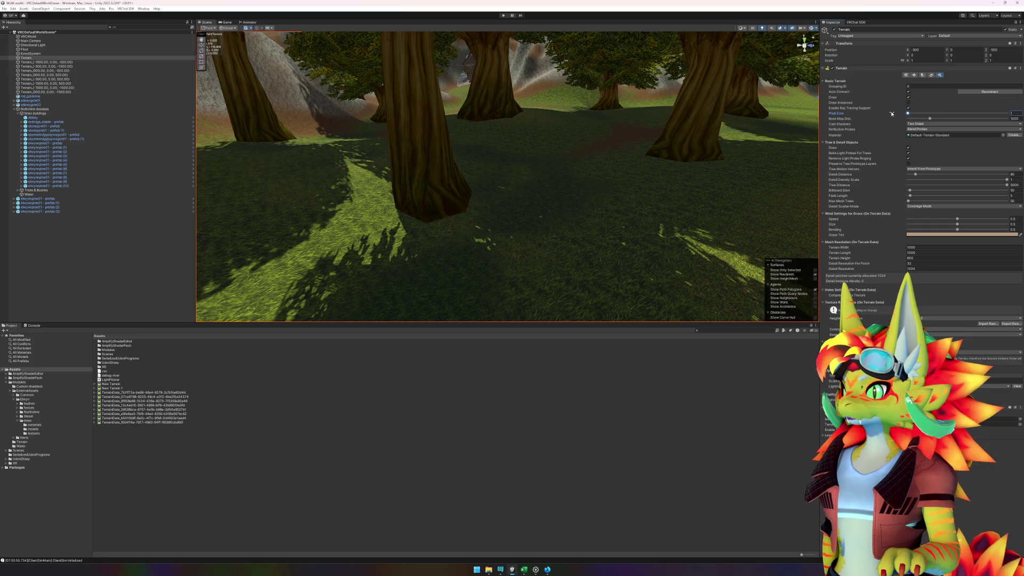
key("ctrl+z")
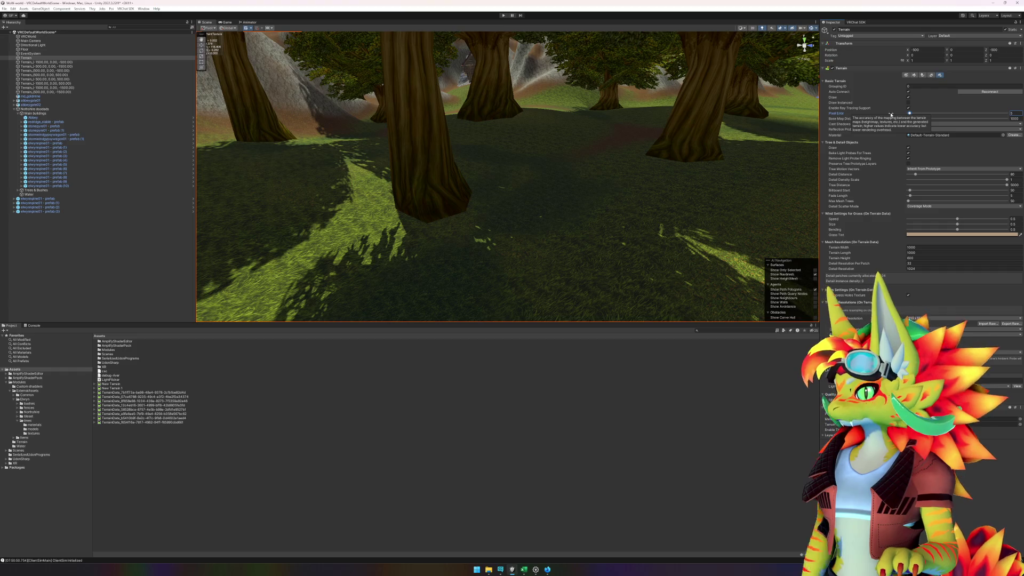
key("ctrl+y")
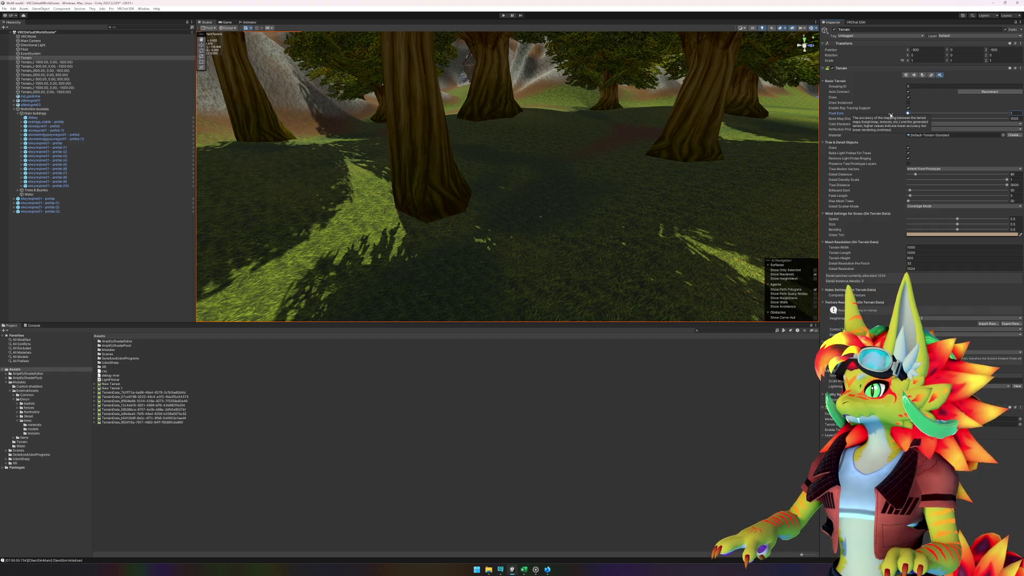
key("ctrl+z")
key("ctrl+y")
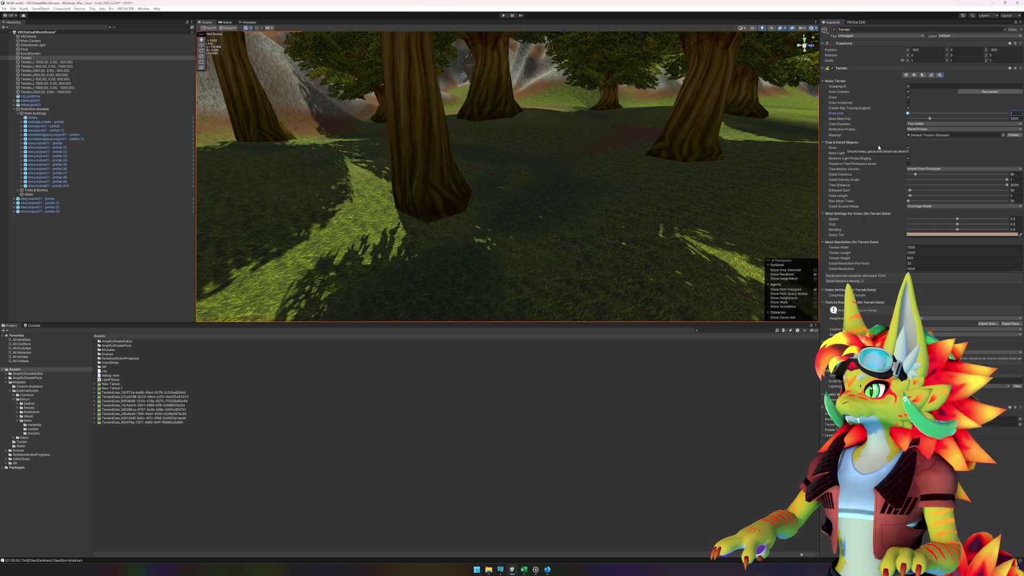
key("ctrl+z")
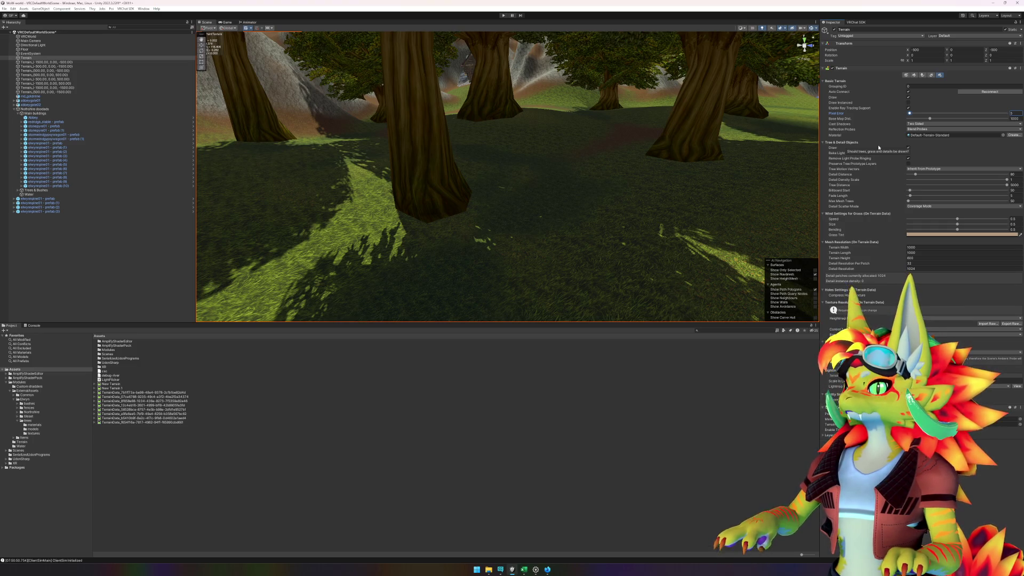
left_click_drag(910, 115, 892, 114)
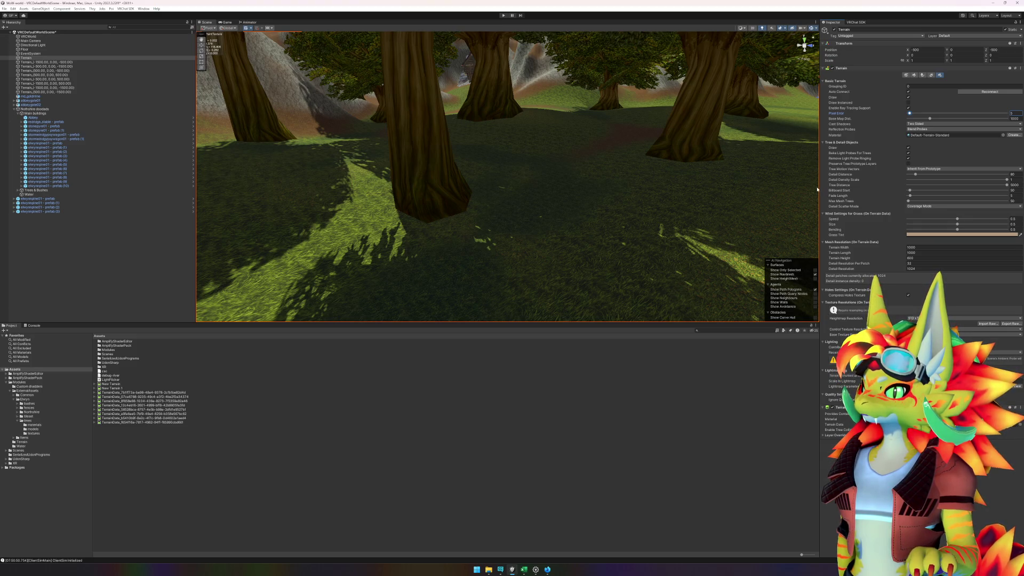
left_click(823, 143)
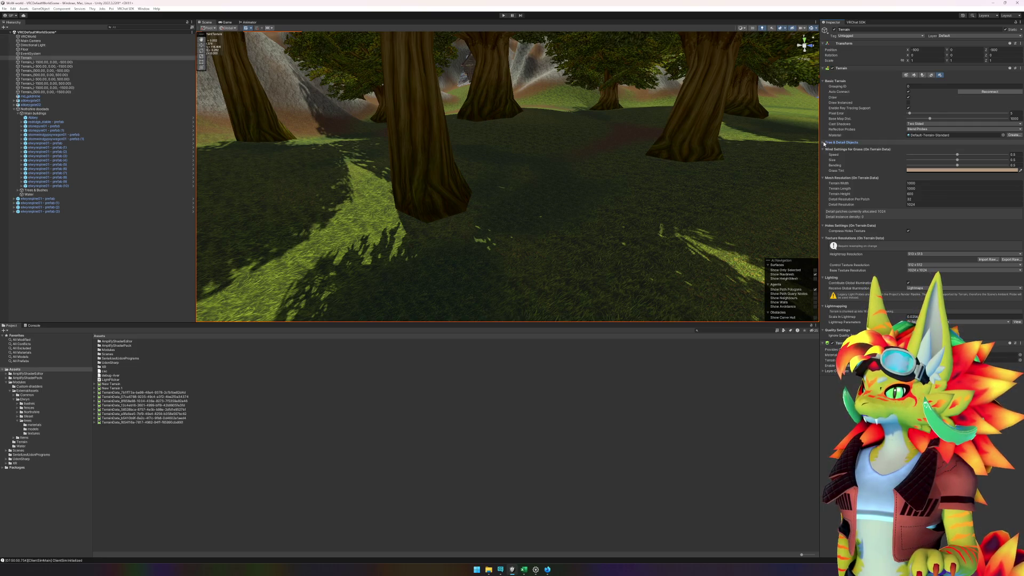
Step: Collapse the terrain Inspector foldouts, including Wind Settings for Grass, and deselect the terrain
left_click(825, 143)
left_click(824, 143)
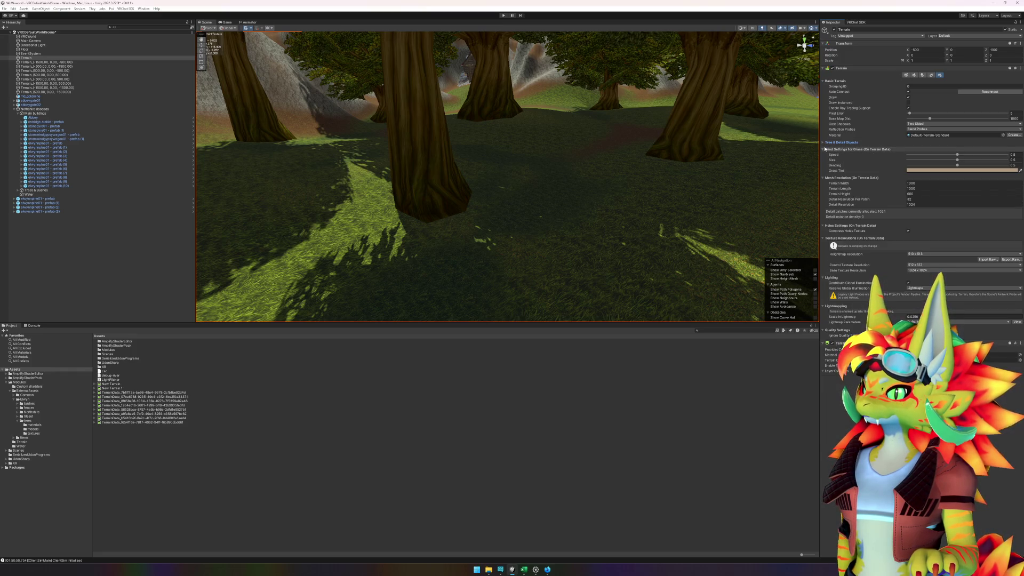
left_click(824, 150)
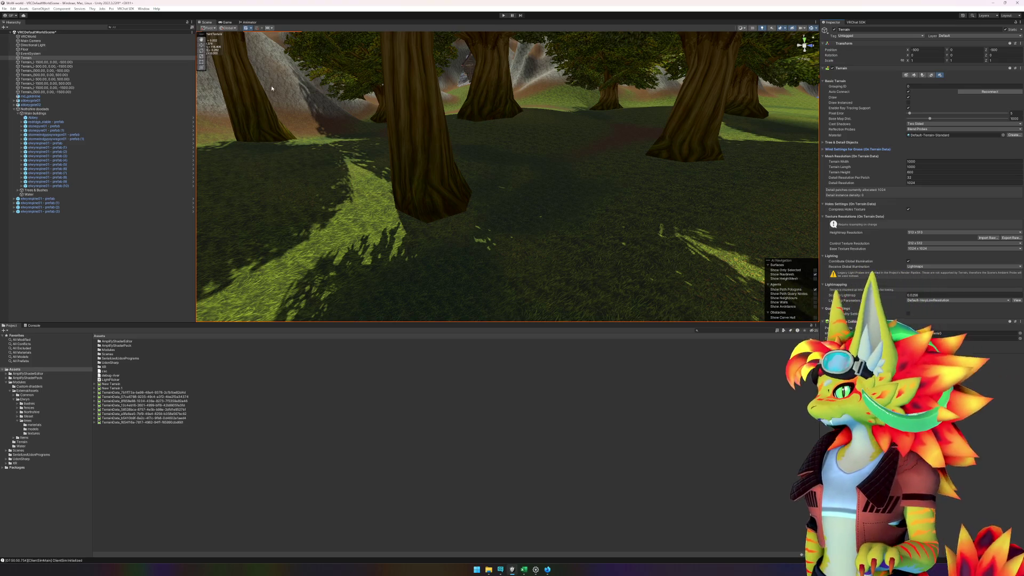
left_click(412, 435)
Step: Fly the Scene camera over the tree canopy toward the abbey, then bring up the reference video
mouse_move(552, 222)
left_mouse_down()
mouse_move(319, 225)
mouse_move(306, 215)
mouse_move(220, 232)
mouse_move(94, 236)
mouse_move(433, 196)
left_mouse_up()
mouse_move(556, 205)
left_mouse_down()
mouse_move(408, 204)
mouse_move(427, 210)
left_mouse_up()
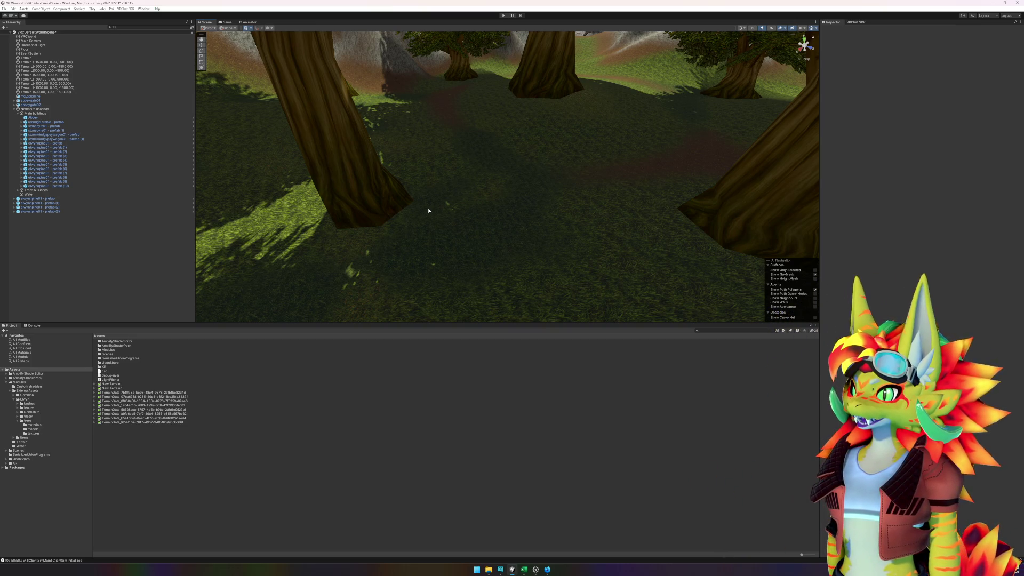
mouse_move(428, 210)
left_mouse_down()
mouse_move(482, 219)
mouse_move(393, 197)
mouse_move(299, 197)
mouse_move(651, 243)
mouse_move(473, 235)
mouse_move(523, 222)
mouse_move(498, 162)
mouse_move(540, 166)
mouse_move(261, 165)
mouse_move(329, 185)
mouse_move(402, 187)
mouse_move(352, 178)
mouse_move(443, 158)
mouse_move(469, 187)
mouse_move(393, 176)
mouse_move(427, 211)
left_mouse_up()
key("w")
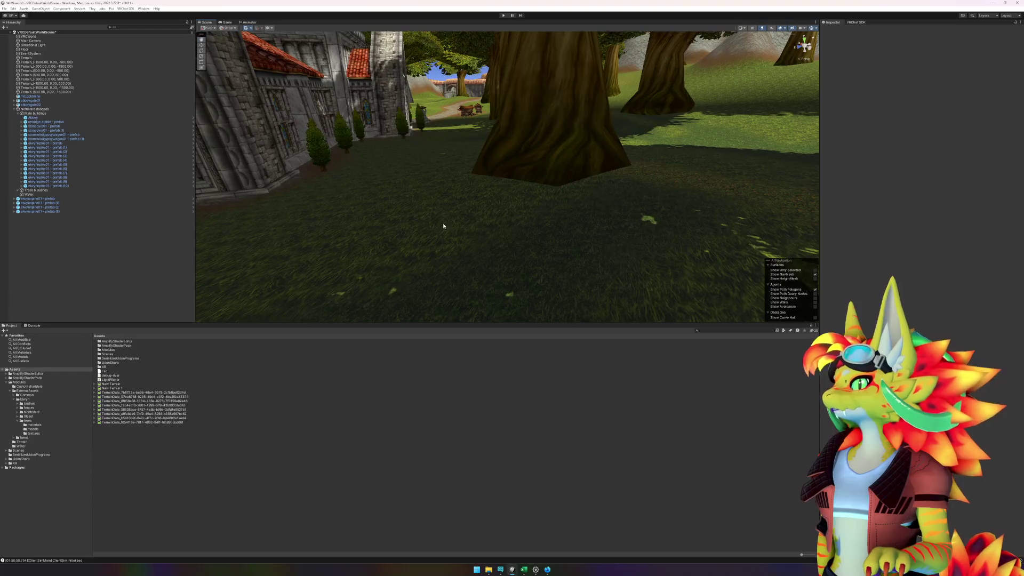
left_click(536, 571)
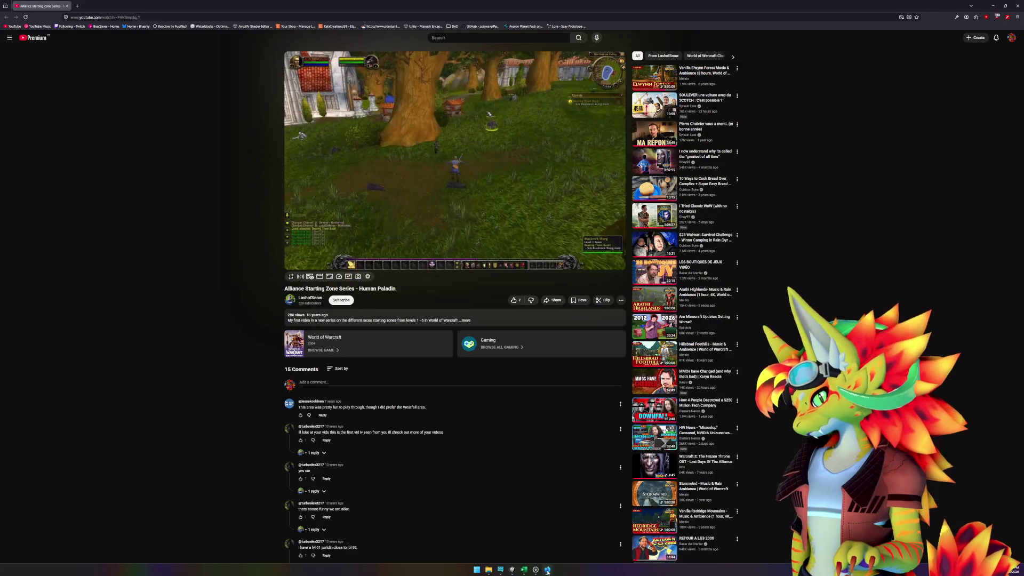
Step: Play and pause the reference video, then skip ahead from 3:11 to 5:32
left_click(524, 162)
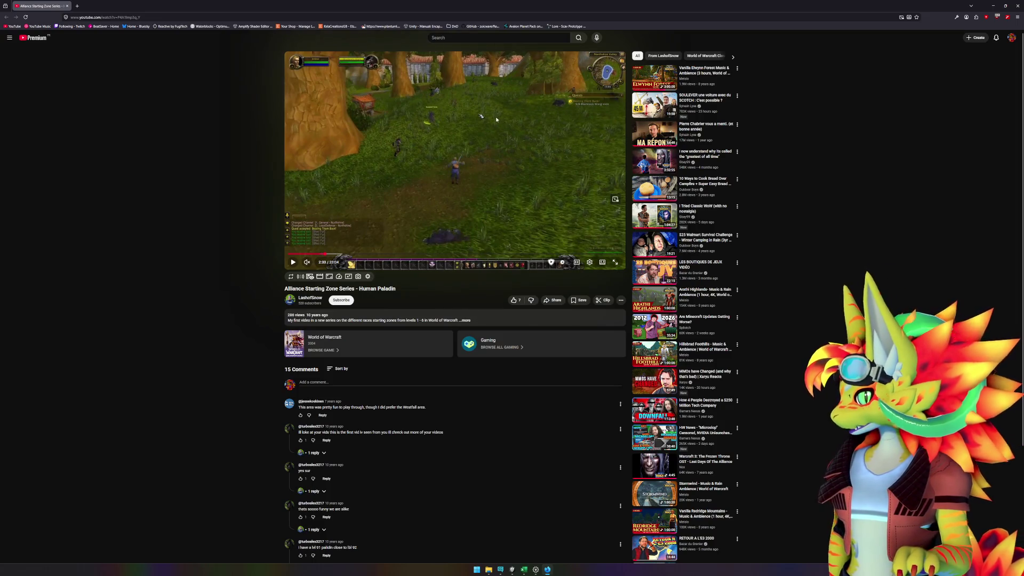
left_click(458, 141)
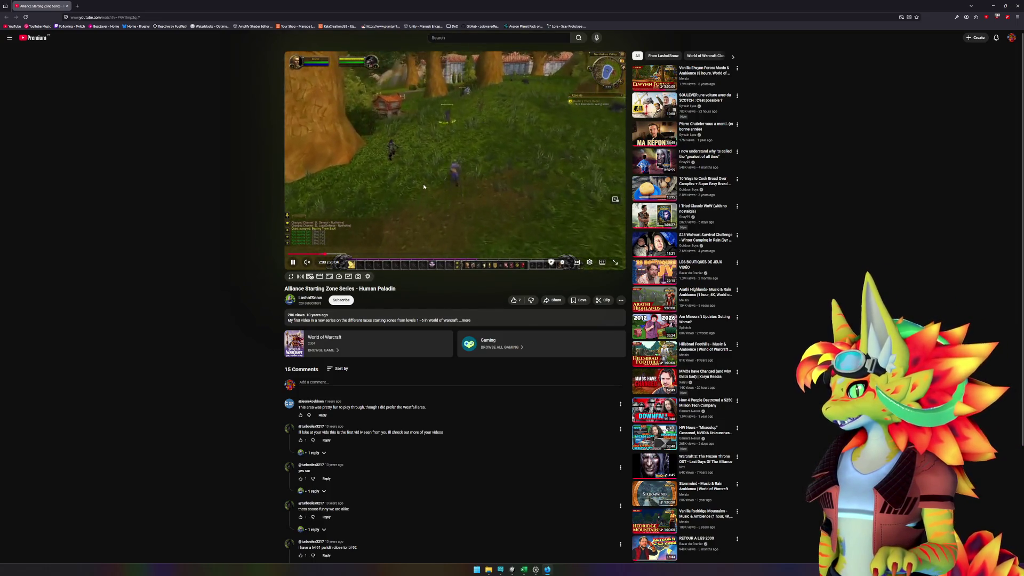
left_click(458, 141)
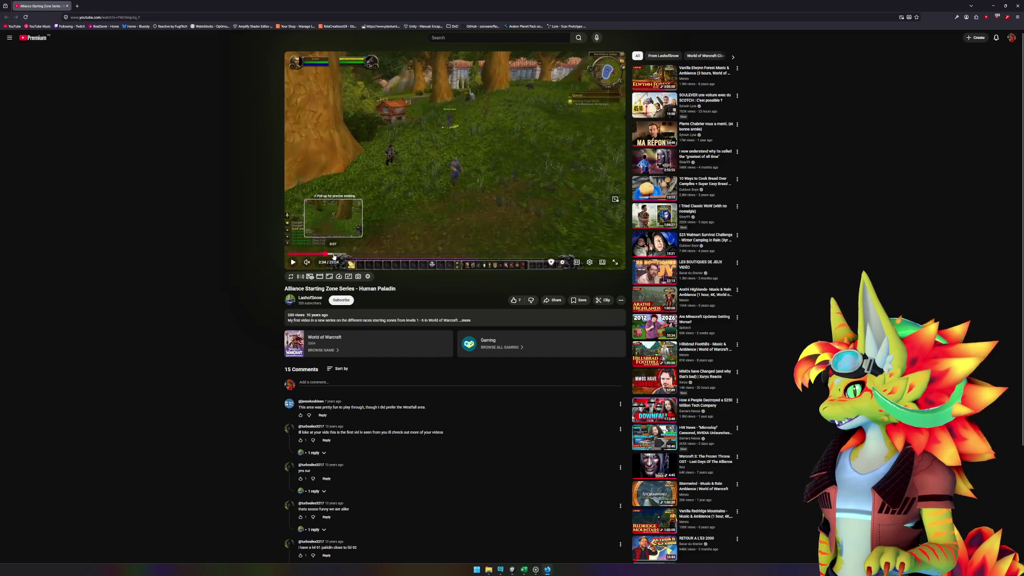
left_click(334, 256)
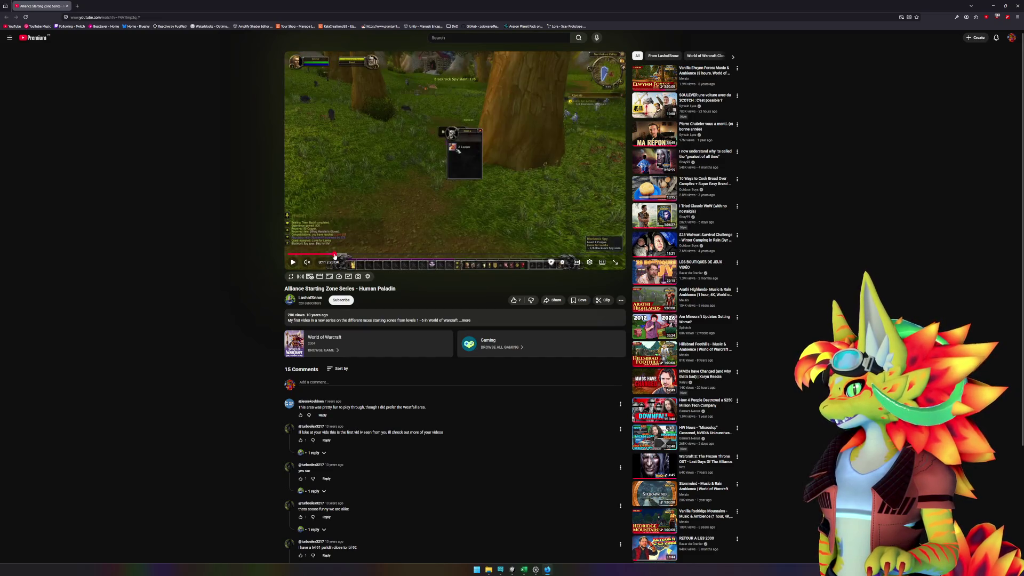
left_click_drag(335, 255, 337, 257)
left_click_drag(337, 257, 345, 258)
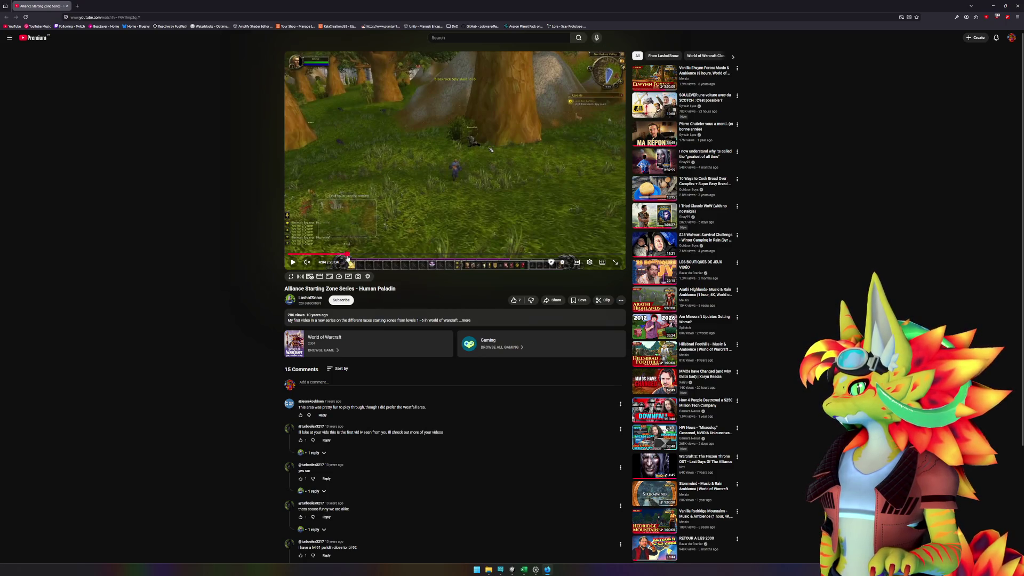
left_click(348, 258)
left_click_drag(359, 258, 389, 256)
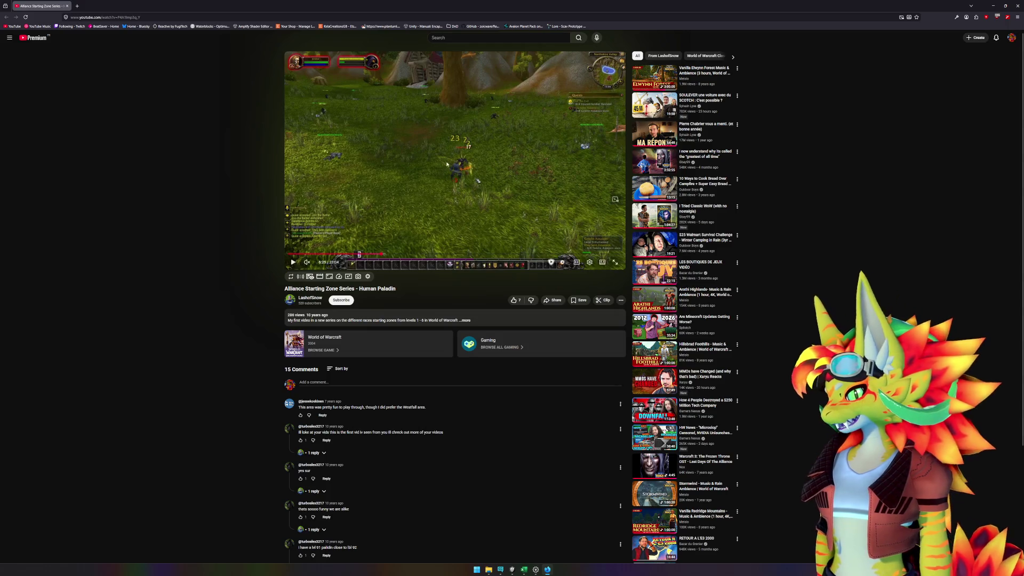
Step: Open the player's extra options menu, then return to Unity and pan across the forest
mouse_move(501, 570)
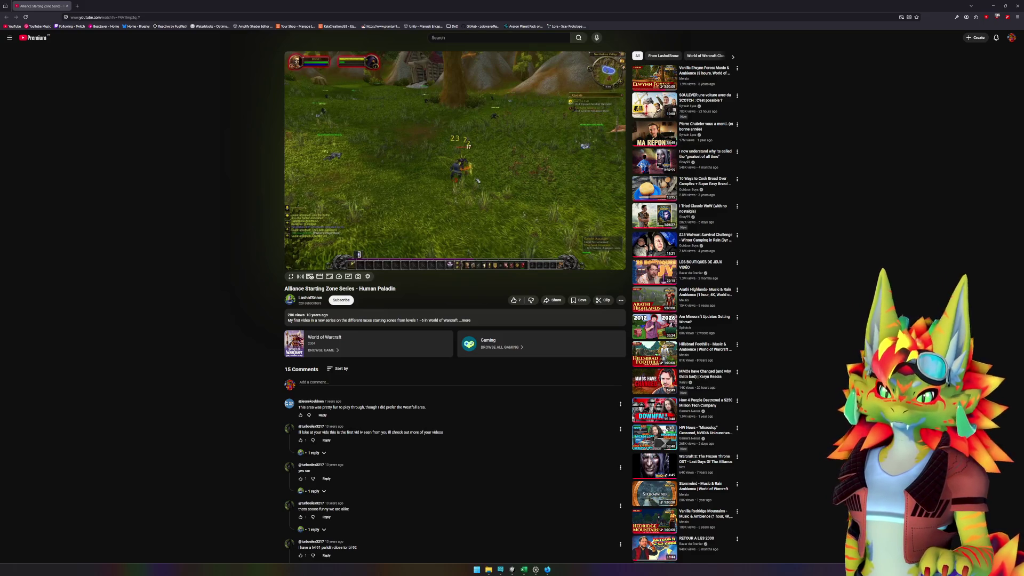
right_click(525, 192)
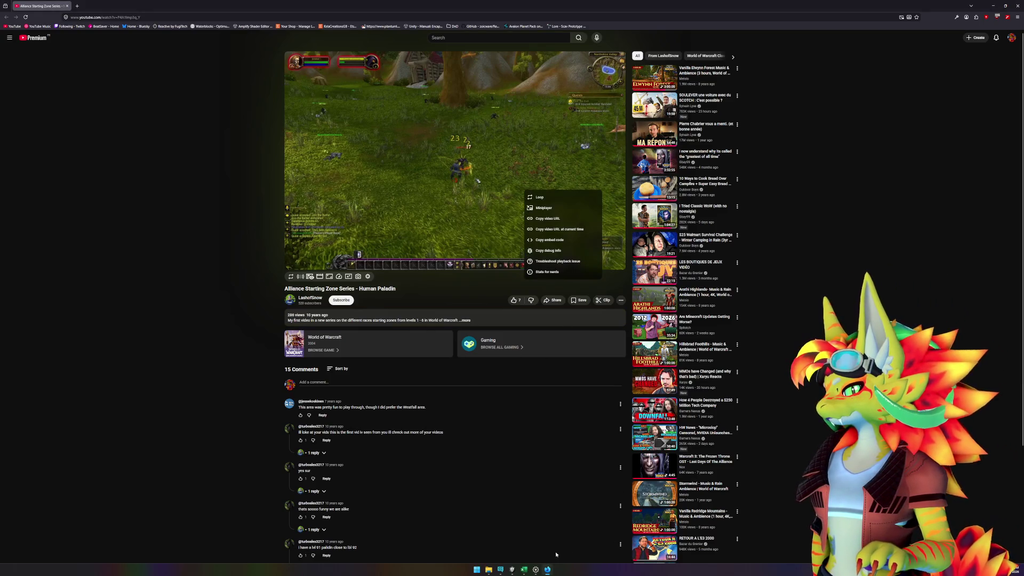
left_click(514, 569)
left_click_drag(640, 176, 596, 216)
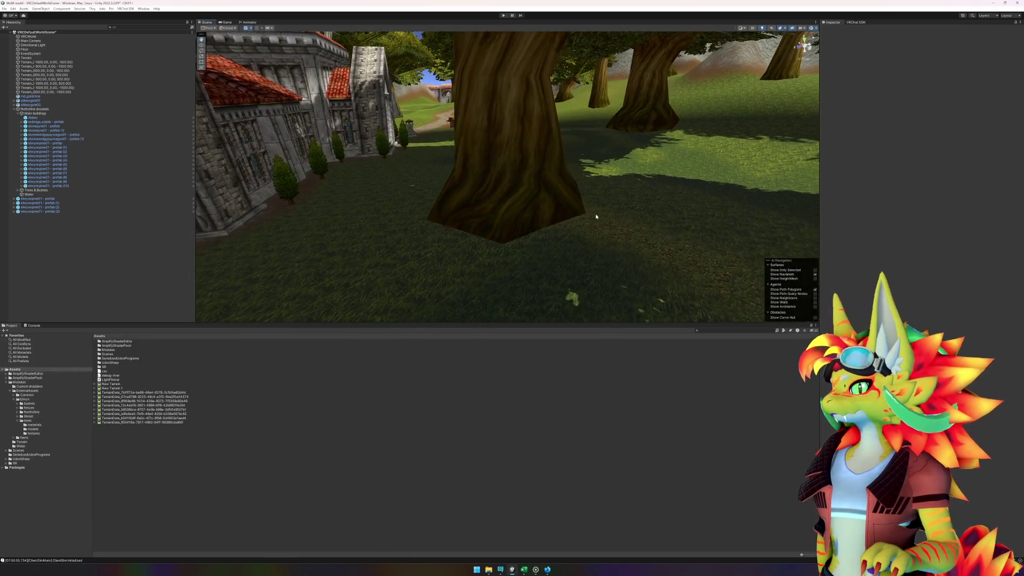
Step: Place an elwynntreemid01 tree from the trees folder beside the big trunk, rotated about 61 degrees
left_click(35, 422)
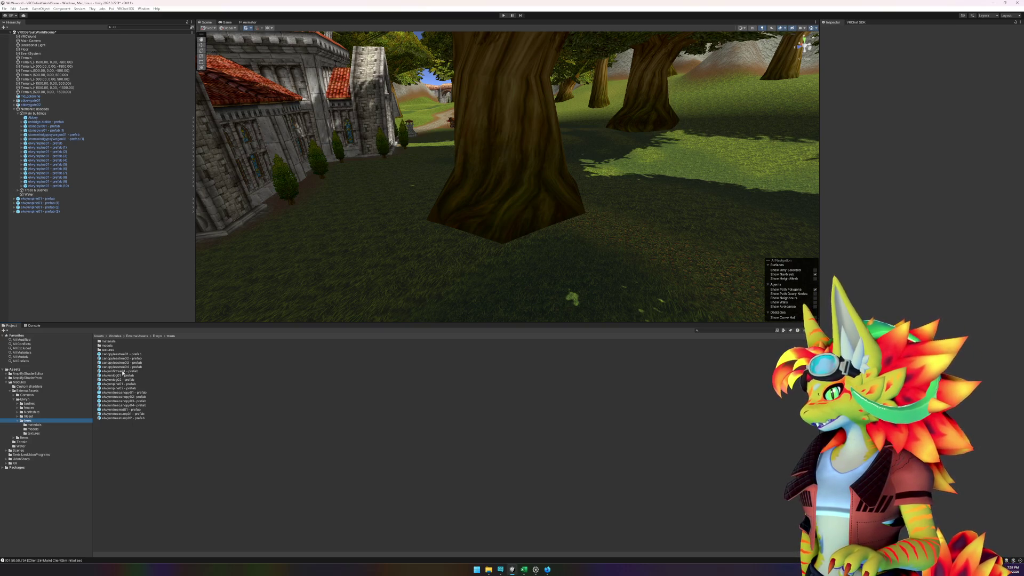
mouse_move(128, 411)
left_mouse_down()
mouse_move(320, 373)
mouse_move(555, 240)
mouse_move(548, 252)
mouse_move(610, 263)
mouse_move(462, 263)
mouse_move(495, 263)
left_mouse_up()
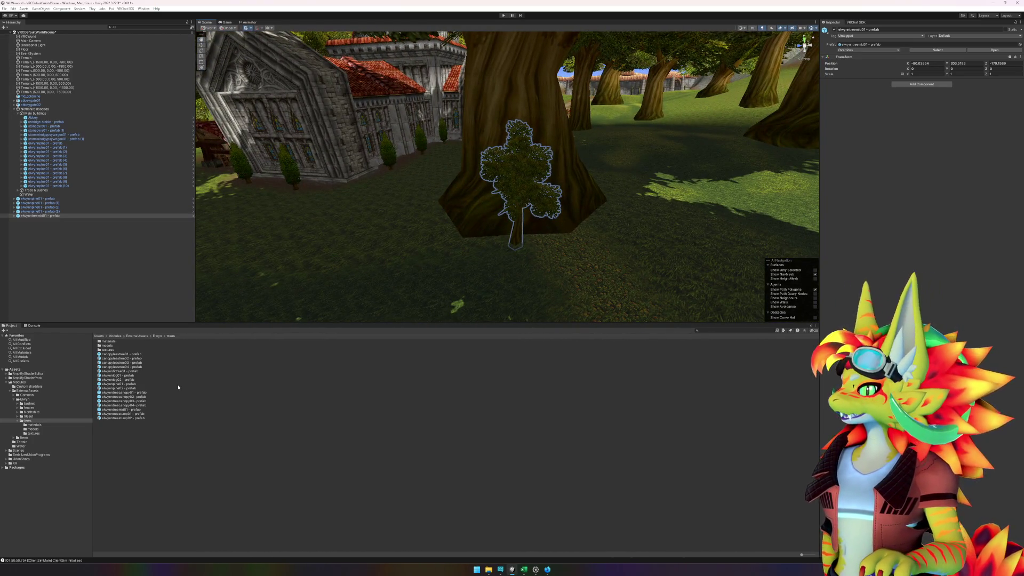
key("e")
mouse_move(521, 243)
left_mouse_down()
mouse_move(460, 245)
mouse_move(507, 259)
mouse_move(486, 263)
mouse_move(583, 273)
left_mouse_up()
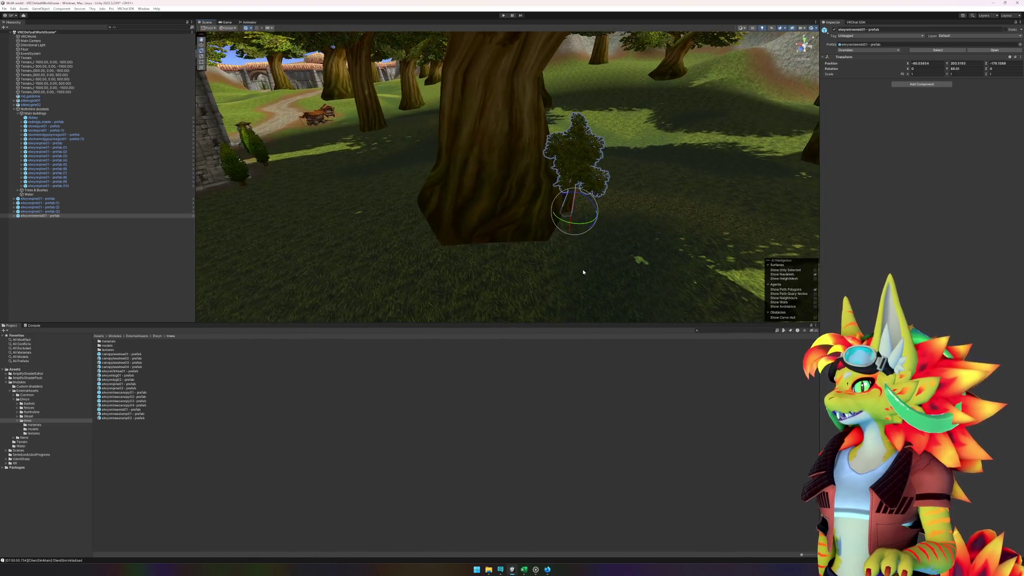
left_click(547, 569)
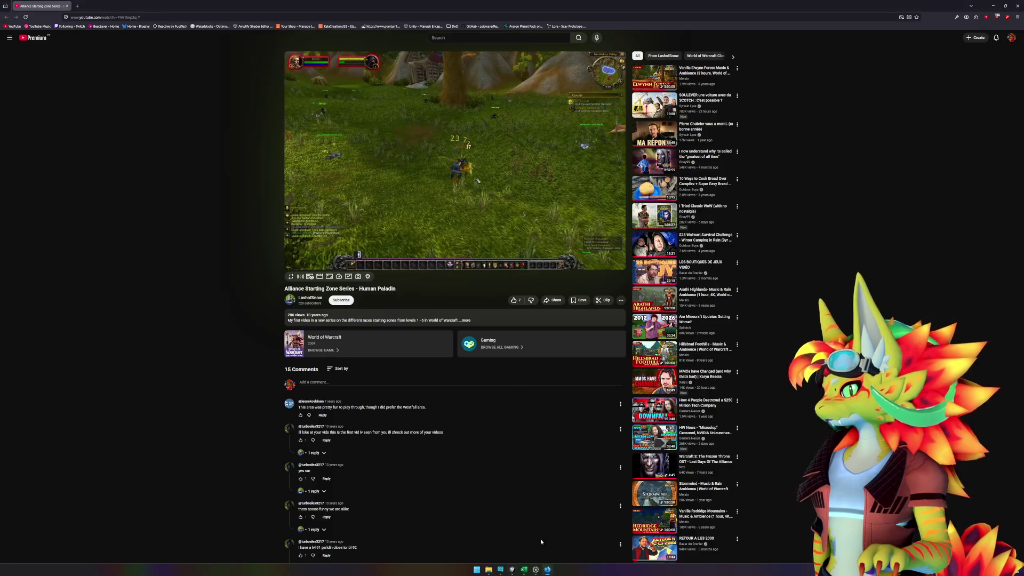
Step: Jump the reference video to 6:58 and pause it on the clearing
left_click(503, 163)
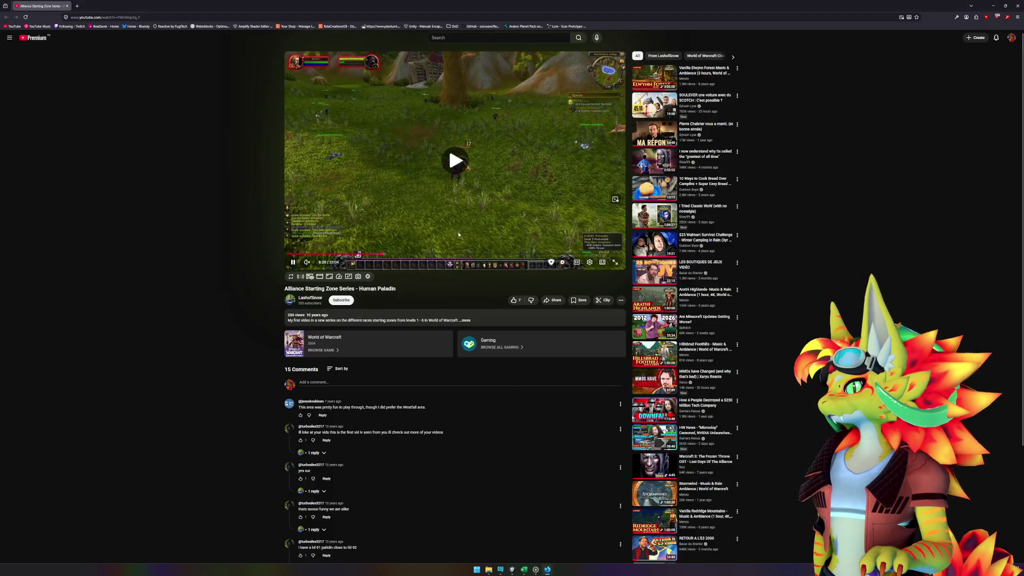
left_click(390, 255)
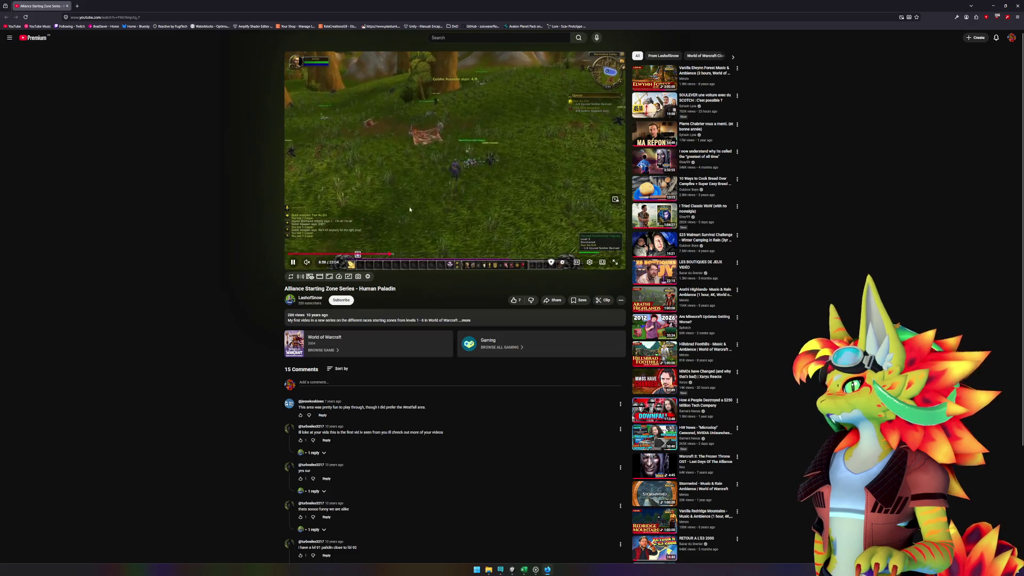
left_click(424, 137)
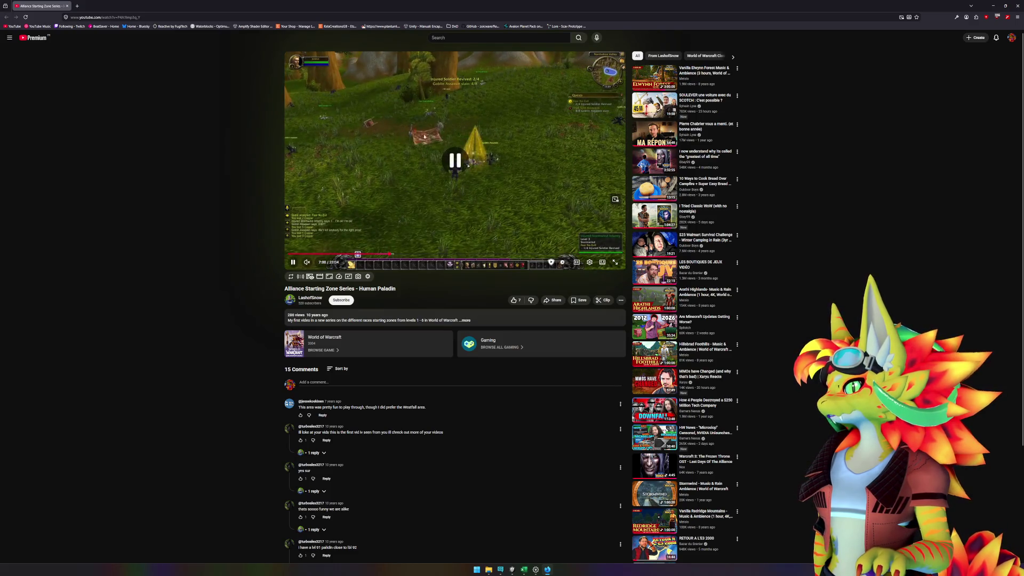
Step: Back in Unity, nudge the selected tree slightly right, glance at the video again, and return
left_click(512, 570)
left_click_drag(576, 216, 591, 217)
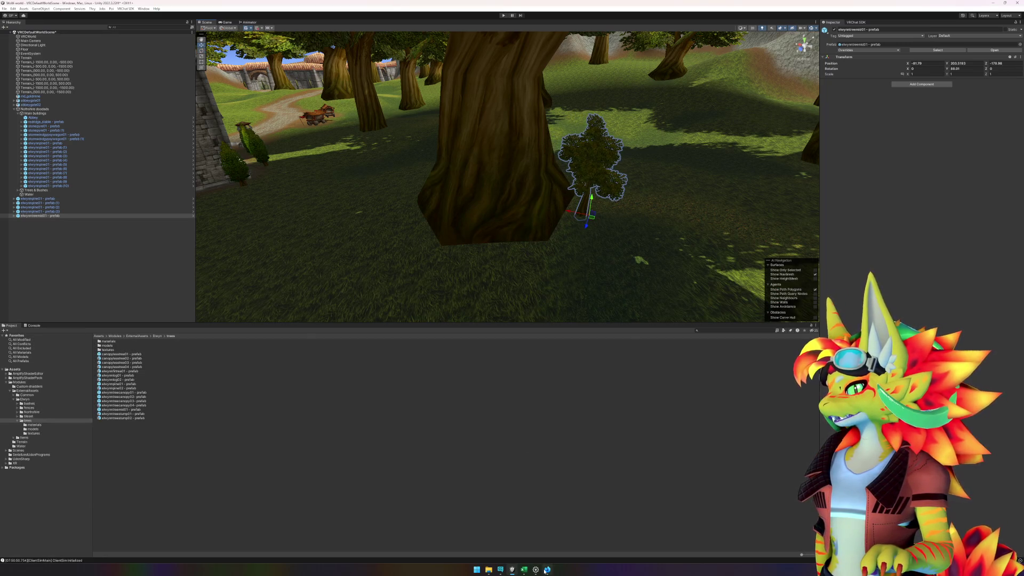
left_click(546, 570)
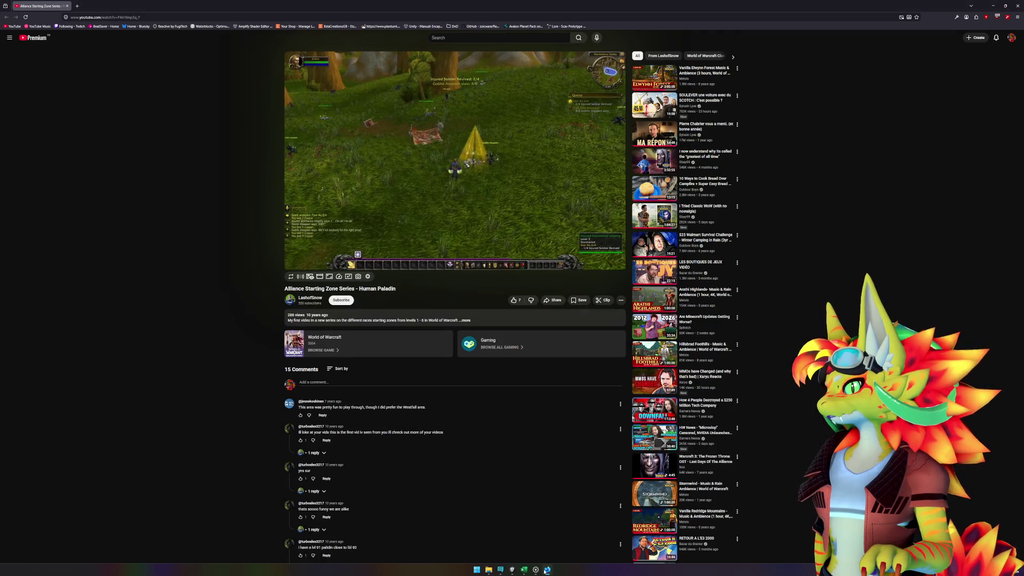
left_click(546, 571)
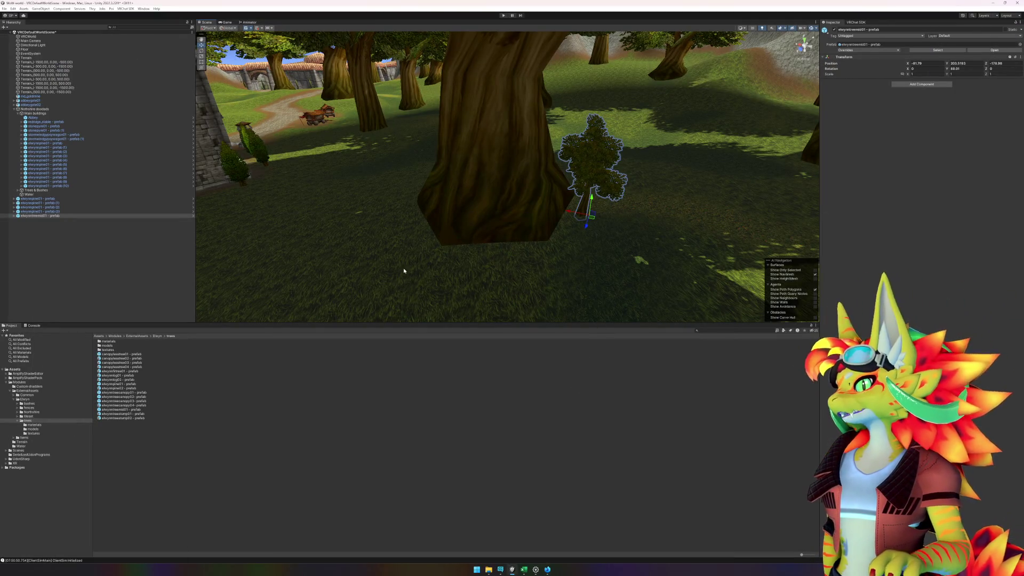
Step: Place a new elwynntreemid01 tree, then frame the elwynntreecanopy02 trunk at a level view
mouse_move(429, 159)
left_mouse_down()
mouse_move(513, 213)
mouse_move(530, 187)
mouse_move(473, 189)
mouse_move(843, 176)
left_mouse_up()
mouse_move(446, 205)
left_mouse_down()
mouse_move(549, 208)
mouse_move(594, 193)
mouse_move(674, 190)
left_mouse_up()
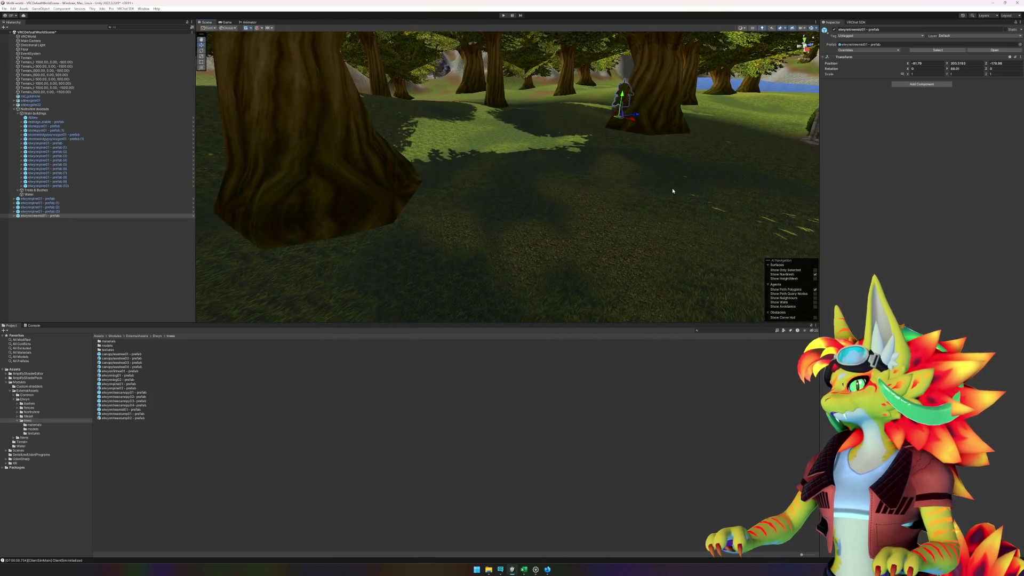
mouse_move(120, 409)
left_mouse_down()
mouse_move(418, 206)
mouse_move(521, 205)
mouse_move(478, 217)
mouse_move(574, 222)
mouse_move(758, 259)
left_mouse_up()
key("e")
left_click(421, 111)
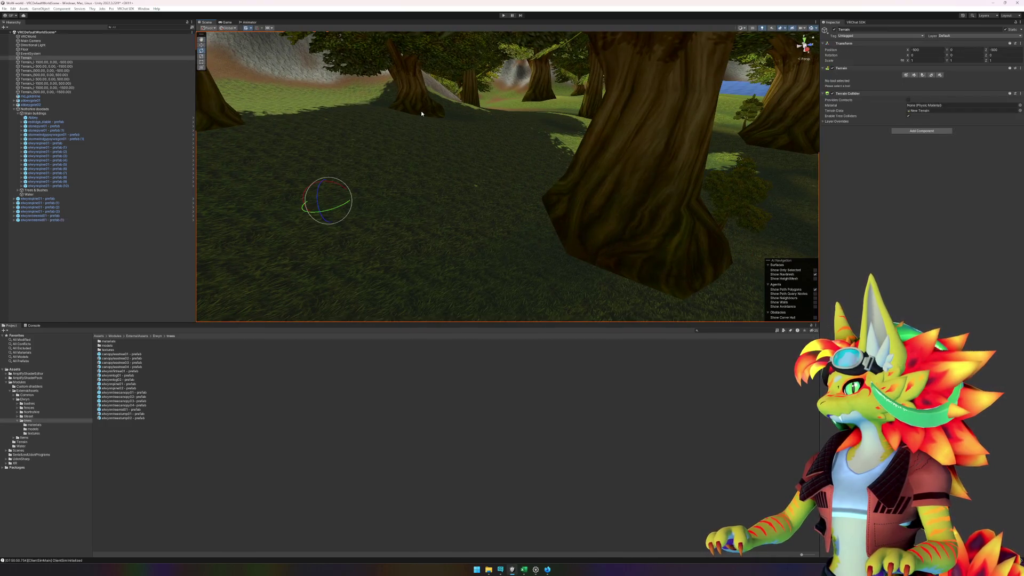
key("f")
mouse_move(495, 171)
left_mouse_down("alt")
mouse_move(542, 188)
mouse_move(544, 210)
mouse_move(465, 199)
mouse_move(570, 208)
left_mouse_up("alt")
left_click(191, 486)
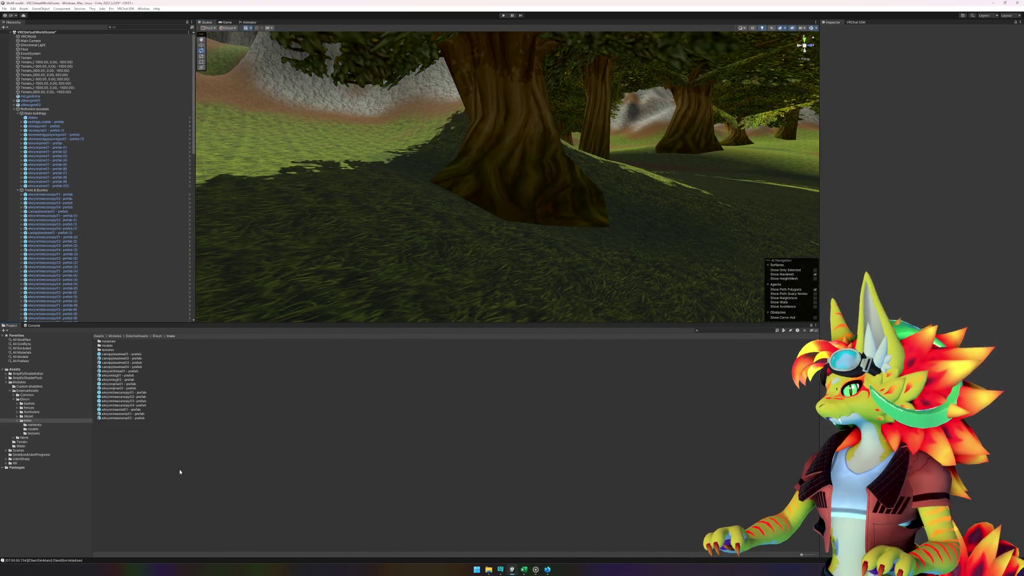
Step: Place a second elwynntreemid01 tree and switch to the Rotate tool for it
mouse_move(140, 412)
left_mouse_down()
mouse_move(324, 311)
mouse_move(441, 220)
mouse_move(407, 213)
left_mouse_up()
mouse_move(417, 253)
left_mouse_down("alt")
mouse_move(391, 256)
mouse_move(379, 229)
mouse_move(578, 247)
mouse_move(577, 320)
mouse_move(706, 293)
left_mouse_up("alt")
key("e")
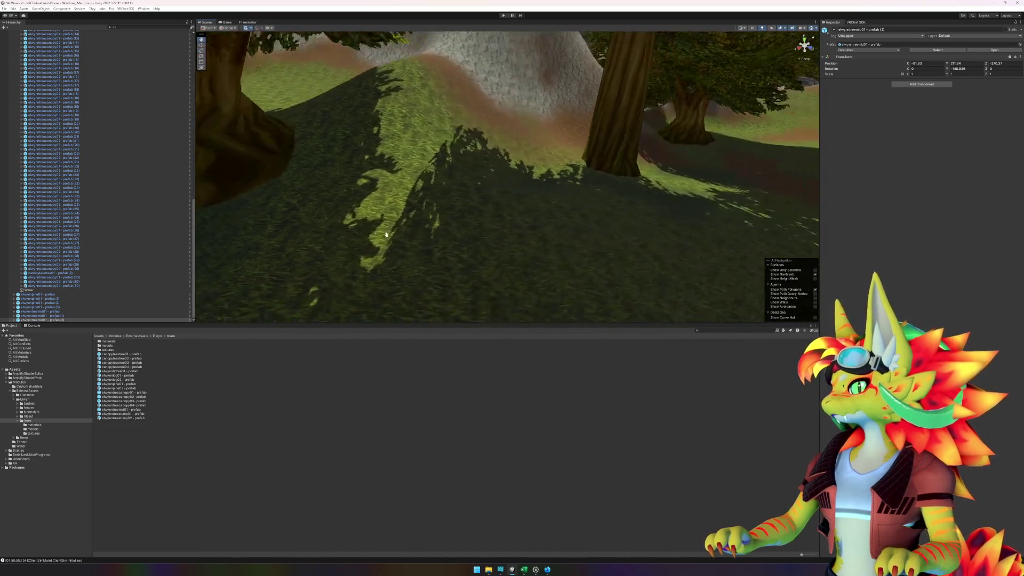
mouse_move(527, 231)
left_mouse_down()
mouse_move(453, 231)
mouse_move(553, 222)
mouse_move(436, 223)
left_mouse_up()
left_click(548, 569)
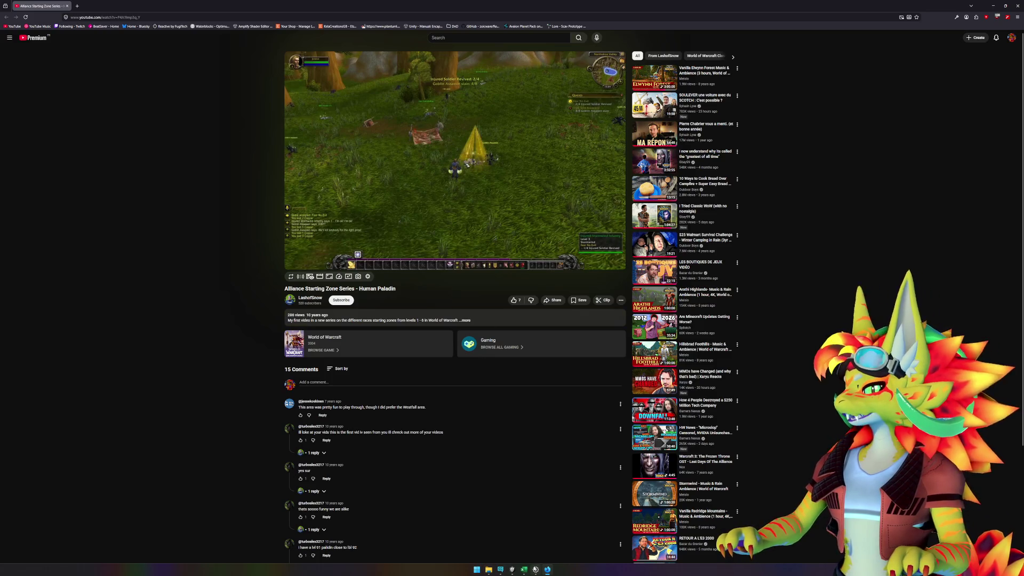
Step: Switch the Northshire reference video to theater mode, then return to Unity
mouse_move(535, 570)
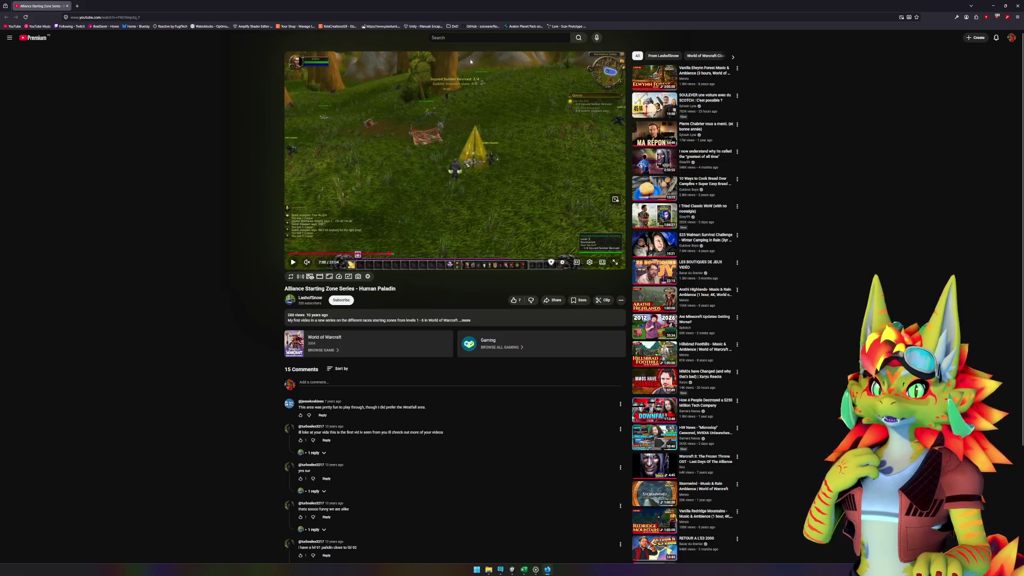
key("t")
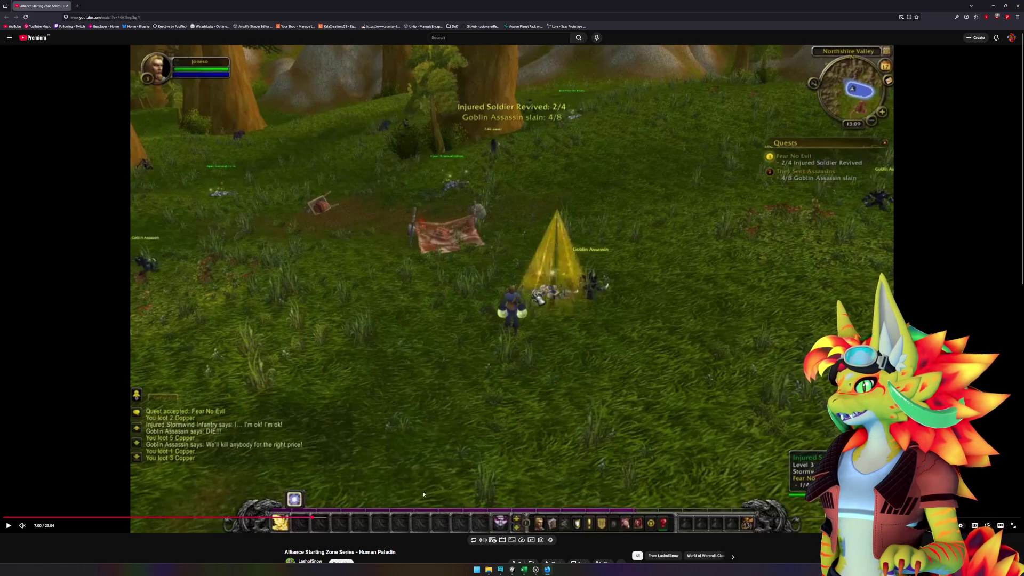
left_click(512, 570)
Step: Place another elwynntreemid01 tree beside a trunk near the rocky slope and frame it
mouse_move(585, 245)
left_mouse_down()
mouse_move(539, 233)
mouse_move(667, 236)
mouse_move(555, 221)
mouse_move(490, 230)
mouse_move(487, 214)
mouse_move(407, 222)
mouse_move(478, 171)
mouse_move(378, 137)
mouse_move(405, 130)
mouse_move(441, 172)
left_mouse_up()
mouse_move(125, 413)
left_mouse_down()
mouse_move(469, 205)
mouse_move(516, 214)
mouse_move(533, 195)
mouse_move(667, 165)
mouse_move(574, 233)
mouse_move(514, 236)
mouse_move(629, 201)
mouse_move(601, 181)
mouse_move(442, 141)
left_mouse_up()
key("f")
mouse_move(603, 195)
left_mouse_down()
mouse_move(512, 213)
mouse_move(549, 202)
left_mouse_up()
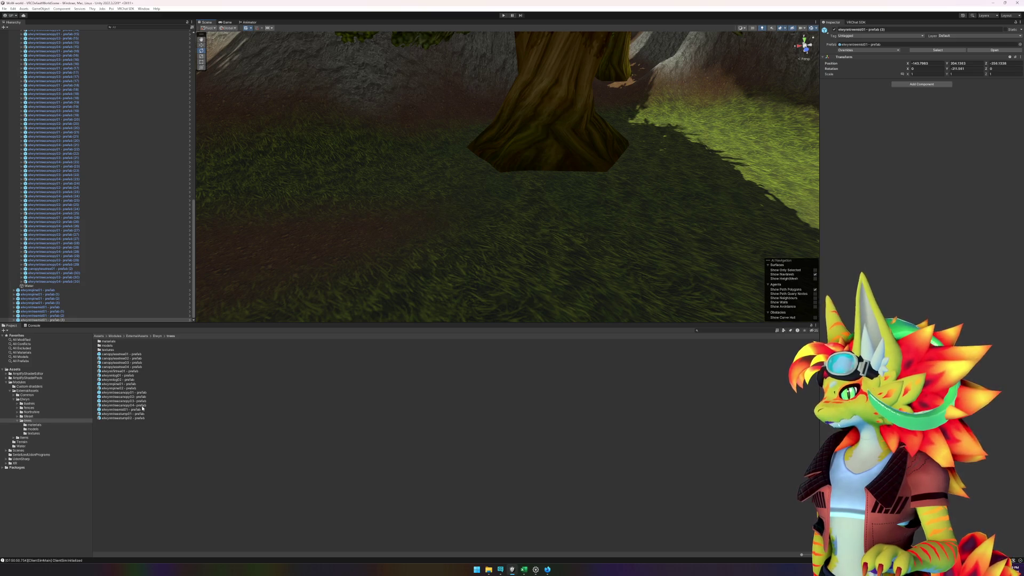
Step: Place elwynntreemid01 instance (4) and another by the elwynntreecanopy04 trunk, rotating the right-hand one
mouse_move(137, 410)
left_mouse_down()
mouse_move(590, 251)
mouse_move(645, 160)
mouse_move(716, 169)
mouse_move(640, 176)
mouse_move(584, 198)
left_mouse_up()
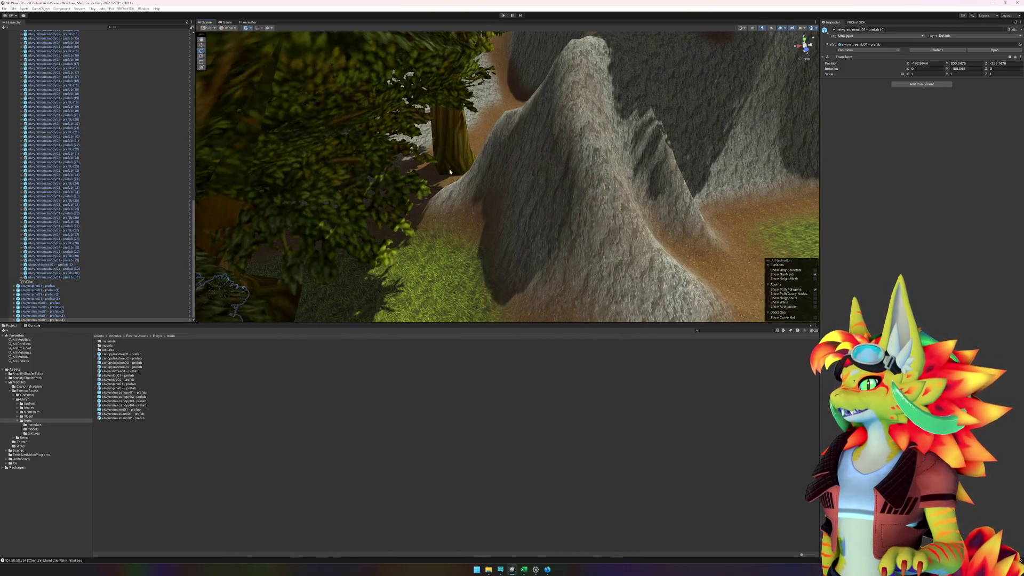
left_click(452, 186)
key("f")
mouse_move(453, 186)
left_mouse_down()
mouse_move(464, 199)
mouse_move(498, 199)
mouse_move(482, 228)
mouse_move(464, 238)
left_mouse_up()
left_click(430, 398)
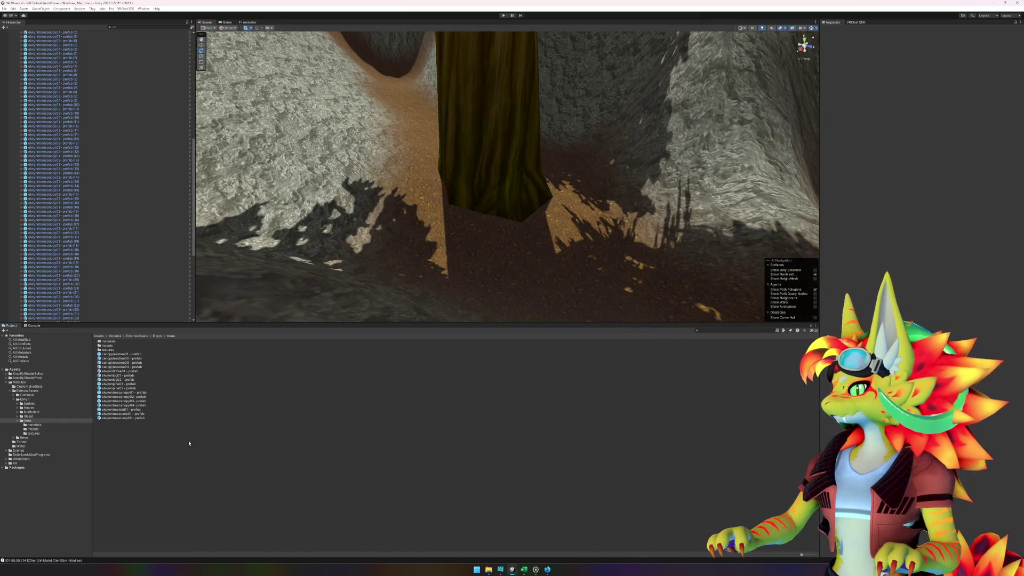
mouse_move(132, 410)
left_mouse_down()
mouse_move(496, 256)
mouse_move(489, 274)
mouse_move(527, 286)
mouse_move(588, 275)
mouse_move(561, 283)
mouse_move(571, 286)
left_mouse_up()
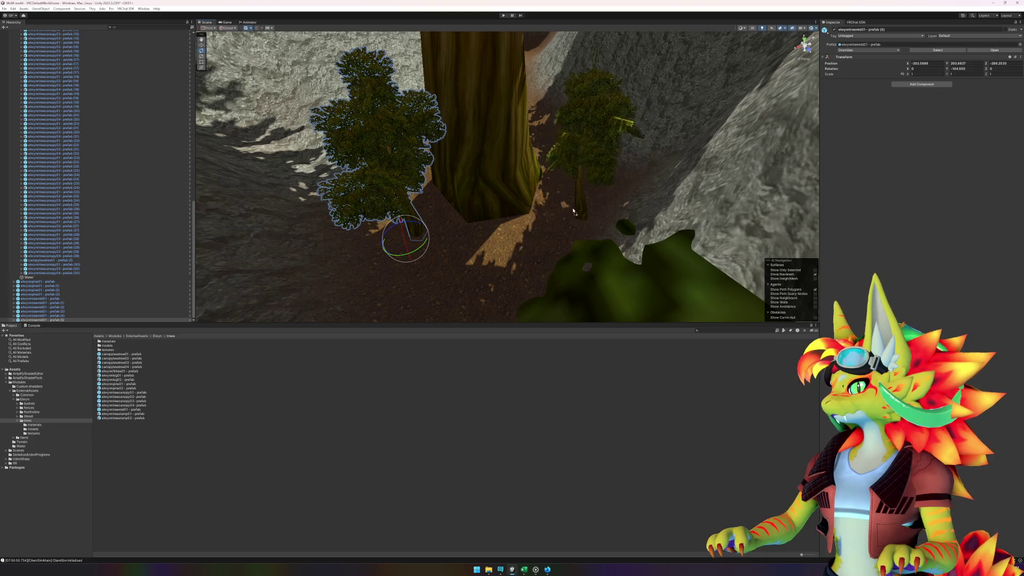
left_click(577, 202)
mouse_move(578, 202)
left_mouse_down()
mouse_move(733, 216)
mouse_move(617, 219)
mouse_move(641, 226)
mouse_move(536, 183)
mouse_move(430, 183)
mouse_move(367, 223)
mouse_move(464, 213)
mouse_move(261, 339)
left_mouse_up()
Step: Add trees past the wooden house, rotating instance (8) and dropping instance (9) on the dirt path
mouse_move(131, 415)
left_mouse_down()
mouse_move(490, 203)
mouse_move(569, 204)
left_mouse_up()
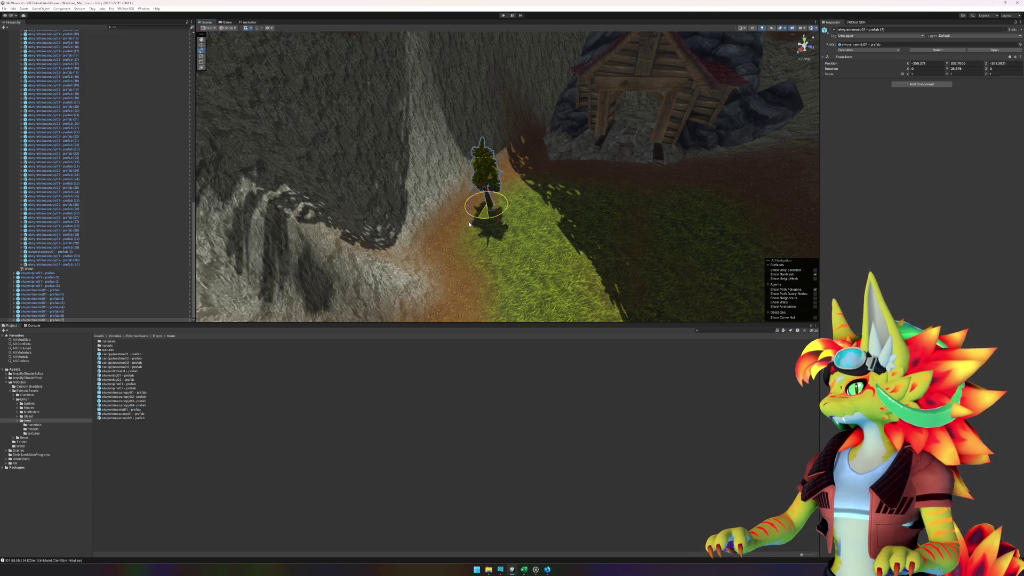
mouse_move(642, 221)
left_mouse_down()
mouse_move(521, 208)
mouse_move(647, 218)
mouse_move(270, 244)
mouse_move(656, 224)
mouse_move(493, 181)
left_mouse_up()
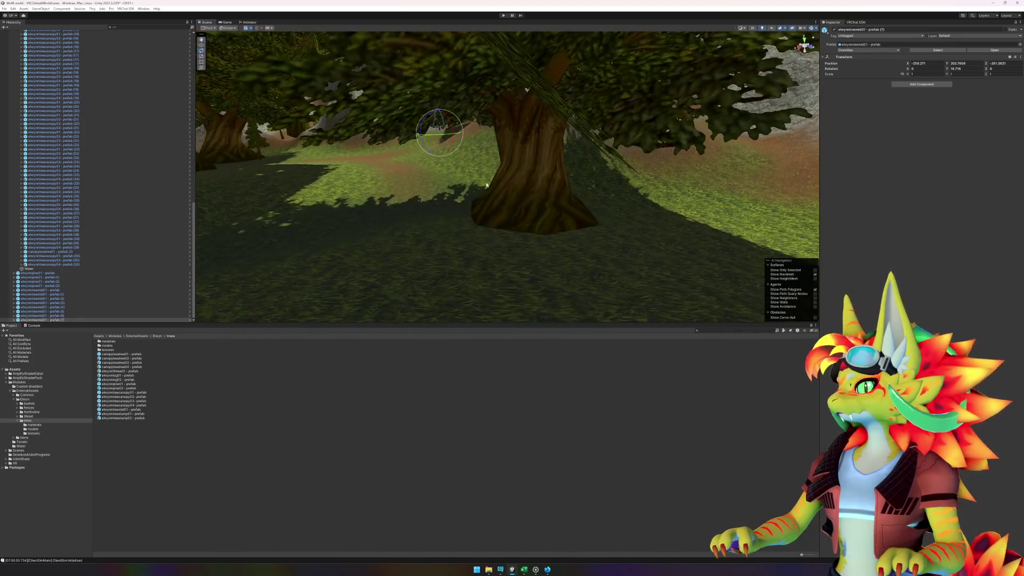
mouse_move(135, 411)
left_mouse_down()
mouse_move(421, 306)
mouse_move(484, 229)
mouse_move(559, 257)
mouse_move(521, 261)
left_mouse_up()
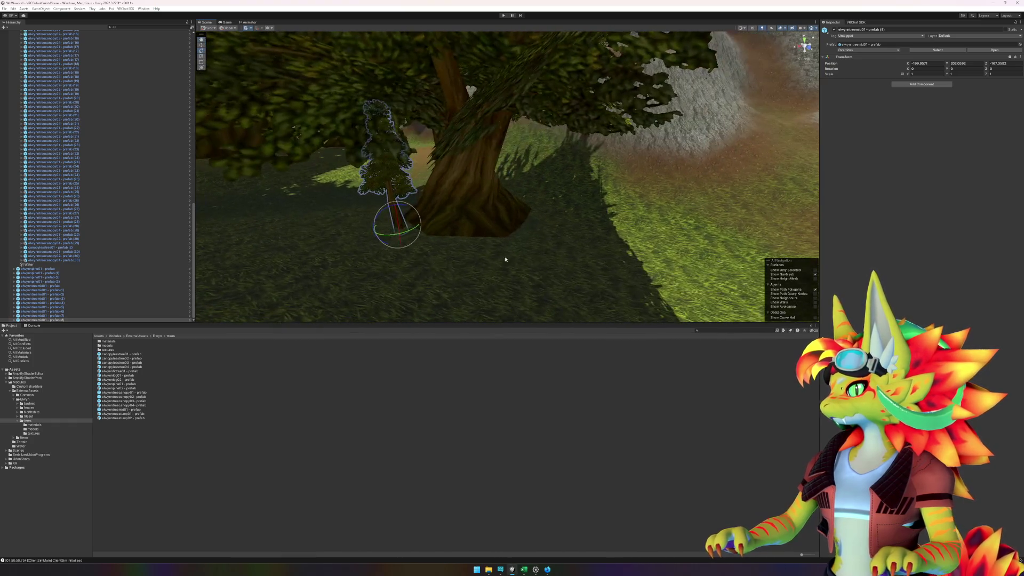
left_click_drag(384, 239, 395, 238)
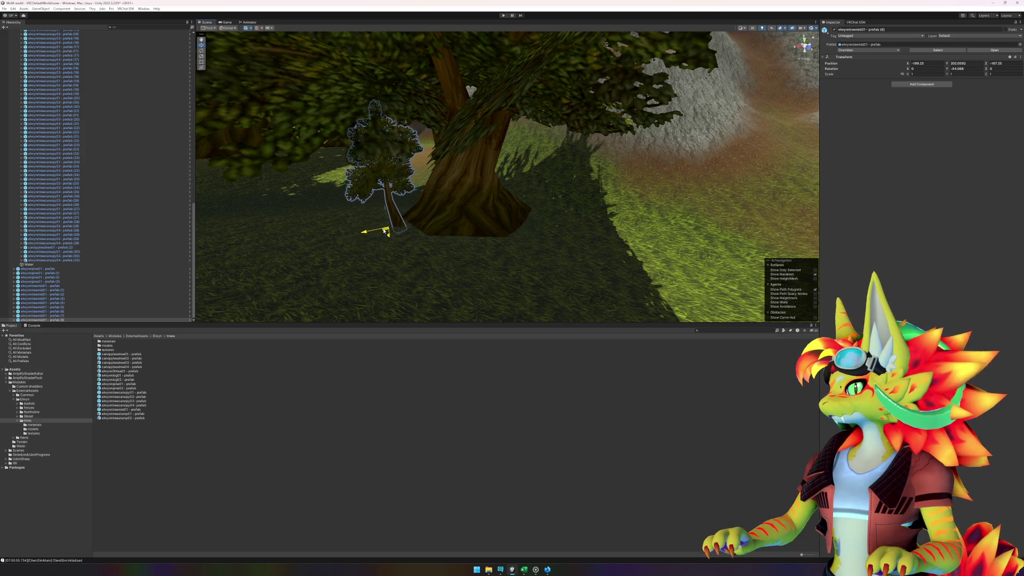
mouse_move(517, 246)
left_mouse_down()
mouse_move(630, 238)
mouse_move(585, 256)
mouse_move(617, 236)
mouse_move(530, 235)
left_mouse_up()
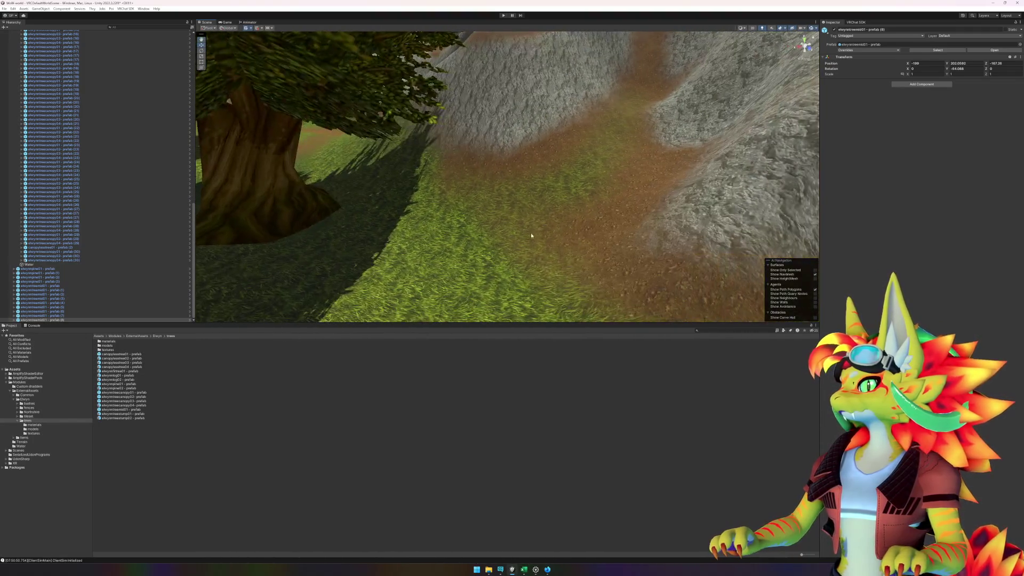
left_click_drag(134, 406, 648, 82)
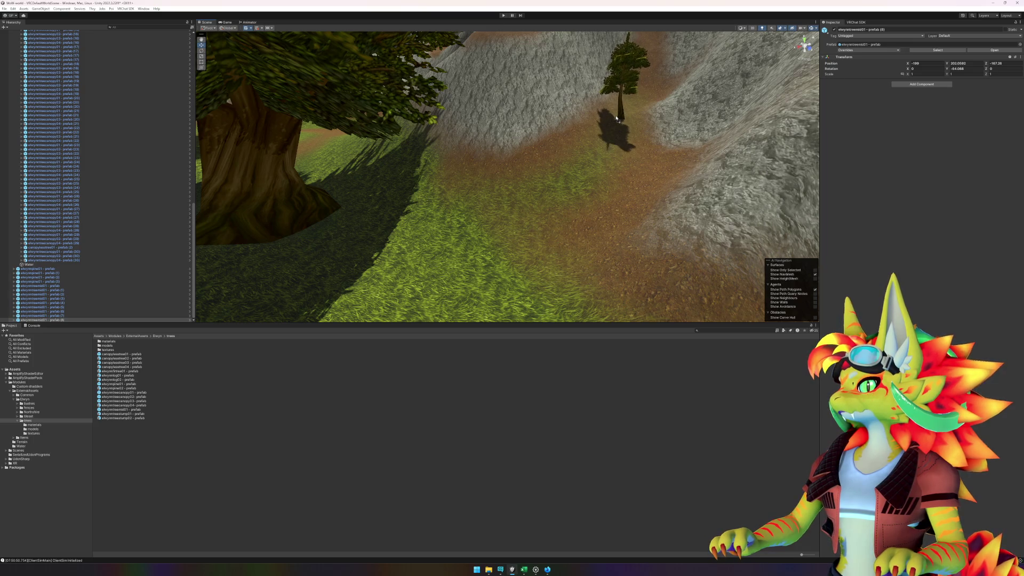
mouse_move(623, 113)
left_mouse_down()
mouse_move(512, 171)
mouse_move(651, 156)
mouse_move(715, 166)
mouse_move(578, 164)
mouse_move(450, 213)
mouse_move(512, 211)
mouse_move(469, 208)
left_mouse_up()
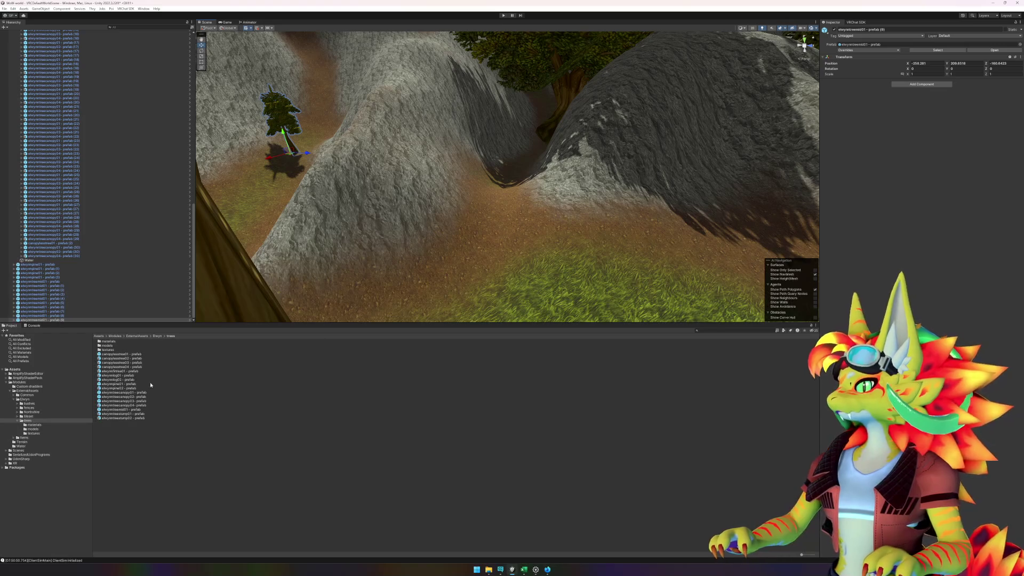
Step: Add a rotated elwynntreestump01, then trees on the rocky hillside and trunk base, including instance (12)
left_click_drag(411, 288, 405, 236)
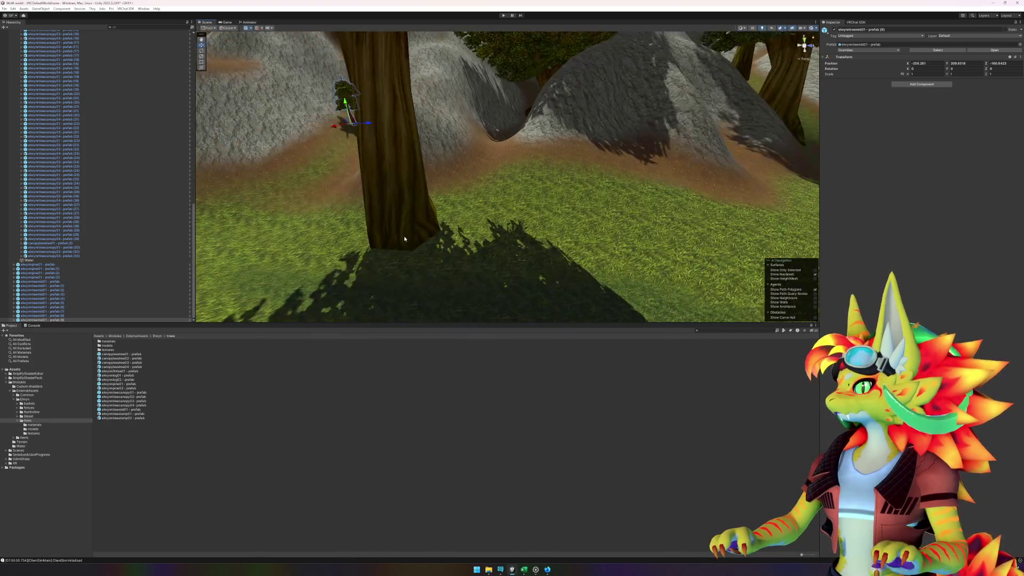
mouse_move(135, 415)
left_mouse_down()
mouse_move(448, 250)
mouse_move(440, 248)
left_mouse_up()
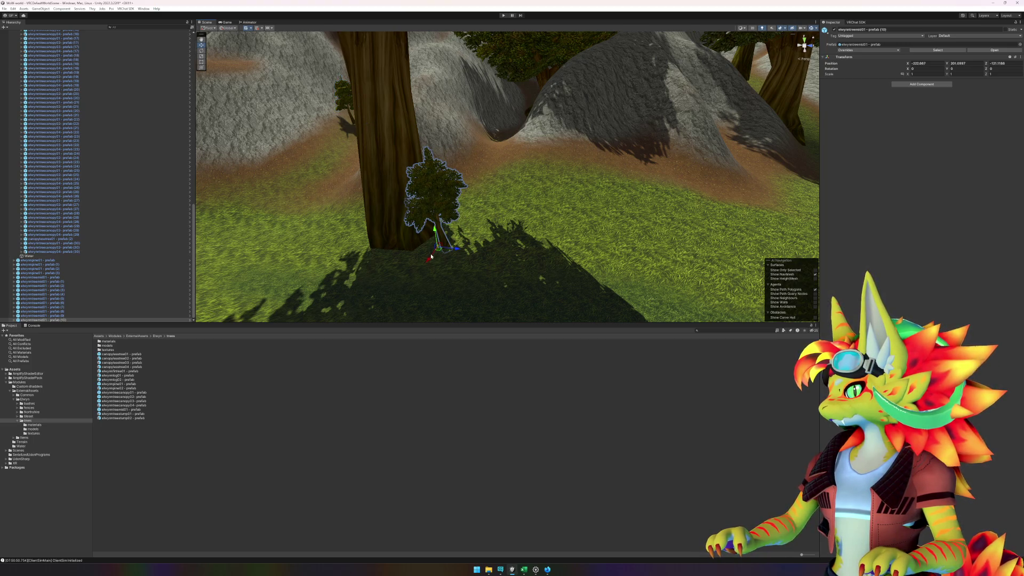
left_click_drag(437, 258, 543, 248)
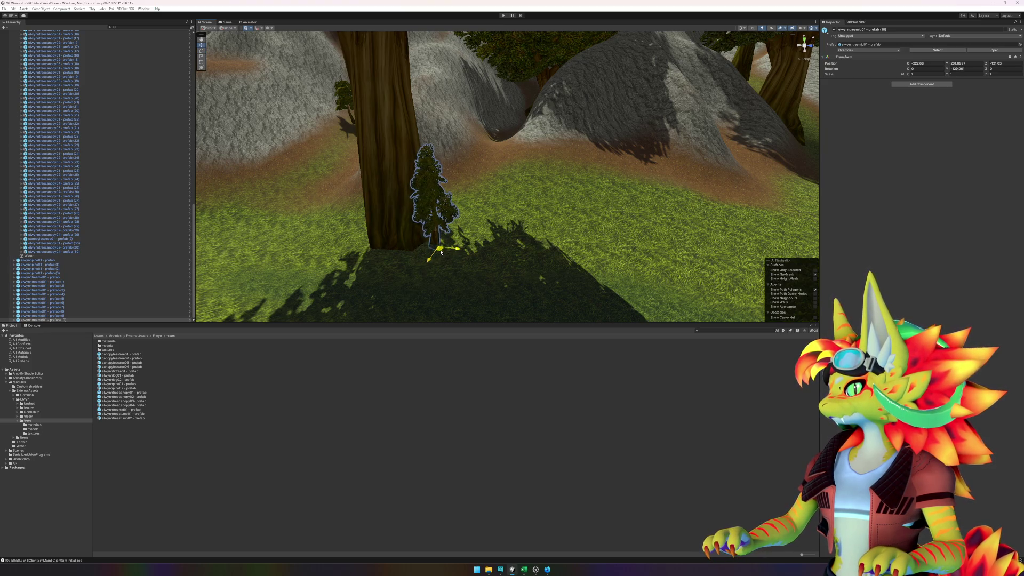
mouse_move(603, 276)
left_mouse_down()
mouse_move(666, 259)
mouse_move(556, 258)
left_mouse_up()
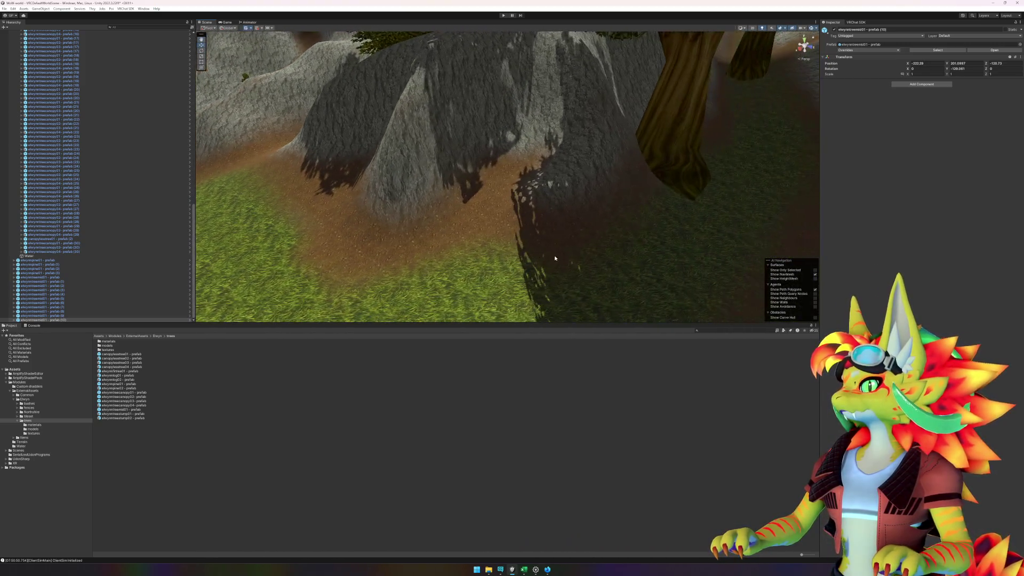
mouse_move(131, 412)
left_mouse_down()
mouse_move(483, 184)
mouse_move(495, 187)
left_mouse_up()
left_click_drag(622, 213, 560, 225)
left_click_drag(130, 411, 505, 269)
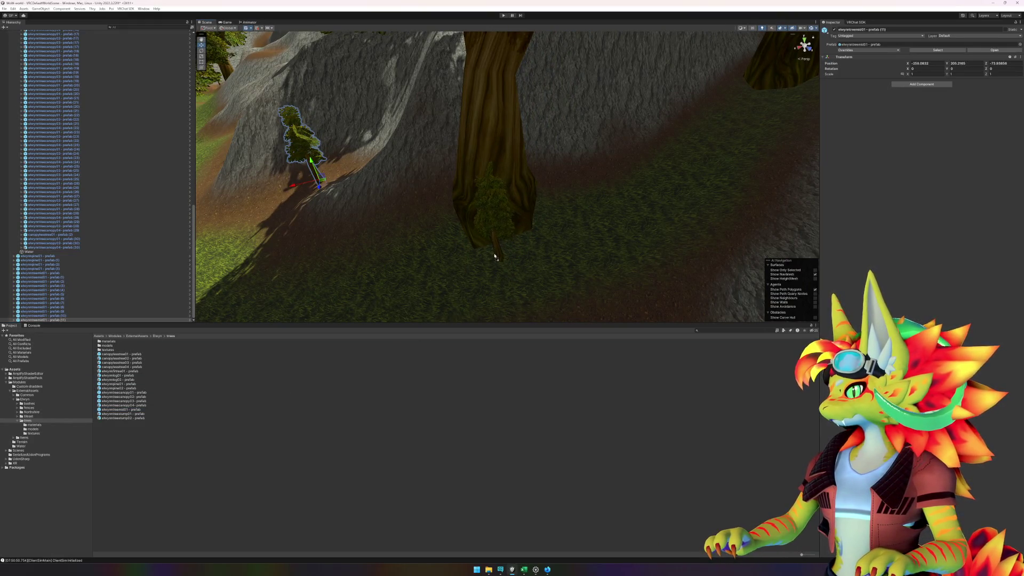
left_click_drag(463, 256, 466, 258)
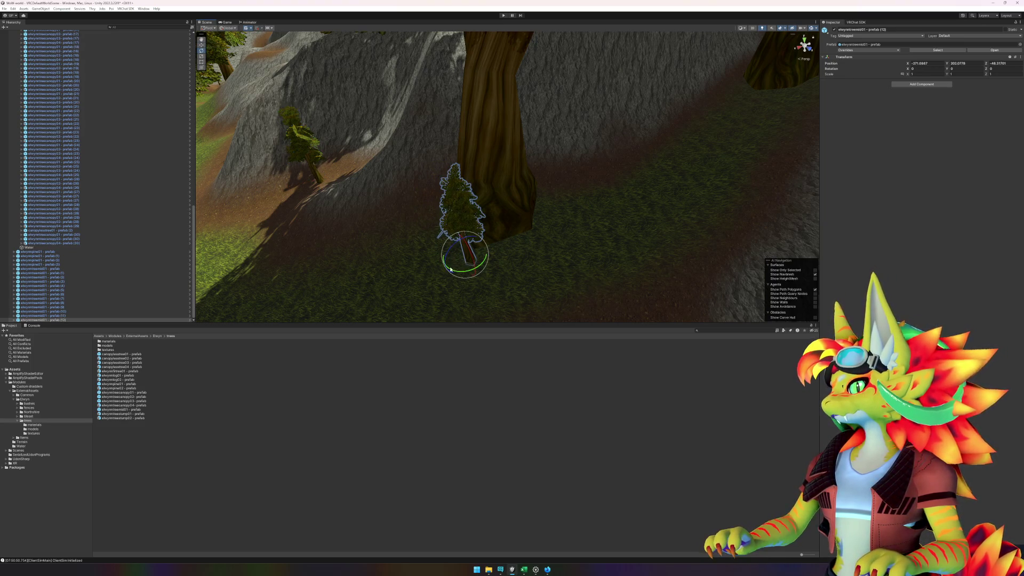
mouse_move(496, 277)
left_mouse_down()
mouse_move(523, 268)
mouse_move(479, 258)
mouse_move(456, 268)
left_mouse_up()
Step: Switch to the Move tool and place another tree beside the large trunk, turned about 180 degrees
key("w")
scroll(564, 222, "up", 5)
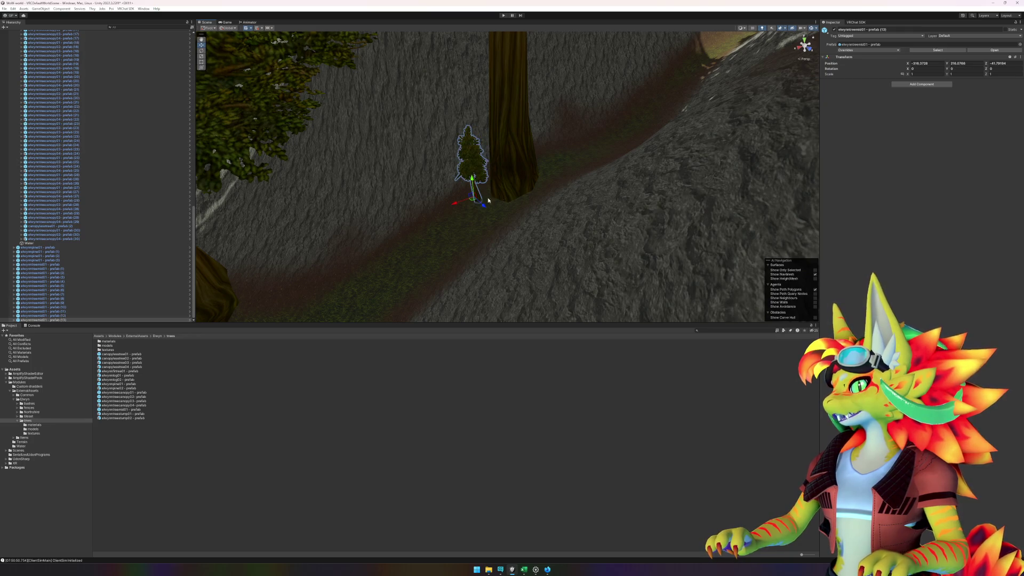
left_click_drag(485, 202, 542, 204)
mouse_move(132, 408)
left_mouse_down()
mouse_move(245, 377)
mouse_move(521, 208)
mouse_move(313, 479)
left_mouse_up()
left_click_drag(159, 408, 503, 218)
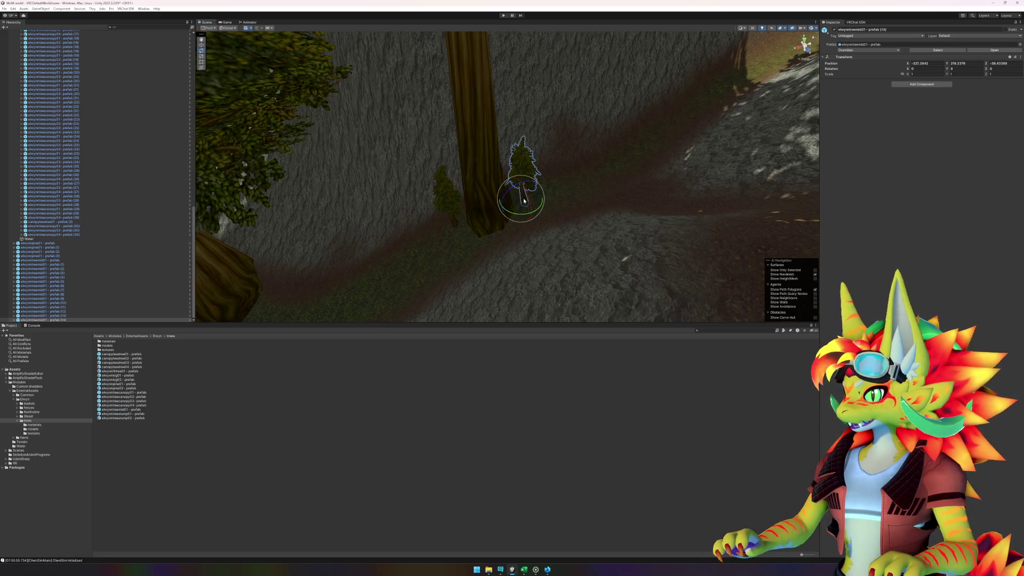
left_click_drag(658, 205, 662, 200)
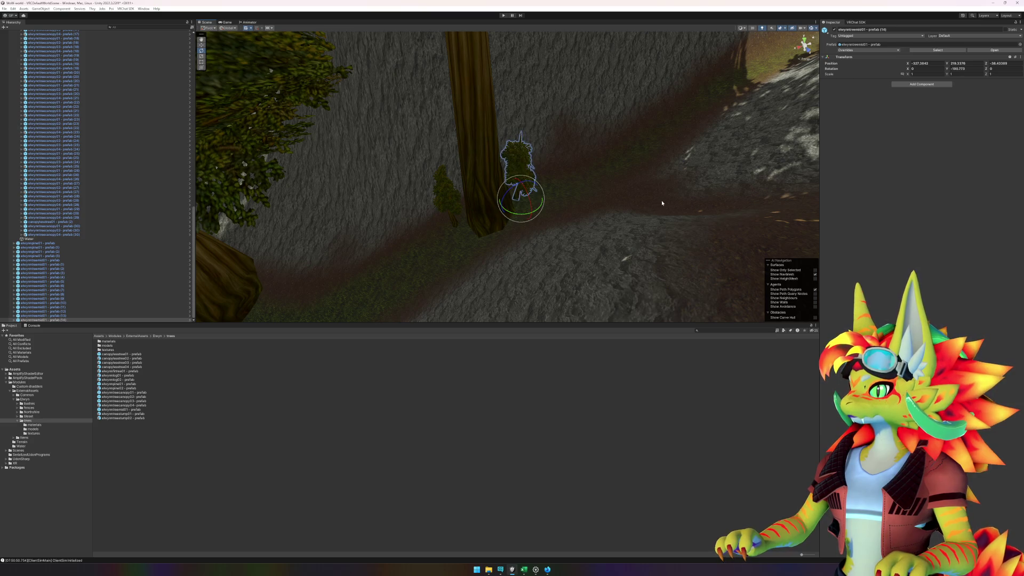
key("f")
mouse_move(516, 261)
left_mouse_down()
mouse_move(707, 130)
mouse_move(683, 167)
mouse_move(731, 160)
mouse_move(617, 156)
mouse_move(482, 201)
mouse_move(461, 173)
mouse_move(400, 181)
mouse_move(574, 190)
mouse_move(544, 189)
left_mouse_up()
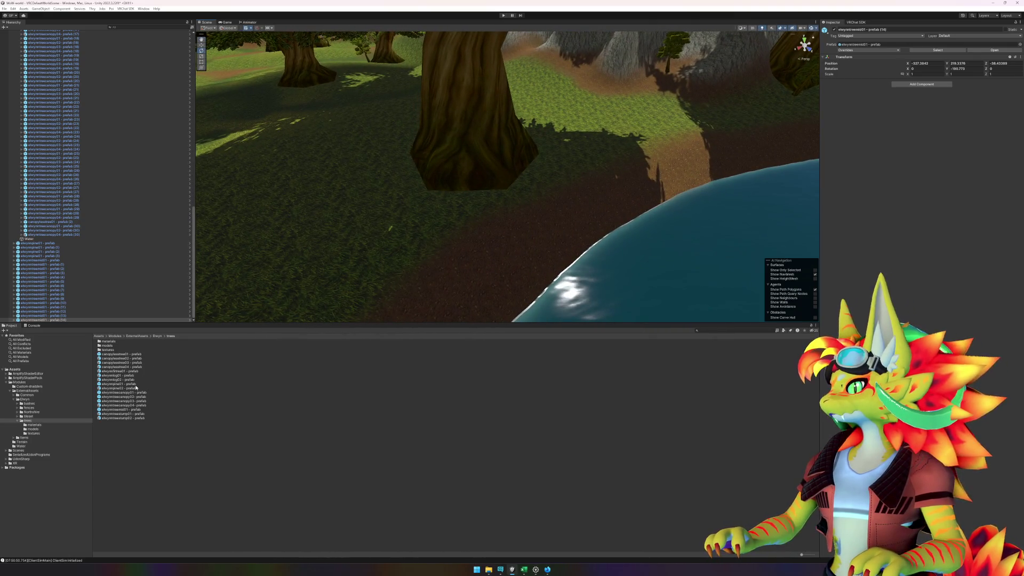
Step: Place elwynntreemid01 trees near the riverbank, in the clearing and under the canopy, nudging the last
mouse_move(130, 412)
left_mouse_down()
mouse_move(427, 213)
mouse_move(418, 229)
mouse_move(510, 224)
left_mouse_up()
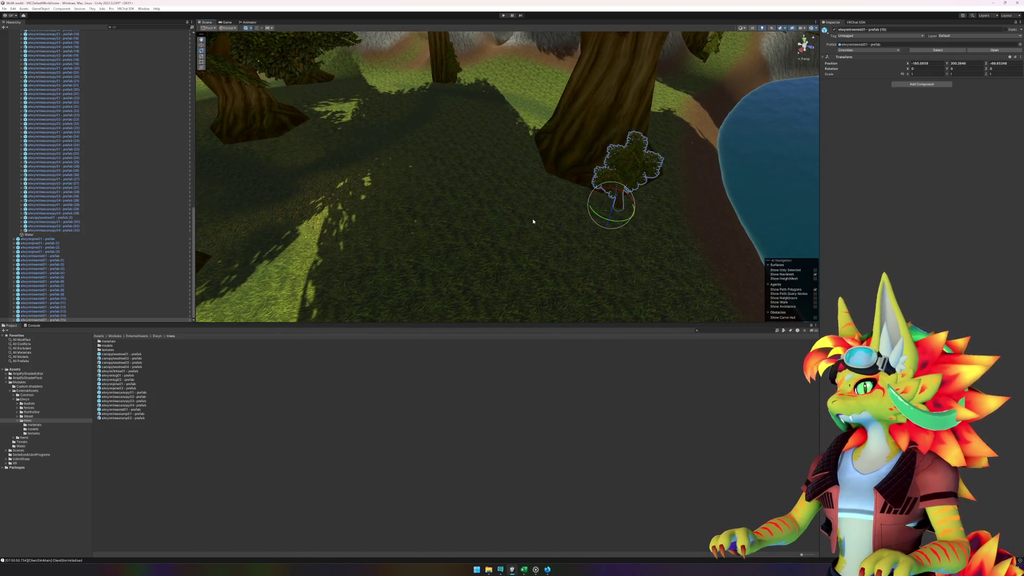
mouse_move(583, 235)
left_mouse_down()
mouse_move(601, 244)
mouse_move(447, 297)
left_mouse_up()
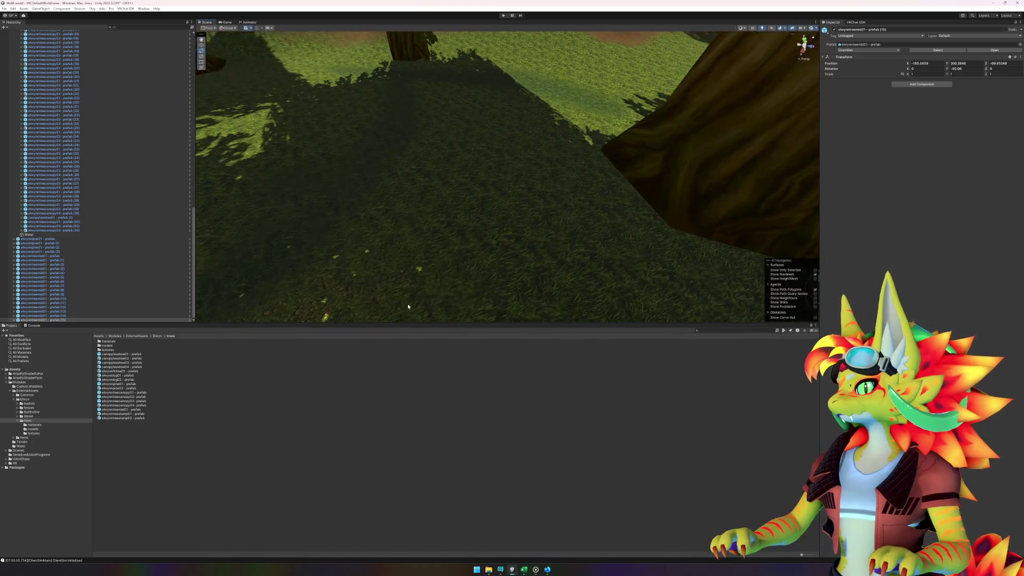
mouse_move(137, 410)
left_mouse_down()
mouse_move(582, 138)
mouse_move(593, 175)
left_mouse_up()
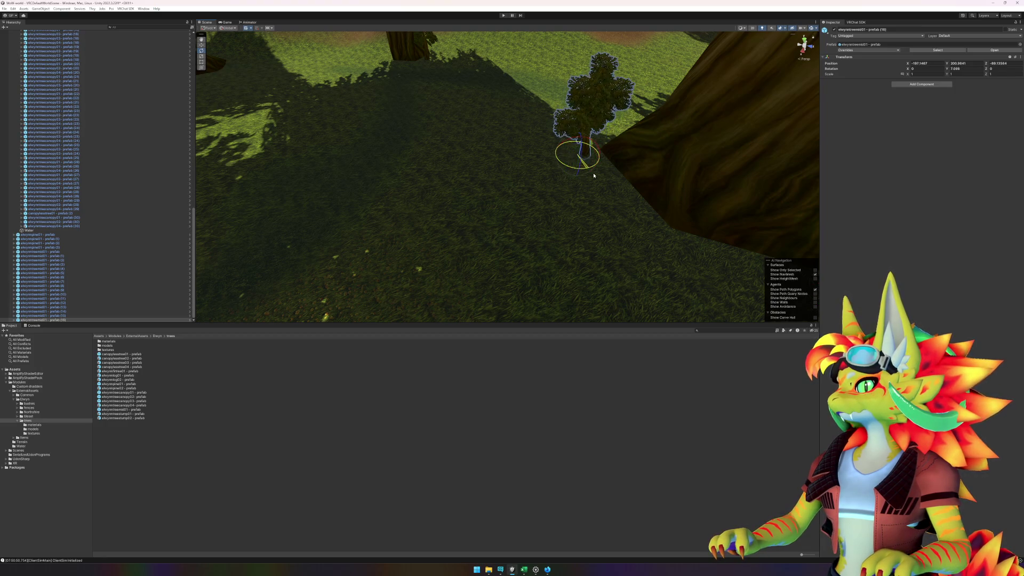
mouse_move(431, 172)
left_mouse_down()
mouse_move(628, 144)
mouse_move(566, 152)
left_mouse_up()
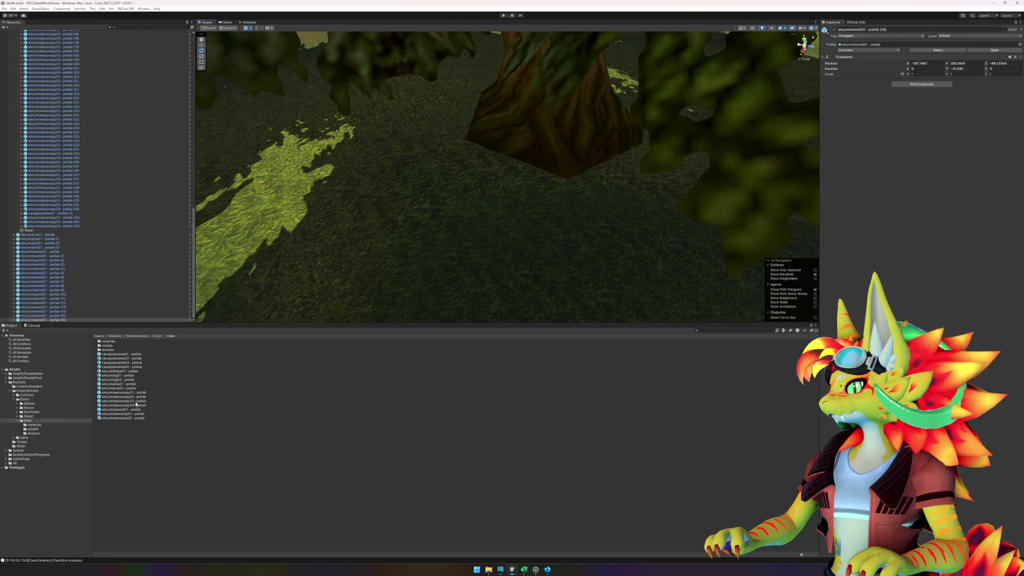
mouse_move(137, 409)
left_mouse_down()
mouse_move(492, 205)
mouse_move(509, 182)
left_mouse_up()
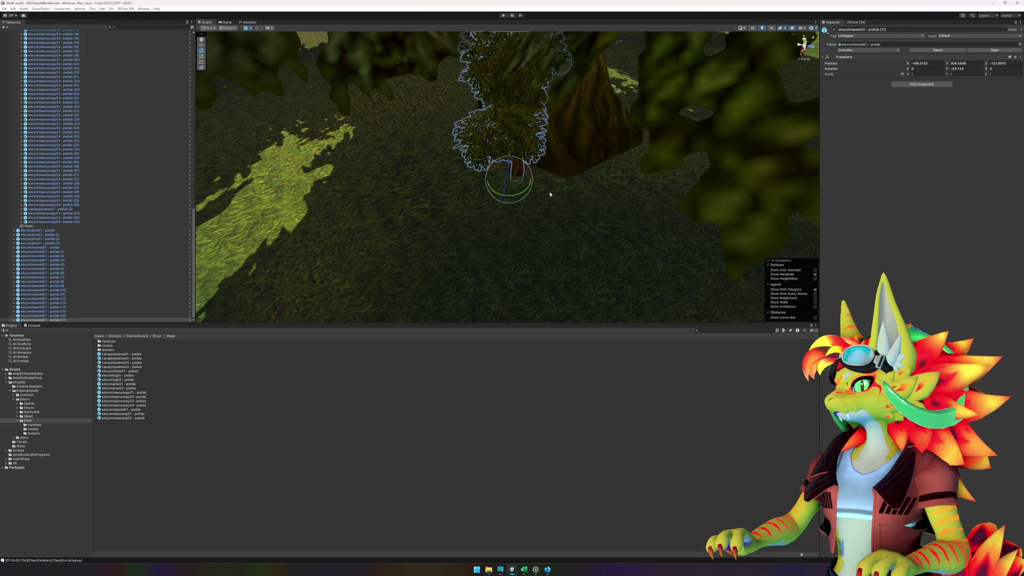
mouse_move(513, 187)
left_mouse_down()
mouse_move(541, 200)
mouse_move(441, 197)
mouse_move(455, 183)
mouse_move(609, 178)
mouse_move(556, 165)
mouse_move(551, 144)
mouse_move(560, 181)
mouse_move(539, 221)
mouse_move(441, 211)
mouse_move(482, 185)
mouse_move(556, 184)
mouse_move(456, 190)
mouse_move(613, 222)
mouse_move(597, 226)
mouse_move(660, 225)
mouse_move(601, 203)
mouse_move(583, 234)
mouse_move(616, 214)
mouse_move(613, 171)
mouse_move(613, 226)
mouse_move(616, 205)
mouse_move(549, 202)
mouse_move(552, 215)
mouse_move(436, 241)
mouse_move(530, 219)
mouse_move(510, 232)
left_mouse_up()
key("f")
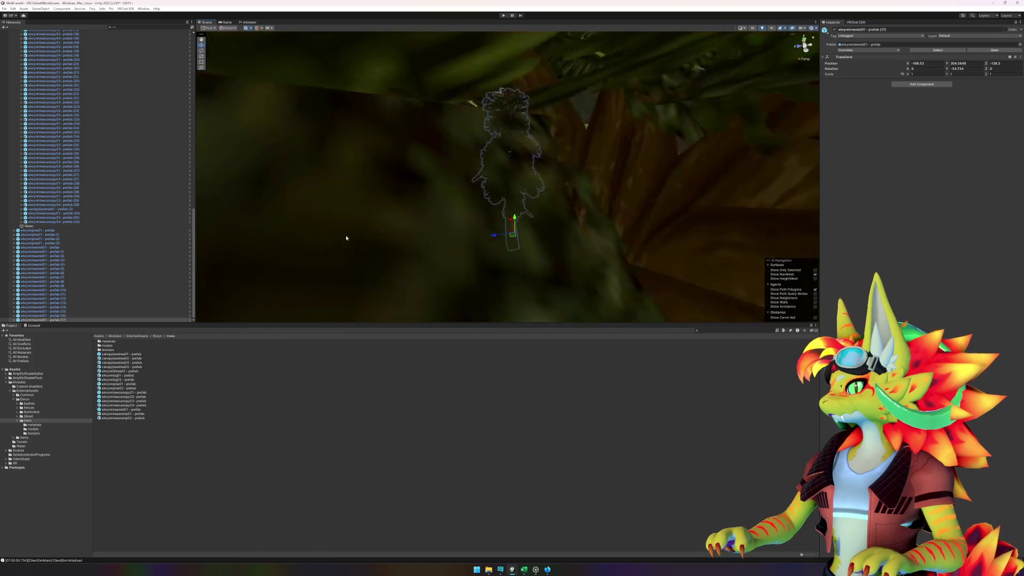
Step: Place another elwynntreemid01 tree at the clearing's left edge
mouse_move(388, 232)
left_mouse_down()
mouse_move(697, 222)
mouse_move(517, 226)
mouse_move(629, 210)
mouse_move(428, 221)
mouse_move(647, 206)
mouse_move(473, 199)
mouse_move(341, 299)
left_mouse_up()
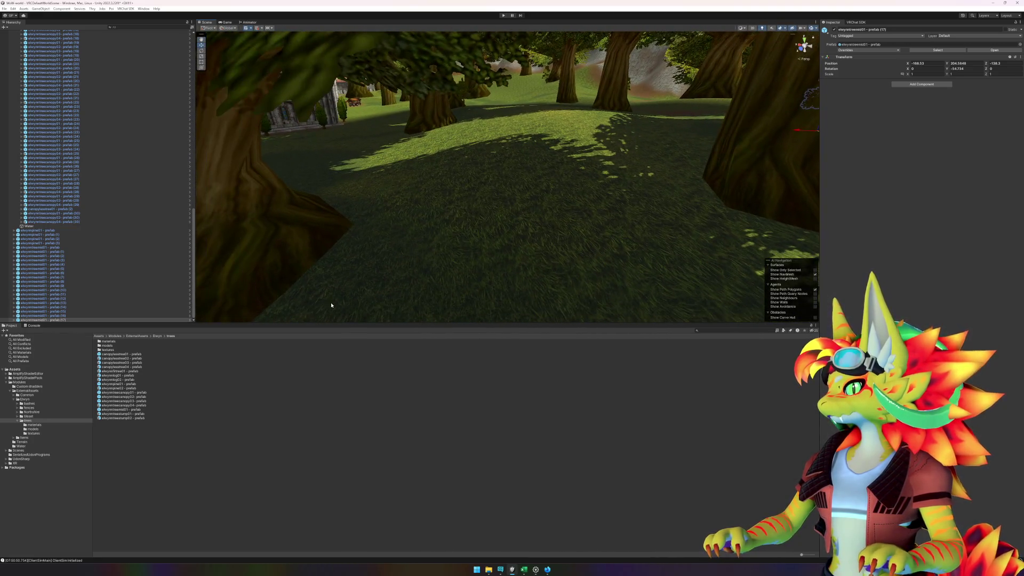
left_click(130, 404)
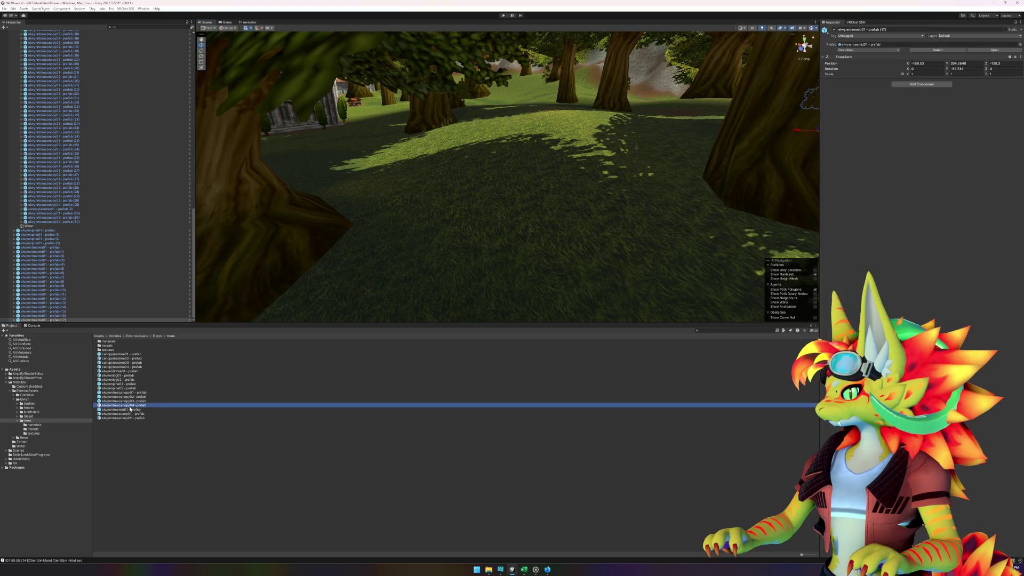
left_click(123, 397)
mouse_move(151, 410)
left_mouse_down()
mouse_move(336, 267)
mouse_move(350, 268)
mouse_move(245, 288)
mouse_move(334, 283)
mouse_move(284, 289)
left_mouse_up()
Step: Place an elwynntreemid01 tree on the grass, delete it, and place a replacement elsewhere
mouse_move(539, 122)
left_mouse_down()
mouse_move(448, 151)
mouse_move(605, 162)
mouse_move(475, 191)
left_mouse_up()
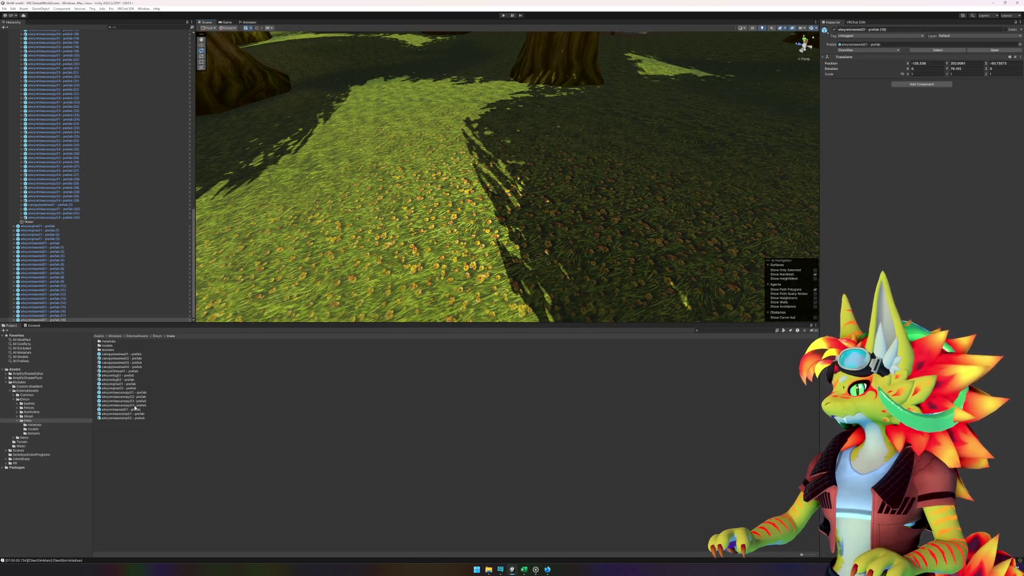
mouse_move(129, 411)
left_mouse_down()
mouse_move(487, 199)
mouse_move(497, 216)
mouse_move(521, 169)
mouse_move(564, 187)
mouse_move(561, 173)
left_mouse_up()
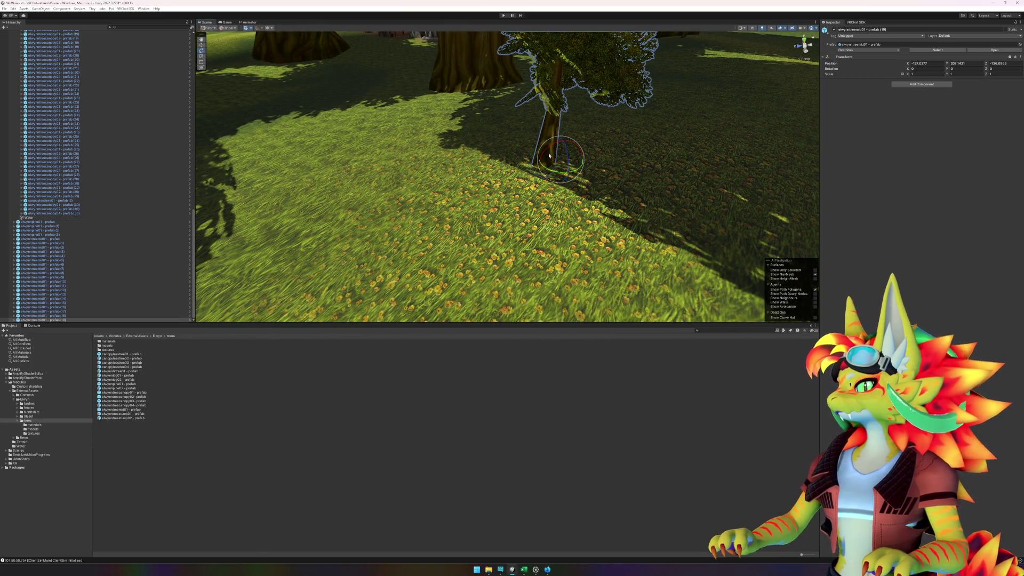
key("Delete")
mouse_move(548, 152)
left_mouse_down()
mouse_move(579, 161)
mouse_move(612, 196)
left_mouse_up()
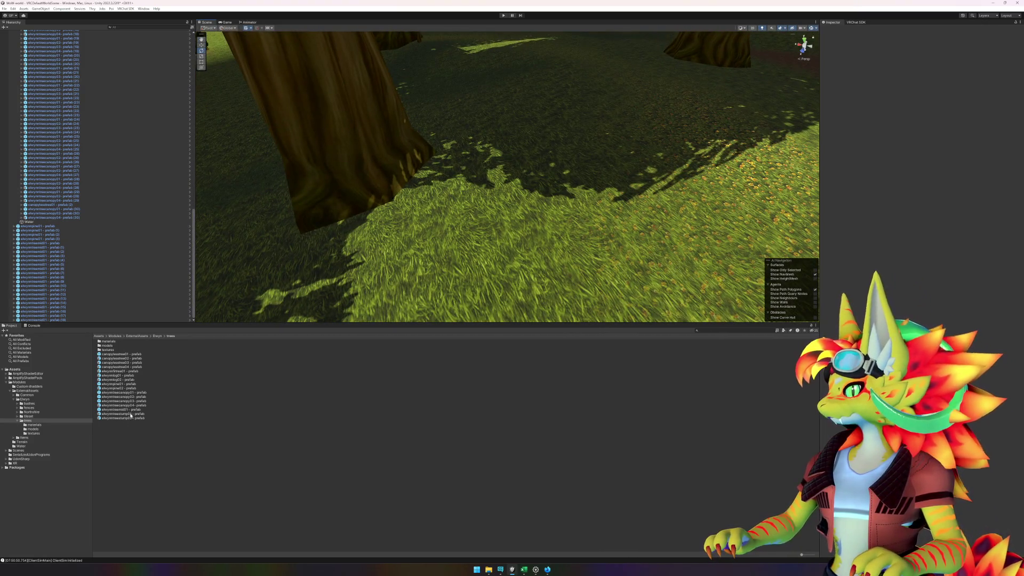
mouse_move(130, 411)
left_mouse_down()
mouse_move(458, 175)
mouse_move(394, 193)
left_mouse_up()
mouse_move(295, 203)
left_mouse_down()
mouse_move(439, 173)
mouse_move(293, 174)
mouse_move(714, 125)
mouse_move(464, 149)
mouse_move(465, 178)
mouse_move(555, 178)
left_mouse_up()
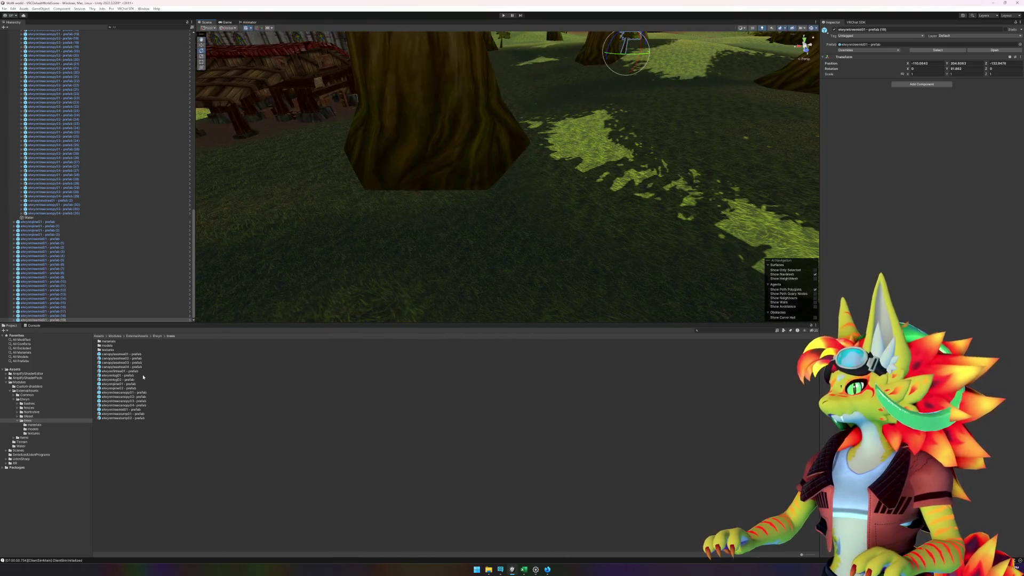
Step: Place four more elwynntreemid01 trees by trunks near the houses, in the clearing and at the river
mouse_move(118, 411)
left_mouse_down()
mouse_move(507, 229)
mouse_move(526, 186)
left_mouse_up()
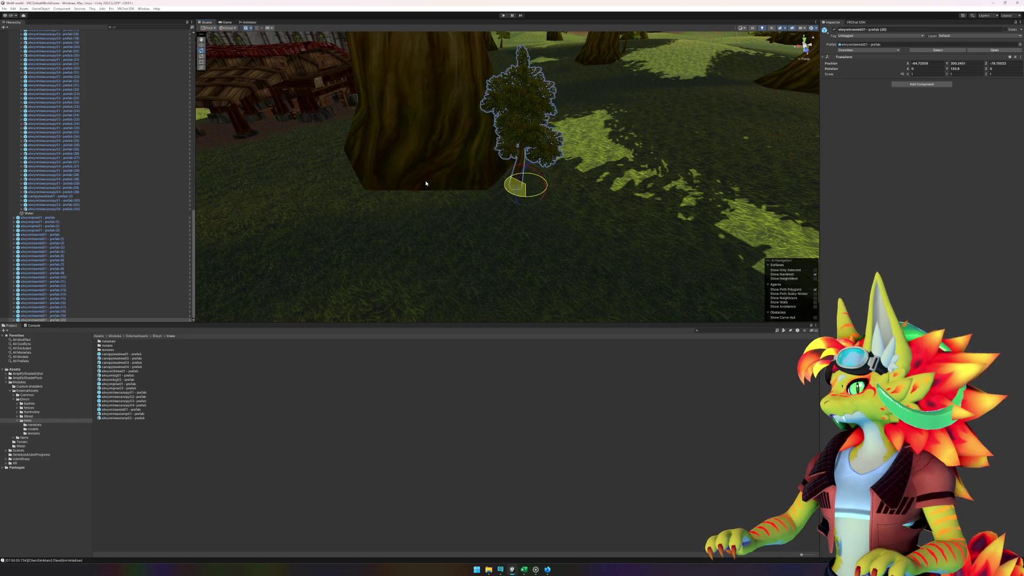
mouse_move(484, 237)
left_mouse_down()
mouse_move(563, 227)
mouse_move(503, 231)
mouse_move(606, 235)
mouse_move(366, 216)
mouse_move(543, 216)
mouse_move(487, 249)
mouse_move(526, 224)
mouse_move(414, 263)
left_mouse_up()
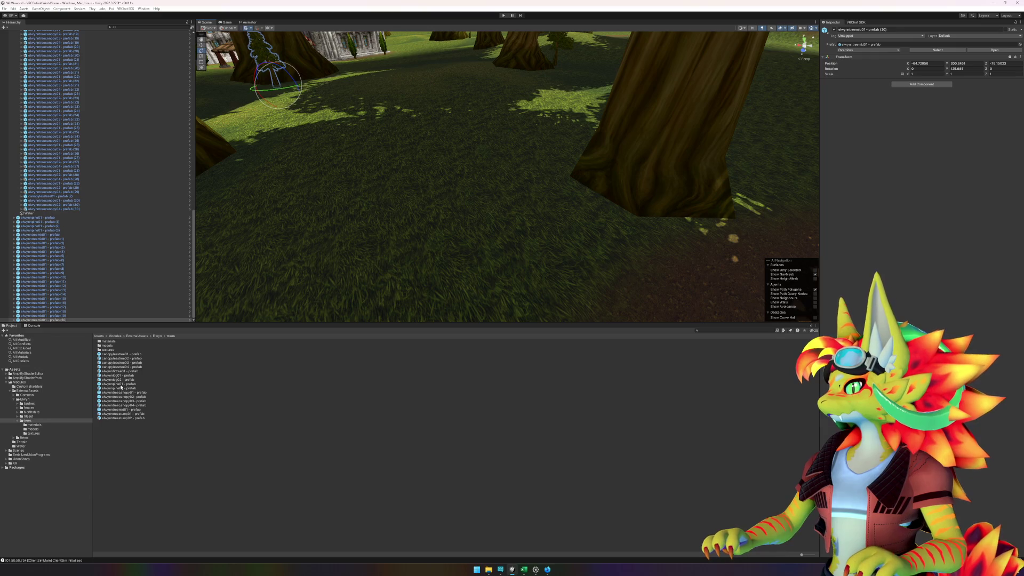
mouse_move(127, 412)
left_mouse_down()
mouse_move(373, 267)
mouse_move(579, 201)
mouse_move(565, 196)
mouse_move(618, 217)
left_mouse_up()
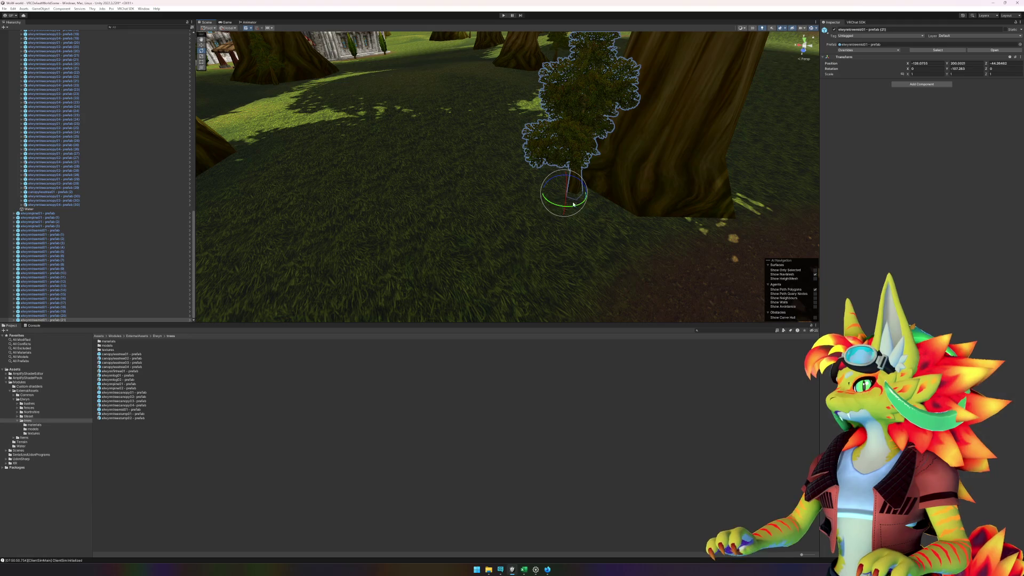
mouse_move(561, 198)
left_mouse_down()
mouse_move(526, 222)
mouse_move(343, 197)
mouse_move(616, 211)
mouse_move(338, 217)
mouse_move(505, 210)
mouse_move(436, 230)
left_mouse_up()
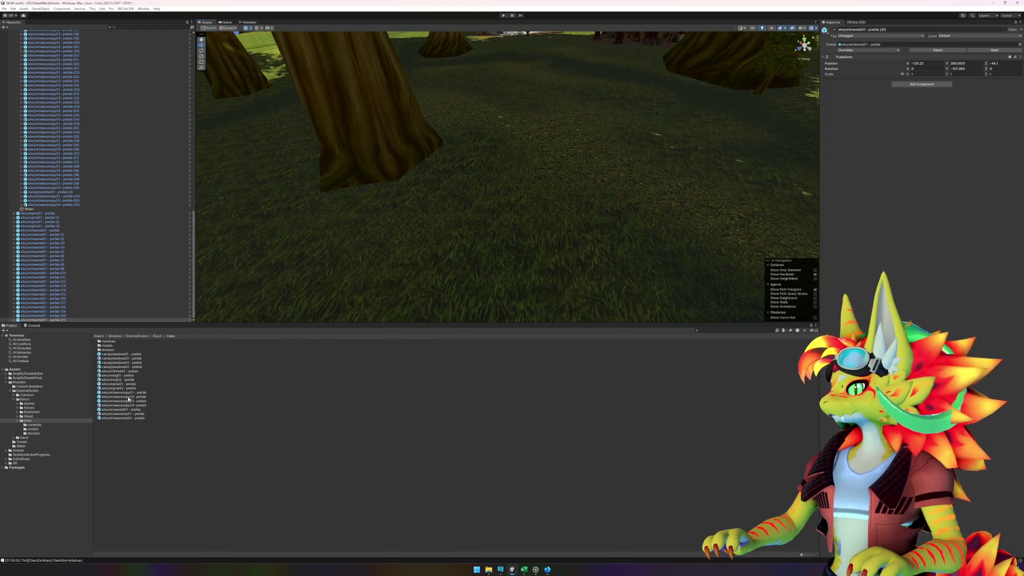
mouse_move(121, 409)
left_mouse_down()
mouse_move(448, 190)
mouse_move(457, 164)
mouse_move(377, 198)
mouse_move(588, 192)
mouse_move(370, 189)
mouse_move(529, 174)
mouse_move(544, 174)
mouse_move(531, 191)
mouse_move(337, 210)
mouse_move(375, 211)
left_mouse_up()
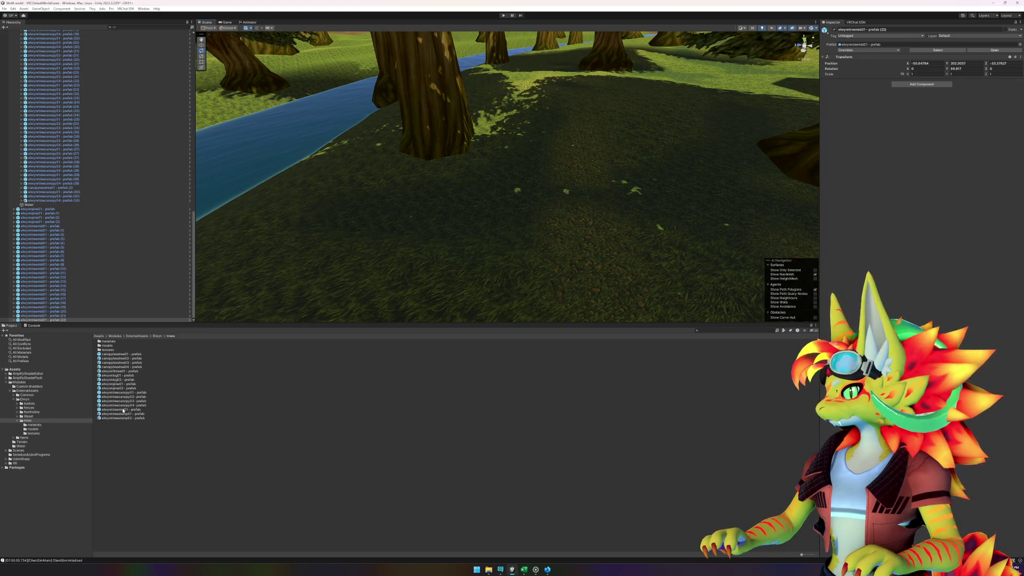
mouse_move(123, 411)
left_mouse_down()
mouse_move(320, 224)
mouse_move(523, 134)
mouse_move(504, 150)
left_mouse_up()
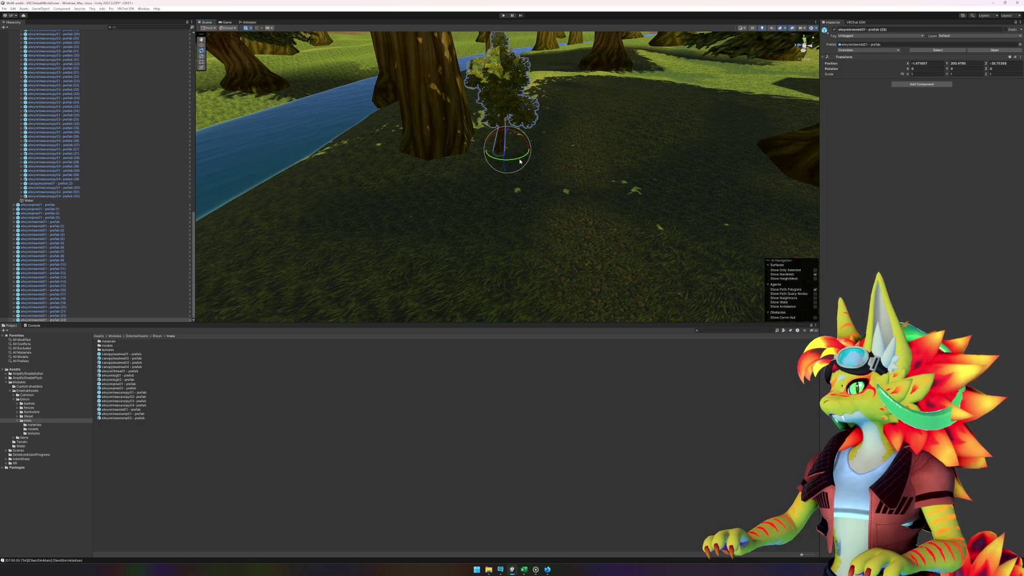
Step: Place two more elwynntreemid01 trees, one in the meadow and one on the dark grass
left_click_drag(641, 141, 501, 74)
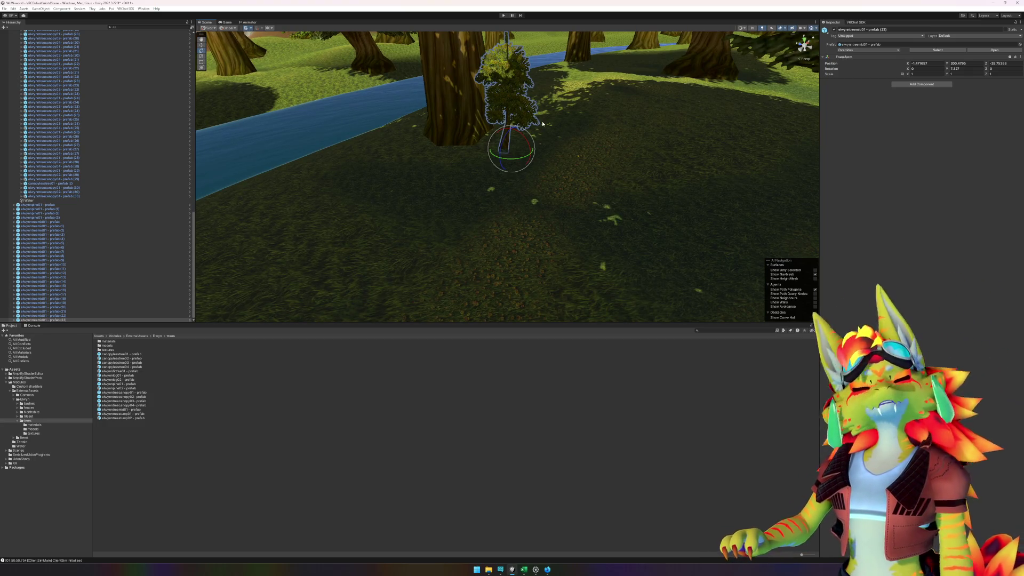
mouse_move(593, 170)
left_mouse_down()
mouse_move(375, 133)
mouse_move(311, 110)
mouse_move(453, 149)
mouse_move(421, 154)
left_mouse_up()
mouse_move(124, 410)
left_mouse_down()
mouse_move(521, 155)
mouse_move(505, 155)
mouse_move(502, 171)
mouse_move(640, 160)
mouse_move(435, 207)
mouse_move(625, 186)
left_mouse_up()
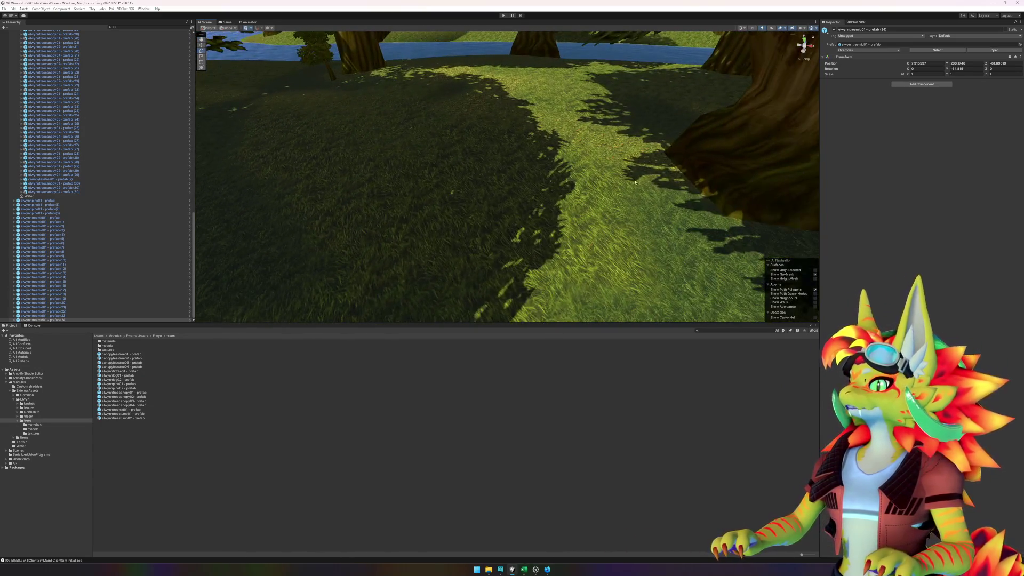
left_click_drag(664, 124, 315, 245)
mouse_move(130, 410)
left_mouse_down()
mouse_move(699, 139)
mouse_move(629, 123)
mouse_move(566, 131)
mouse_move(598, 140)
mouse_move(616, 126)
mouse_move(603, 124)
left_mouse_up()
Step: Add a tree beside the trunk near the building, an elwynntreestump01 stump, and a riverbank tree
scroll(450, 192, "up", 10)
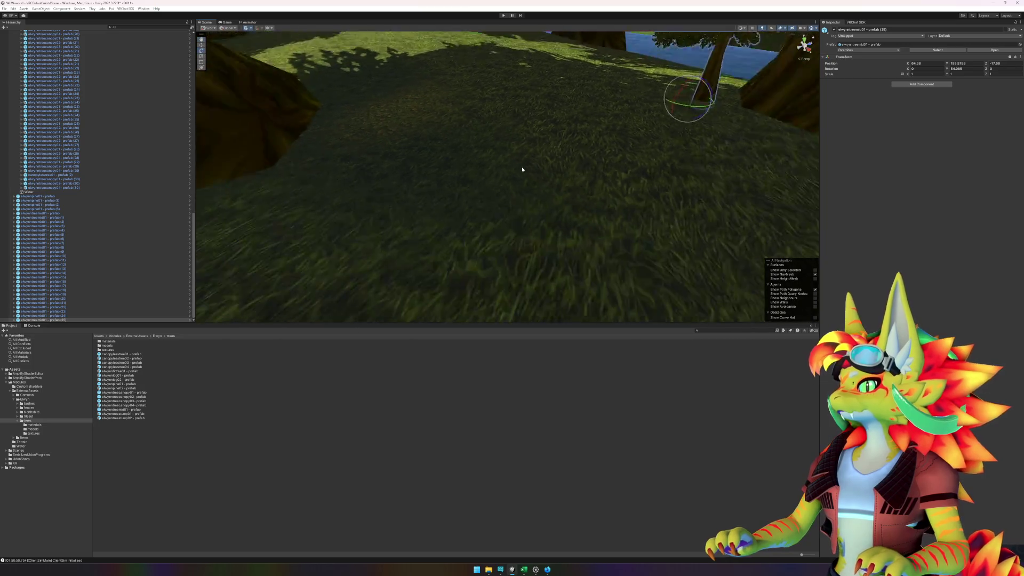
mouse_move(675, 177)
left_mouse_down()
mouse_move(466, 190)
mouse_move(512, 165)
mouse_move(805, 146)
mouse_move(751, 175)
mouse_move(545, 164)
mouse_move(610, 135)
mouse_move(572, 144)
mouse_move(620, 143)
left_mouse_up()
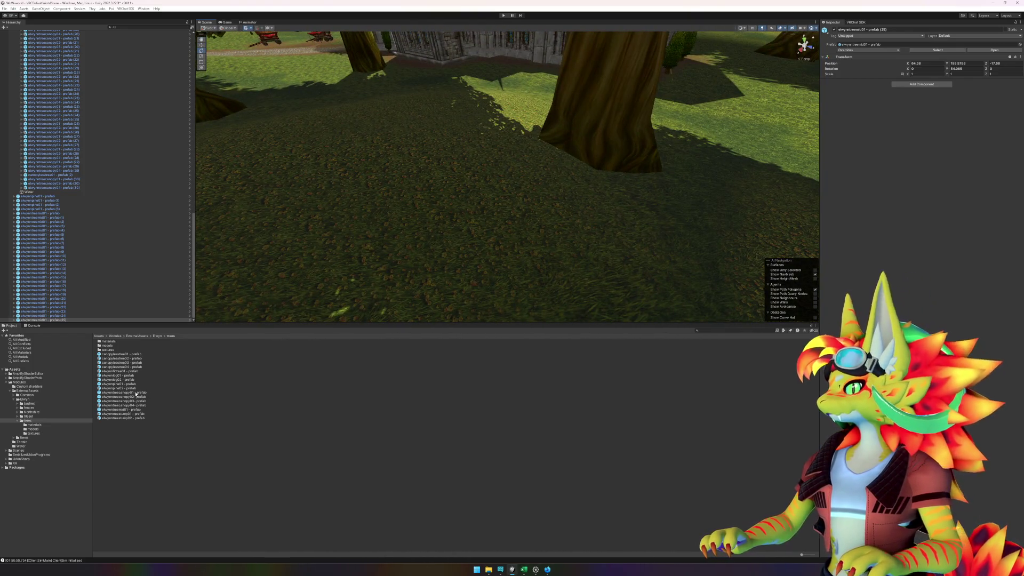
left_click_drag(132, 412, 533, 173)
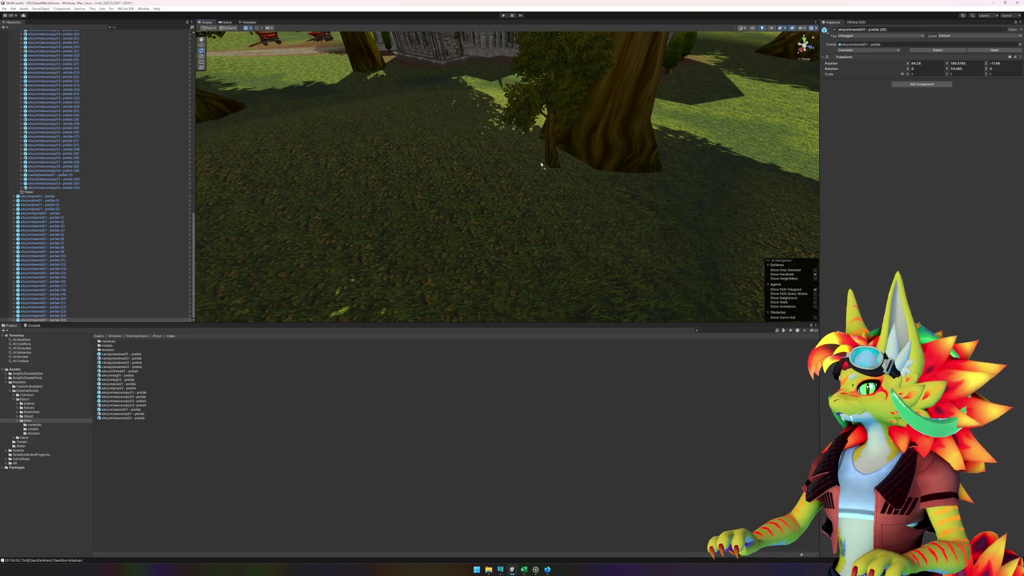
mouse_move(362, 198)
left_mouse_down()
mouse_move(482, 180)
mouse_move(458, 192)
mouse_move(558, 200)
mouse_move(569, 215)
left_mouse_up()
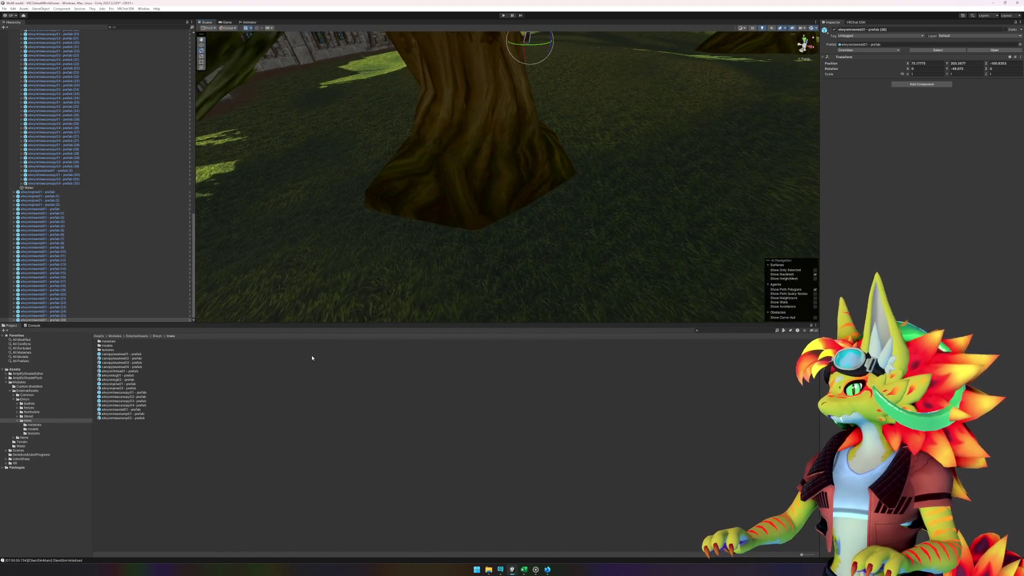
mouse_move(123, 415)
left_mouse_down()
mouse_move(331, 343)
mouse_move(606, 212)
mouse_move(588, 216)
mouse_move(624, 231)
mouse_move(637, 208)
mouse_move(560, 217)
mouse_move(558, 199)
mouse_move(515, 187)
mouse_move(565, 178)
mouse_move(536, 211)
mouse_move(418, 192)
mouse_move(317, 251)
left_mouse_up()
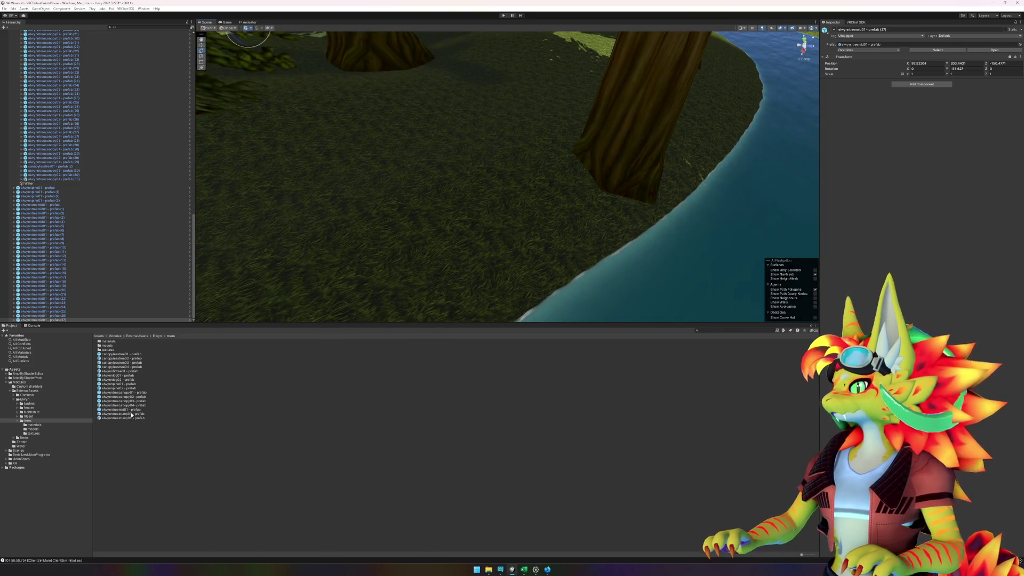
mouse_move(132, 409)
left_mouse_down()
mouse_move(418, 258)
mouse_move(537, 172)
mouse_move(412, 222)
mouse_move(338, 213)
mouse_move(624, 208)
mouse_move(496, 217)
mouse_move(556, 213)
mouse_move(547, 200)
left_mouse_up()
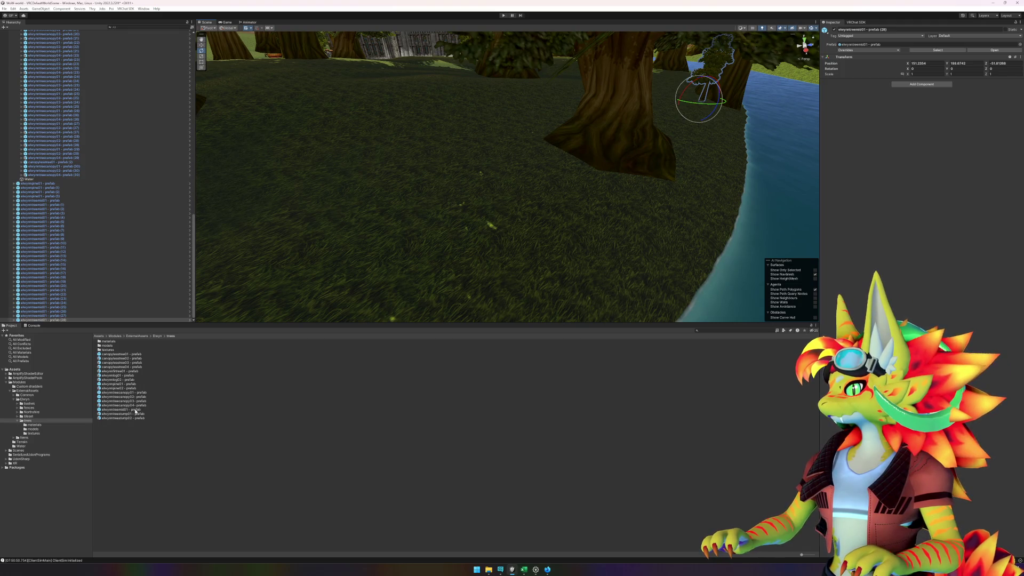